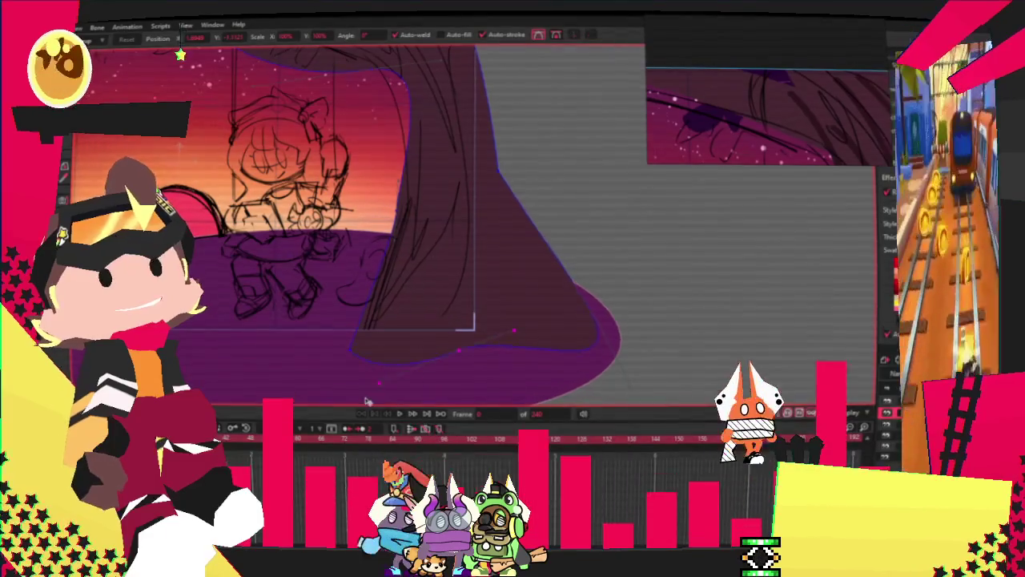
Try narrowing the tree trunk with a wider base, then undo that reshape
{"action": "scroll", "coordinate": [403, 354], "scroll_direction": "up", "scroll_amount": 2}
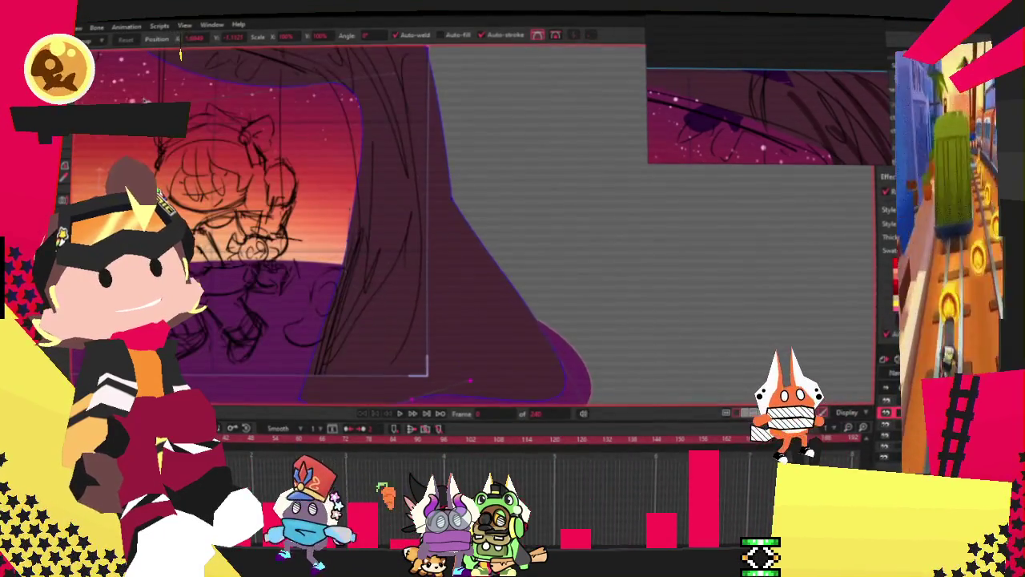
{"action": "key", "text": "c"}
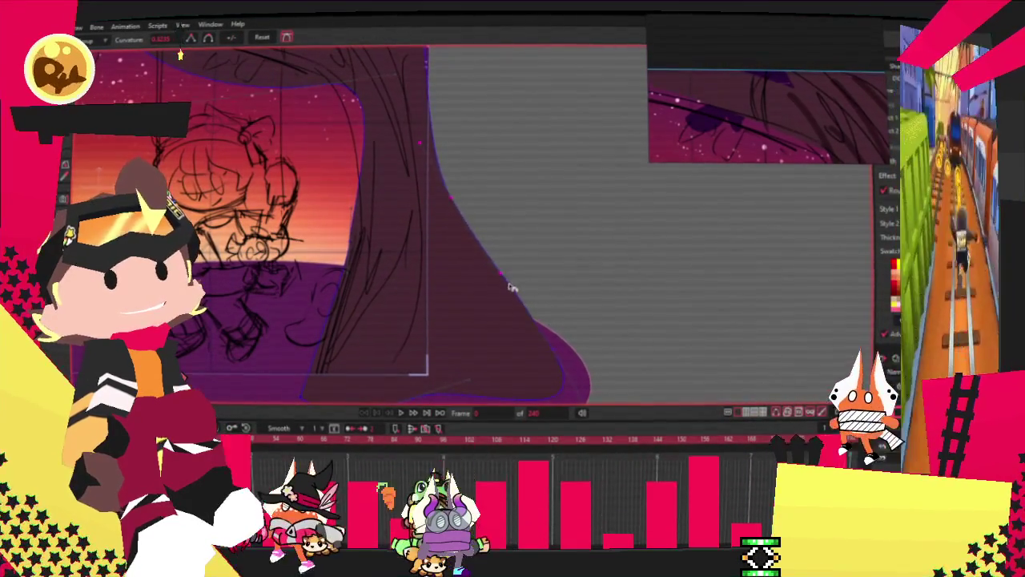
{"action": "key", "text": "t"}
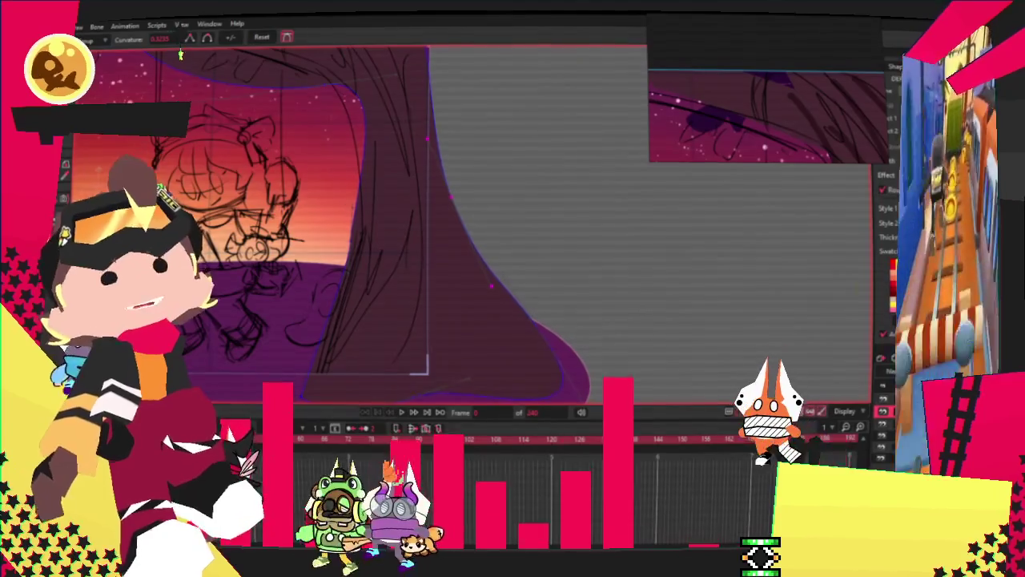
{"action": "left_click_drag", "start_coordinate": [481, 328], "coordinate": [468, 333]}
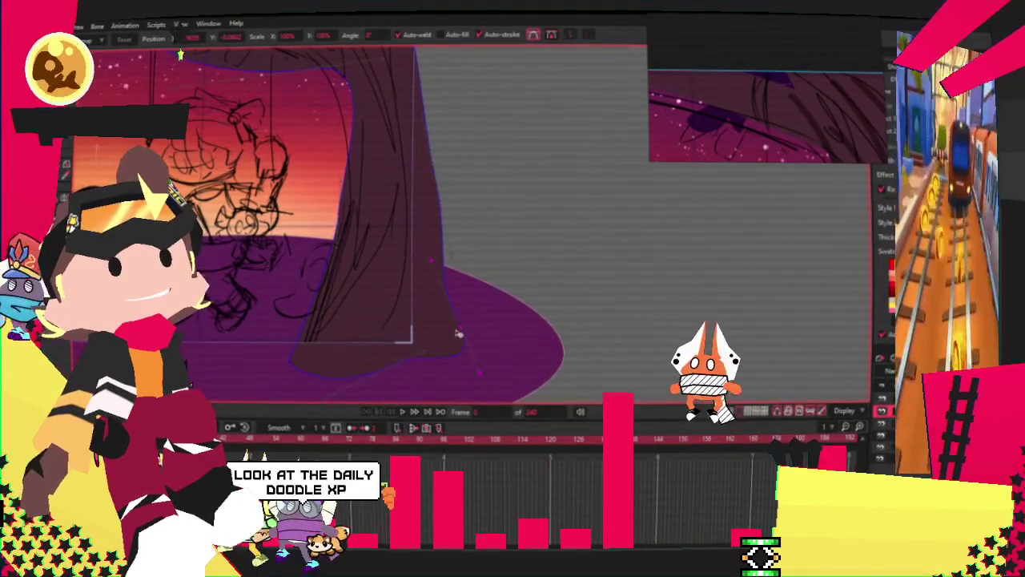
{"action": "key", "text": "ctrl+z"}
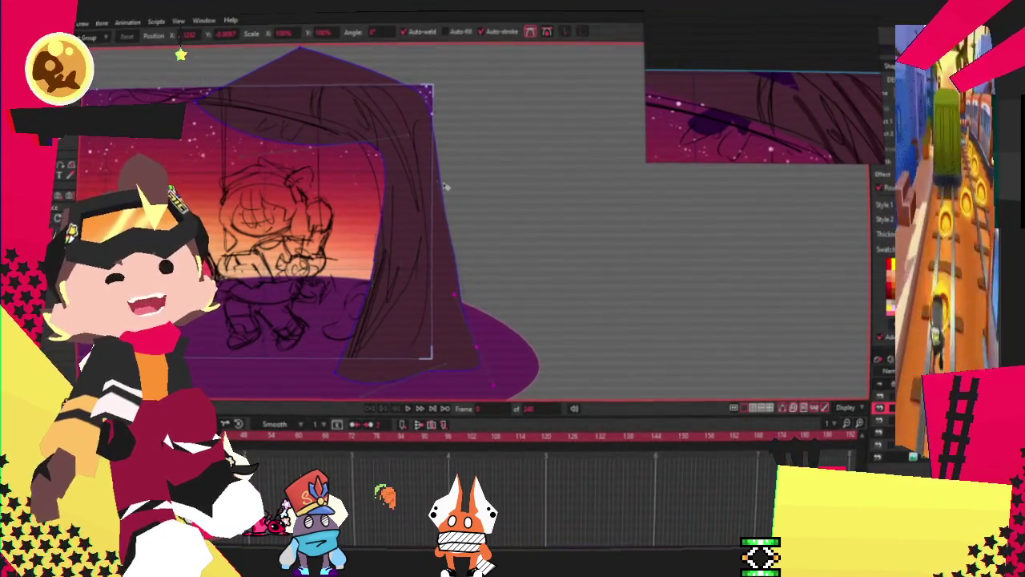
Drag the trunk's edge point outward so it follows the sketched trunk outline
{"action": "scroll", "coordinate": [445, 129], "scroll_direction": "up", "scroll_amount": 2}
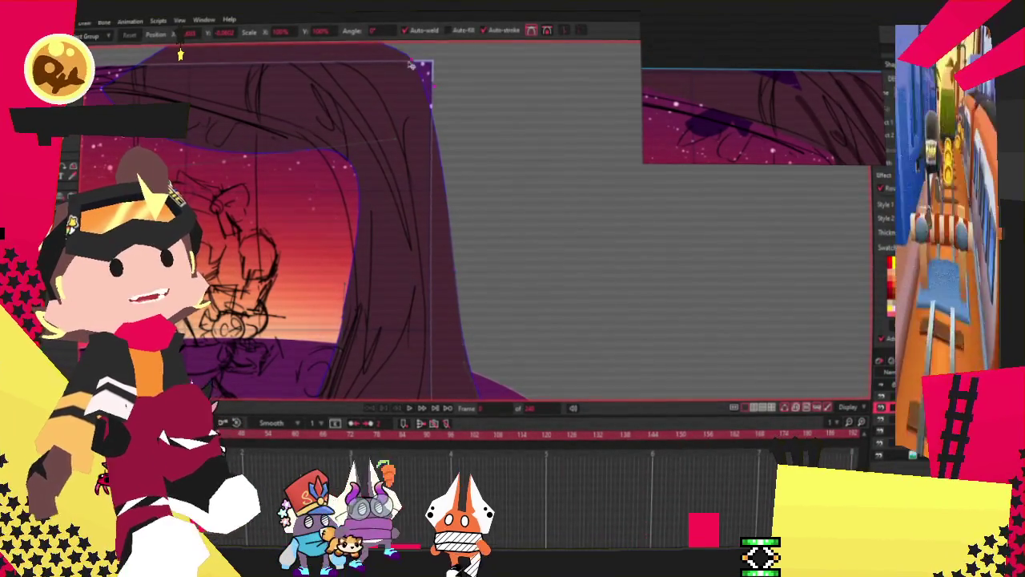
{"action": "scroll", "coordinate": [452, 207], "scroll_direction": "up", "scroll_amount": 1}
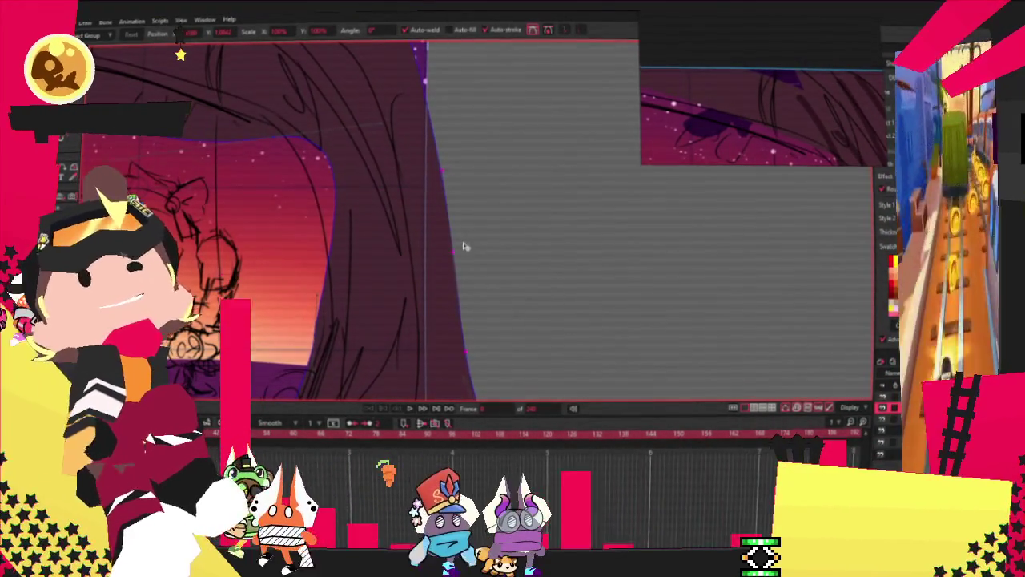
{"action": "left_click_drag", "start_coordinate": [454, 363], "coordinate": [478, 364]}
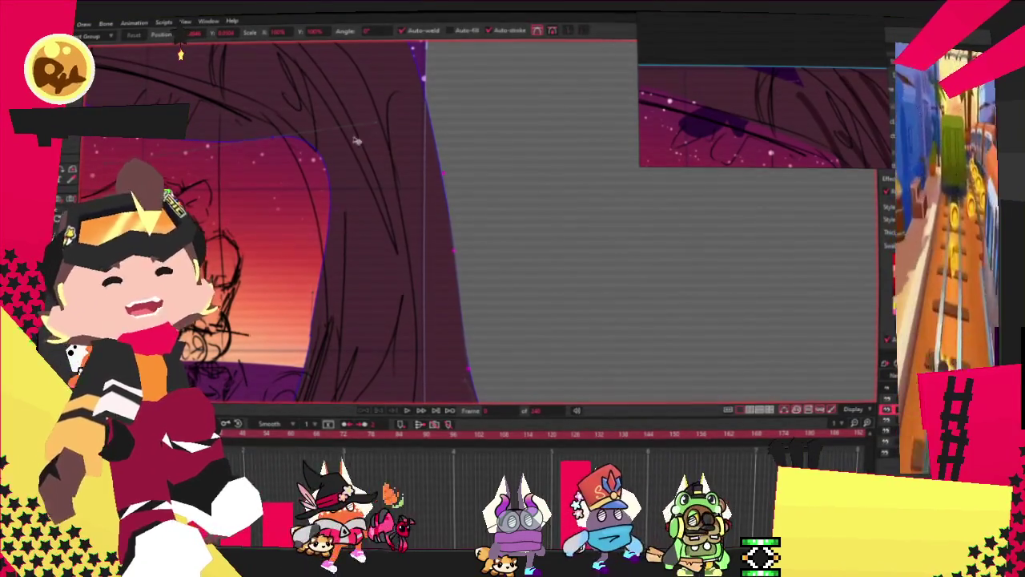
{"action": "scroll", "coordinate": [279, 154], "scroll_direction": "up", "scroll_amount": 2}
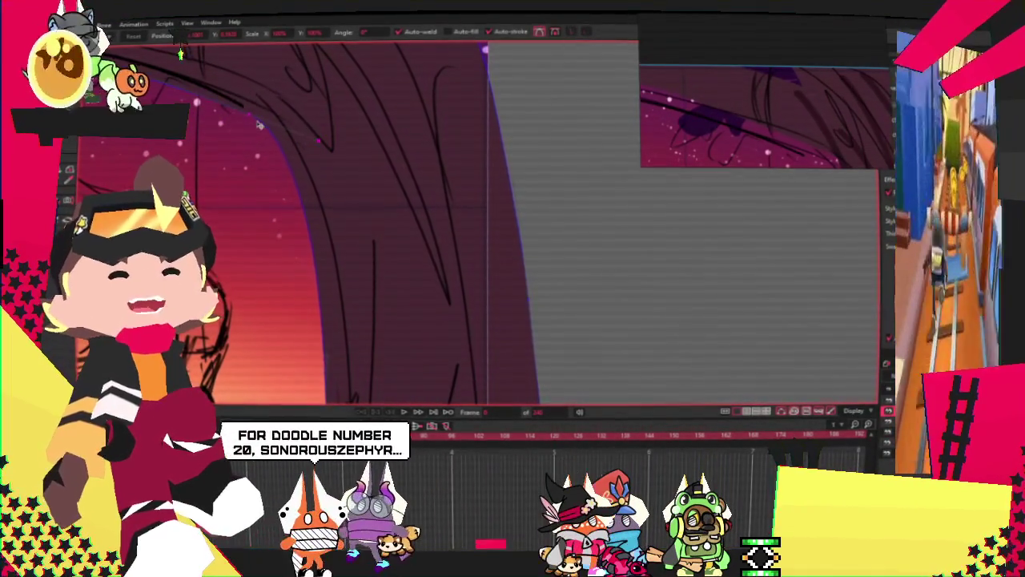
{"action": "scroll", "coordinate": [375, 241], "scroll_direction": "down", "scroll_amount": 2}
{"action": "scroll", "coordinate": [376, 240], "scroll_direction": "up", "scroll_amount": 2}
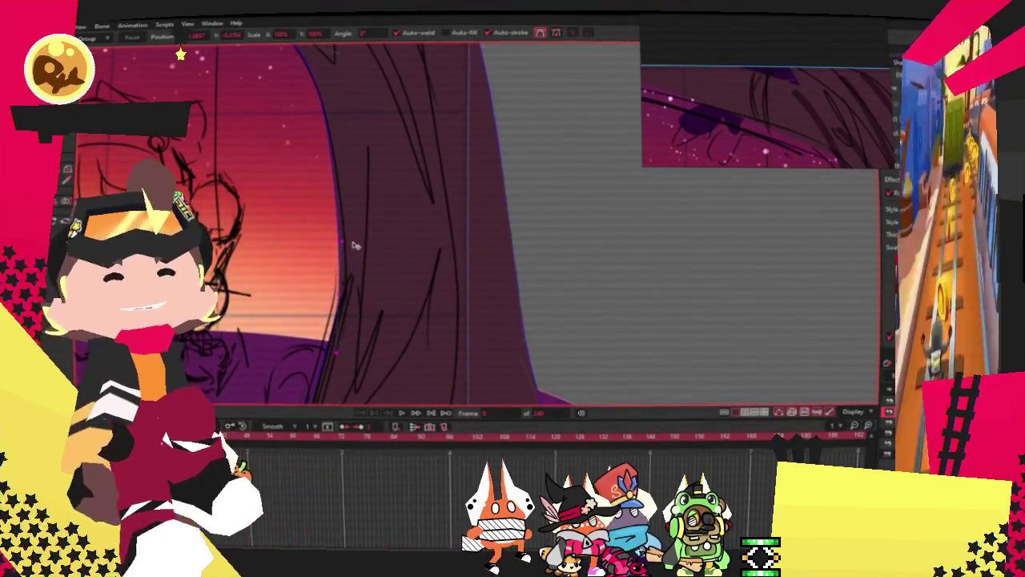
{"action": "scroll", "coordinate": [349, 240], "scroll_direction": "down", "scroll_amount": 2}
{"action": "scroll", "coordinate": [356, 160], "scroll_direction": "down", "scroll_amount": 1}
{"action": "scroll", "coordinate": [418, 192], "scroll_direction": "up", "scroll_amount": 2}
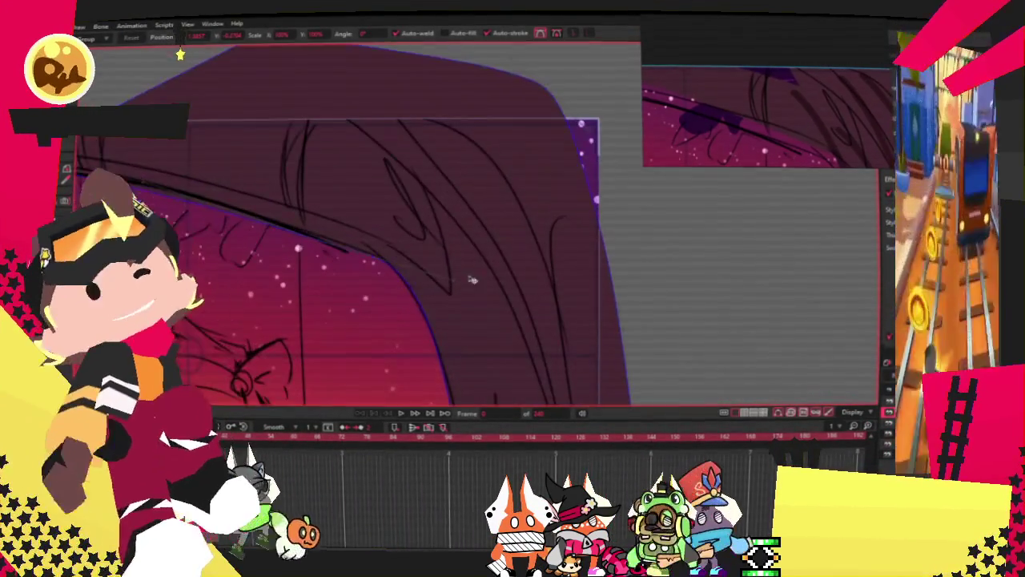
{"action": "scroll", "coordinate": [393, 245], "scroll_direction": "down", "scroll_amount": 2}
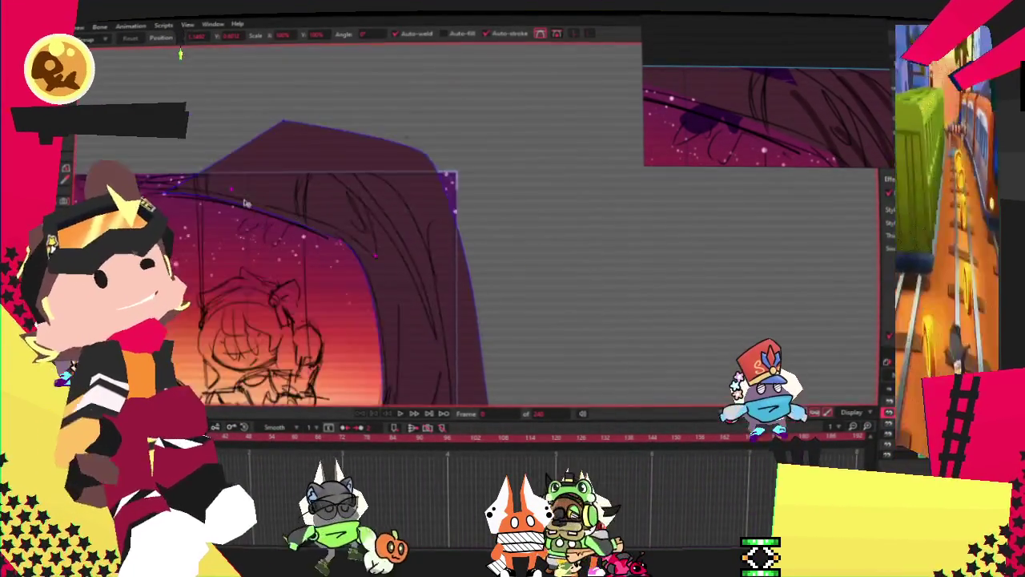
{"action": "scroll", "coordinate": [337, 215], "scroll_direction": "up", "scroll_amount": 1}
{"action": "scroll", "coordinate": [337, 214], "scroll_direction": "down", "scroll_amount": 1}
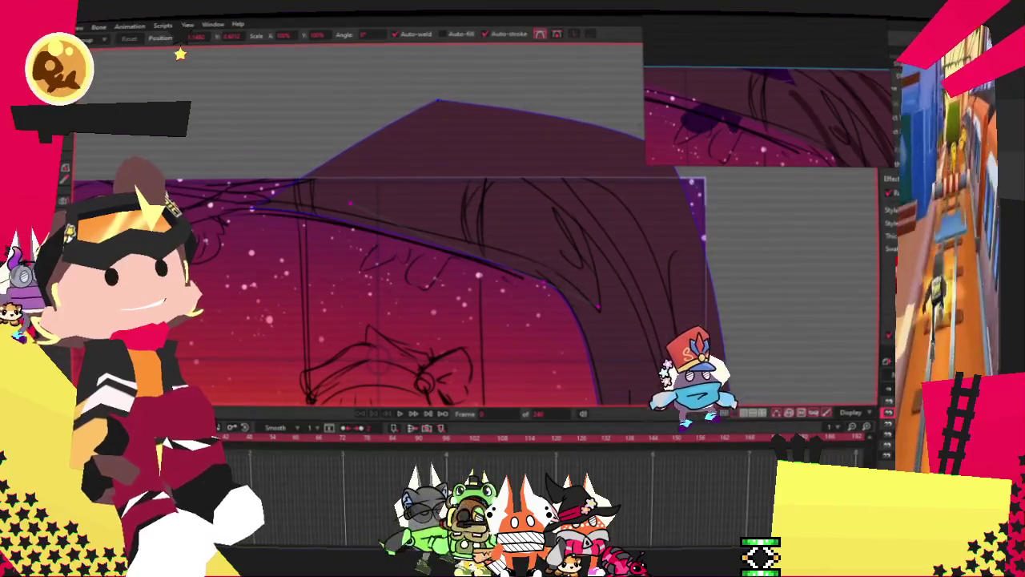
{"action": "scroll", "coordinate": [383, 212], "scroll_direction": "up", "scroll_amount": 1}
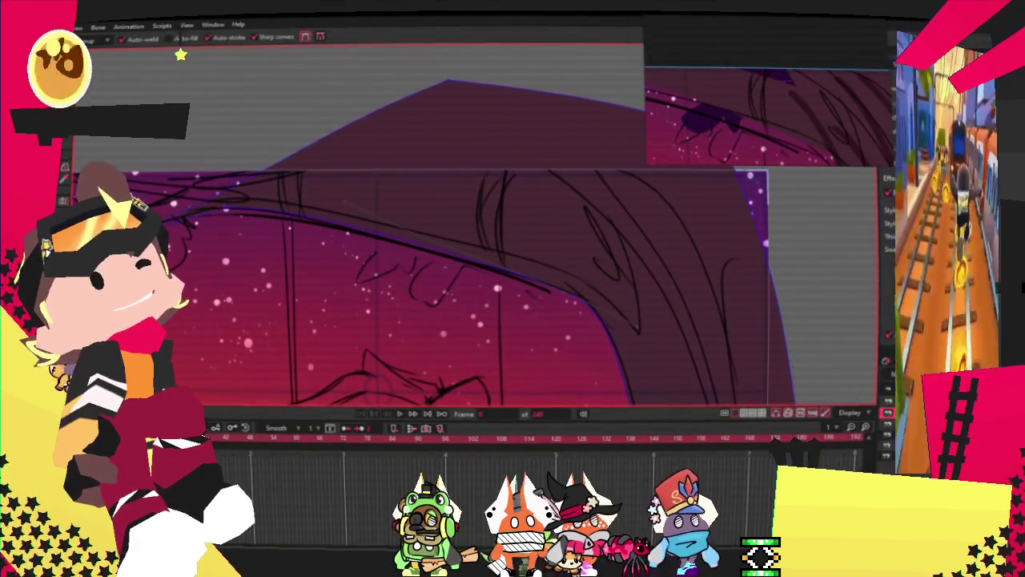
Drag the branch tip point far up and left along the sketched branch
{"action": "scroll", "coordinate": [178, 54], "scroll_direction": "down", "scroll_amount": 2}
{"action": "scroll", "coordinate": [487, 133], "scroll_direction": "up", "scroll_amount": 2}
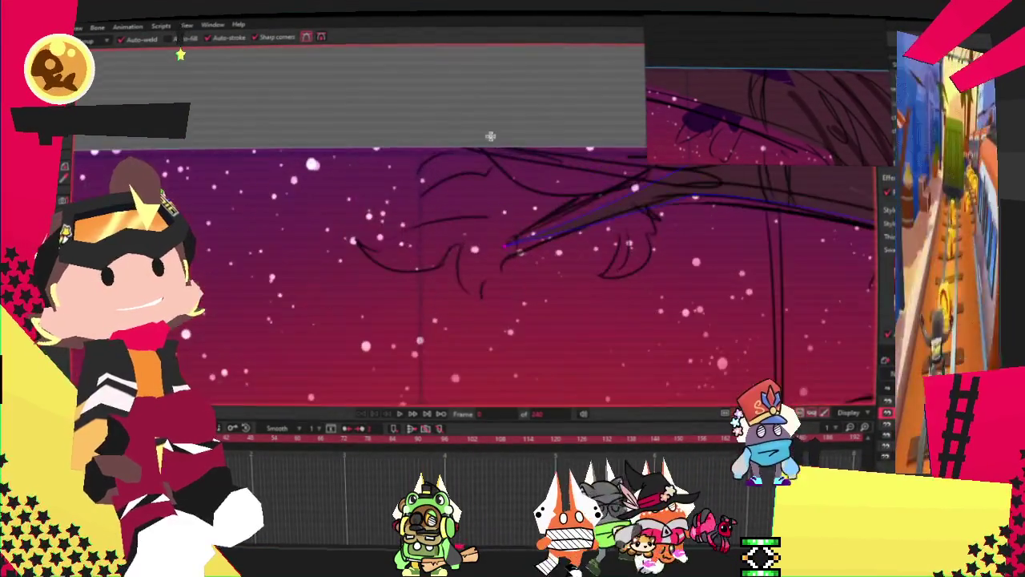
{"action": "scroll", "coordinate": [558, 162], "scroll_direction": "up", "scroll_amount": 1}
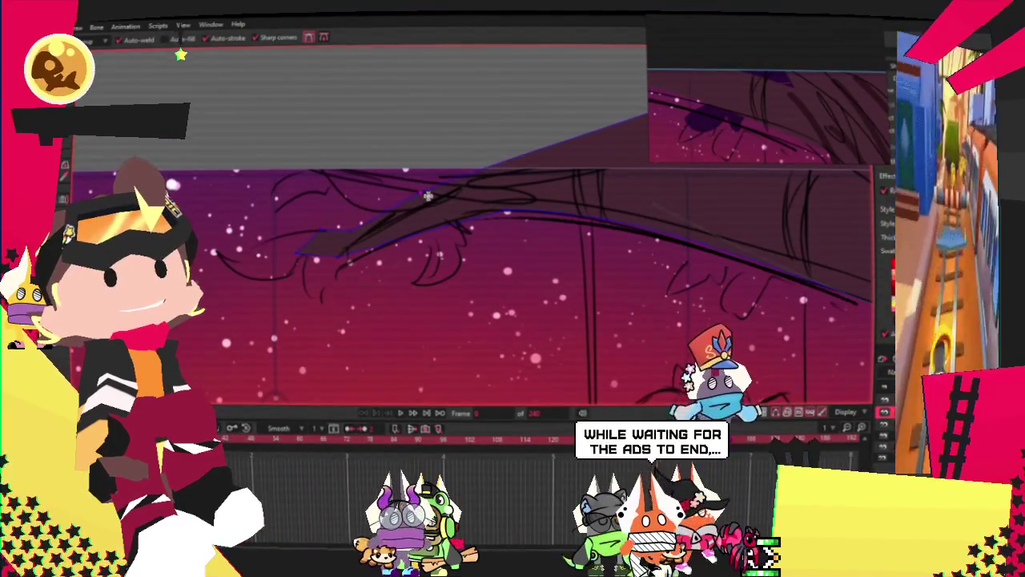
{"action": "left_click_drag", "start_coordinate": [422, 198], "coordinate": [244, 148]}
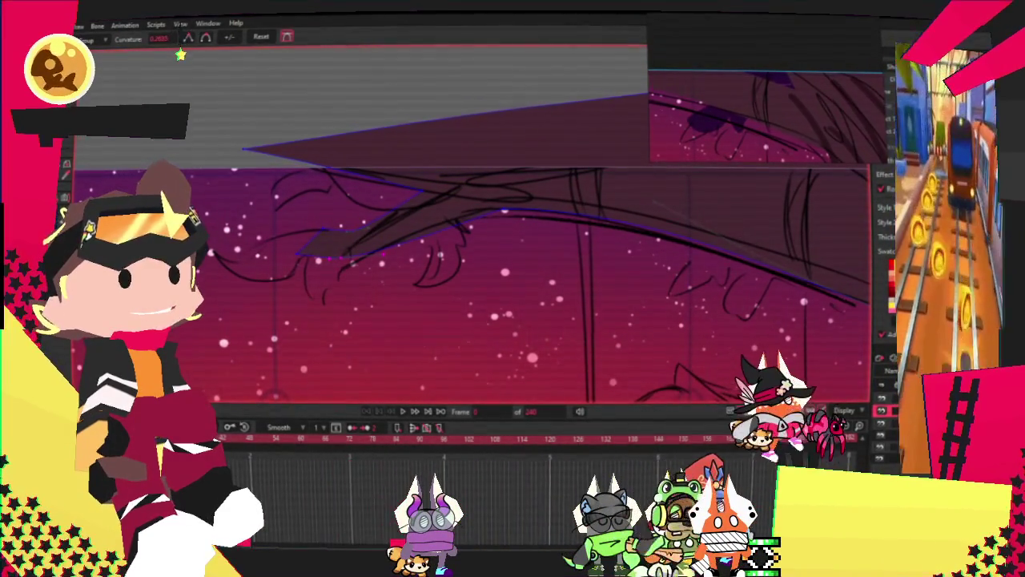
{"action": "scroll", "coordinate": [317, 222], "scroll_direction": "up", "scroll_amount": 2}
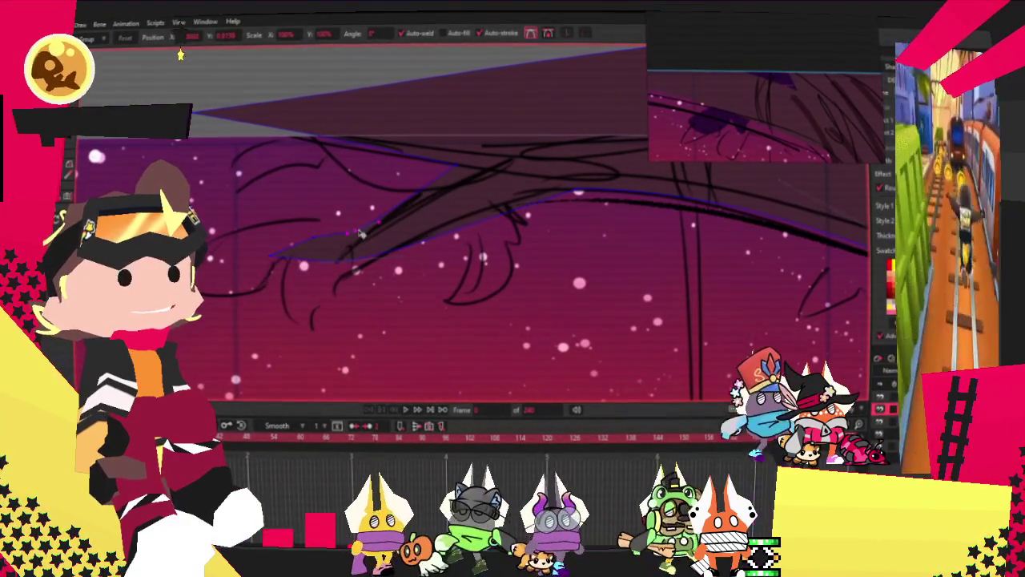
{"action": "scroll", "coordinate": [349, 230], "scroll_direction": "down", "scroll_amount": 1}
{"action": "scroll", "coordinate": [385, 192], "scroll_direction": "down", "scroll_amount": 1}
{"action": "scroll", "coordinate": [428, 147], "scroll_direction": "down", "scroll_amount": 1}
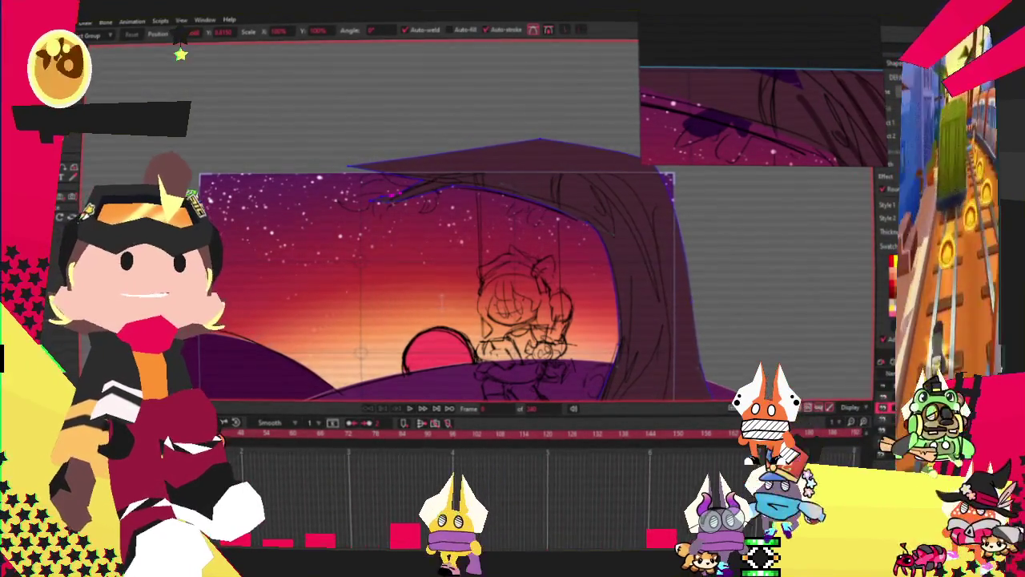
Add a new point to reshape the left branch's edge
{"action": "scroll", "coordinate": [440, 281], "scroll_direction": "up", "scroll_amount": 2}
{"action": "scroll", "coordinate": [440, 281], "scroll_direction": "down", "scroll_amount": 4}
{"action": "scroll", "coordinate": [440, 280], "scroll_direction": "up", "scroll_amount": 4}
{"action": "scroll", "coordinate": [360, 264], "scroll_direction": "up", "scroll_amount": 2}
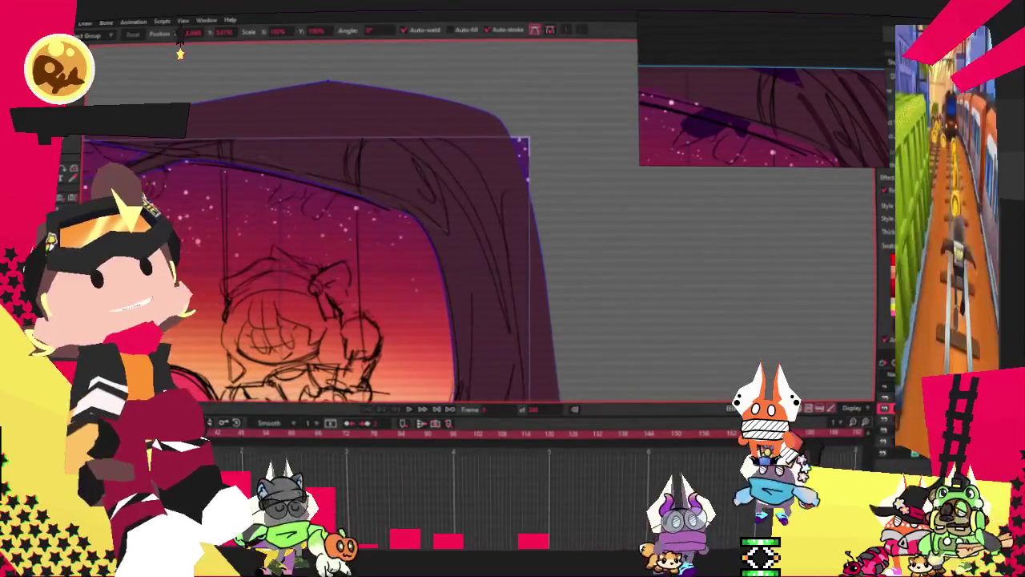
{"action": "key", "text": "a"}
{"action": "scroll", "coordinate": [294, 127], "scroll_direction": "up", "scroll_amount": 1}
{"action": "left_click_drag", "start_coordinate": [294, 127], "coordinate": [373, 159]}
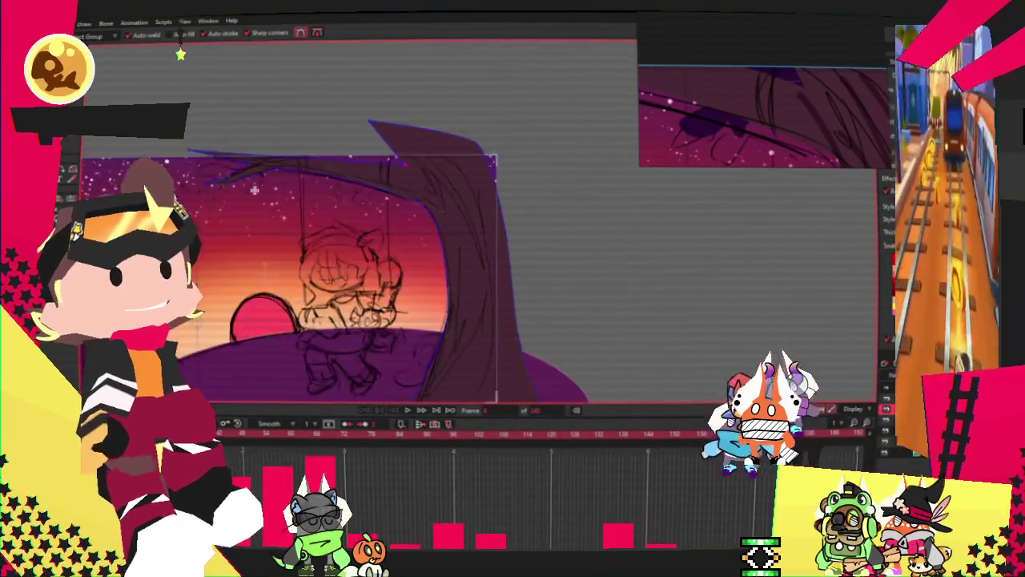
{"action": "scroll", "coordinate": [409, 168], "scroll_direction": "up", "scroll_amount": 3}
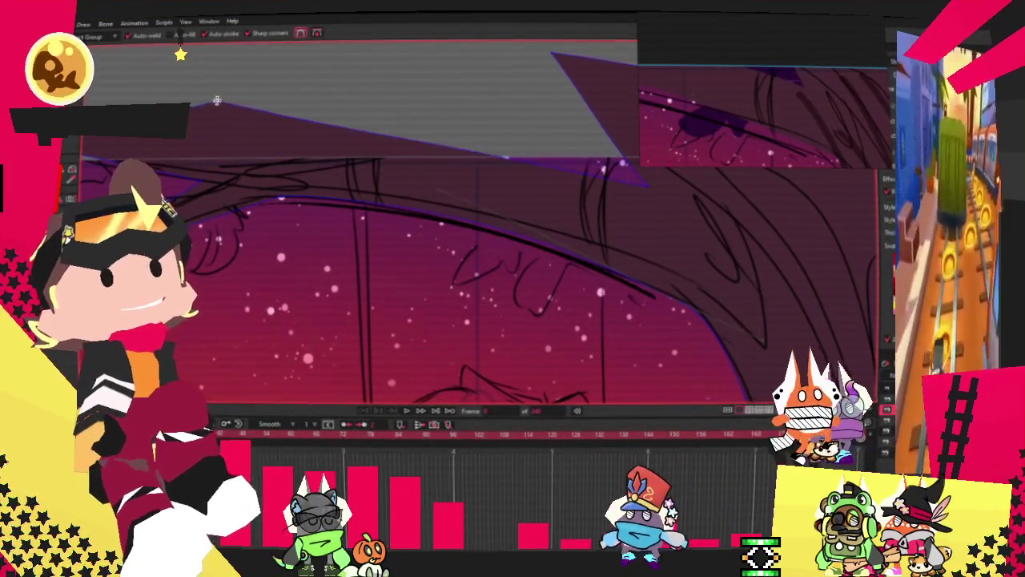
{"action": "mouse_move", "coordinate": [394, 162]}
{"action": "left_mouse_down"}
{"action": "mouse_move", "coordinate": [324, 87]}
{"action": "mouse_move", "coordinate": [330, 125]}
{"action": "left_mouse_up"}
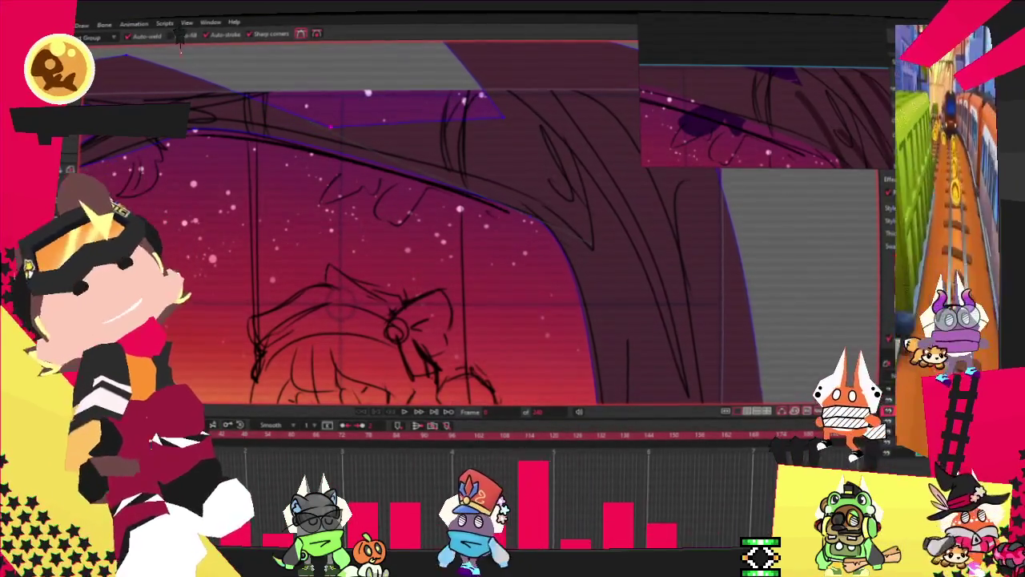
Smooth the curvature along the branch's edge
{"action": "key", "text": "c"}
{"action": "scroll", "coordinate": [352, 147], "scroll_direction": "up", "scroll_amount": 2}
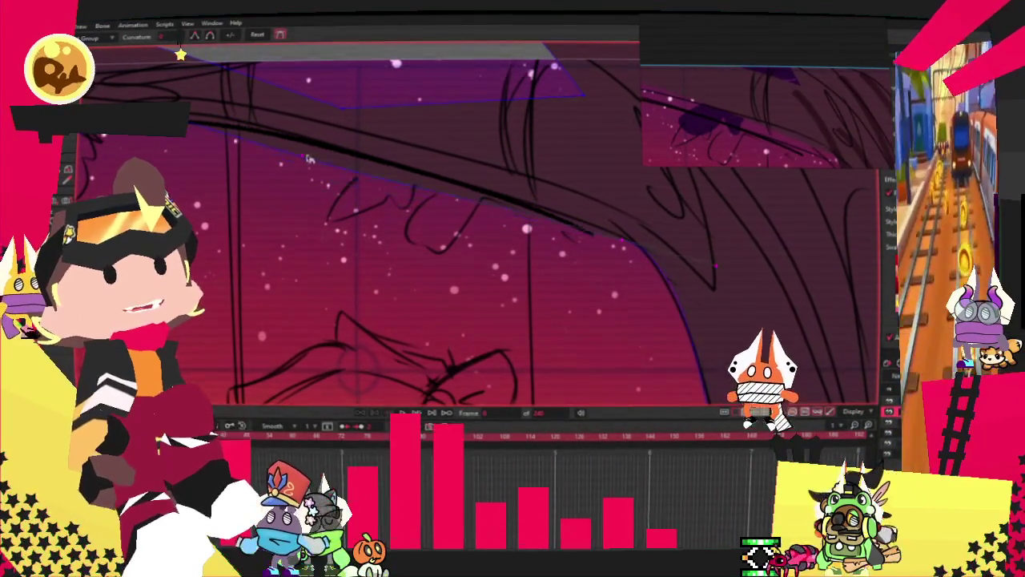
{"action": "left_click_drag", "start_coordinate": [310, 192], "coordinate": [302, 150]}
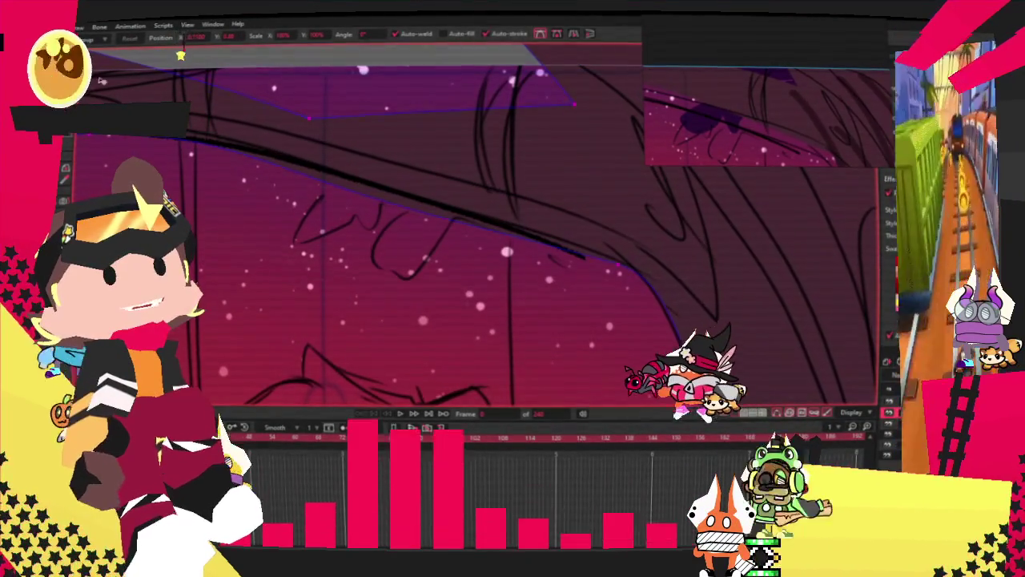
{"action": "key", "text": "c"}
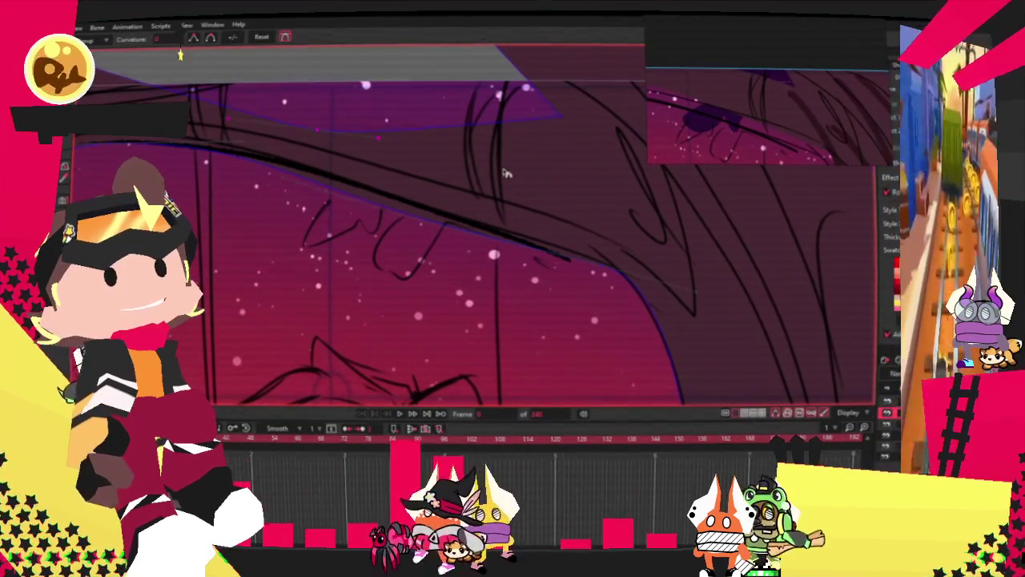
Flatten the triangular spike above the branch into its edge
{"action": "key", "text": "t"}
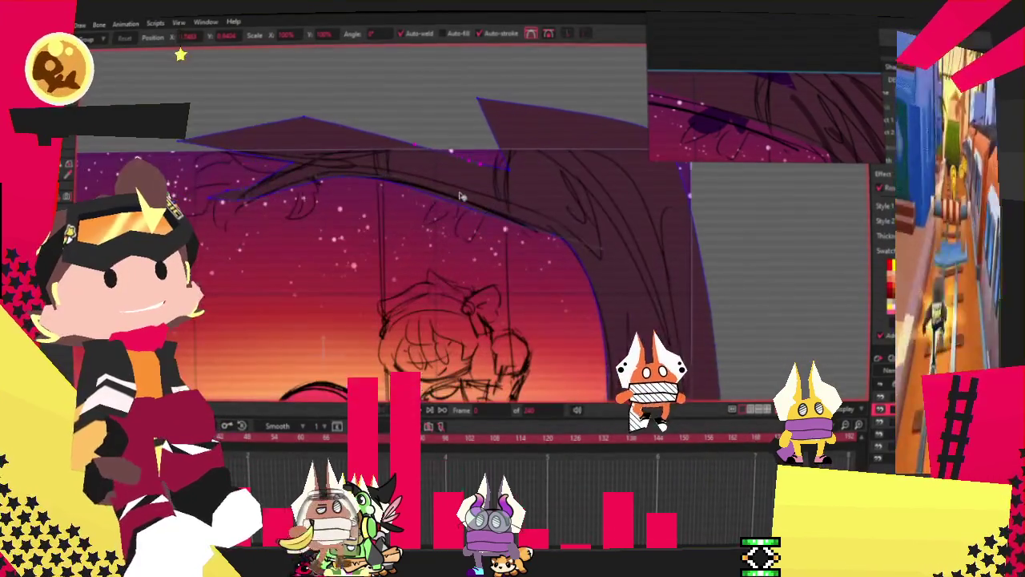
{"action": "left_click_drag", "start_coordinate": [303, 119], "coordinate": [258, 136]}
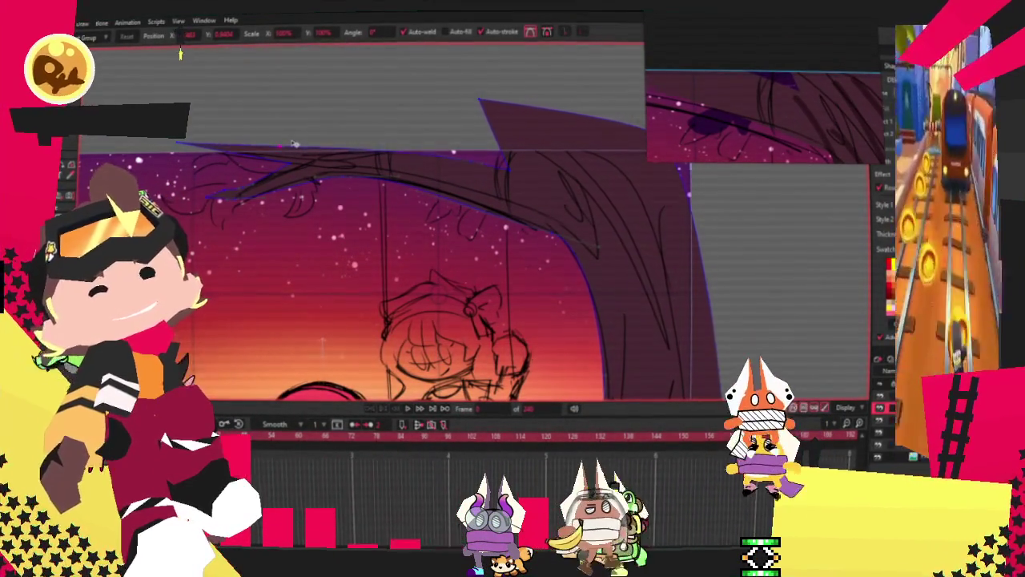
{"action": "left_click_drag", "start_coordinate": [294, 144], "coordinate": [289, 135]}
{"action": "key", "text": "space"}
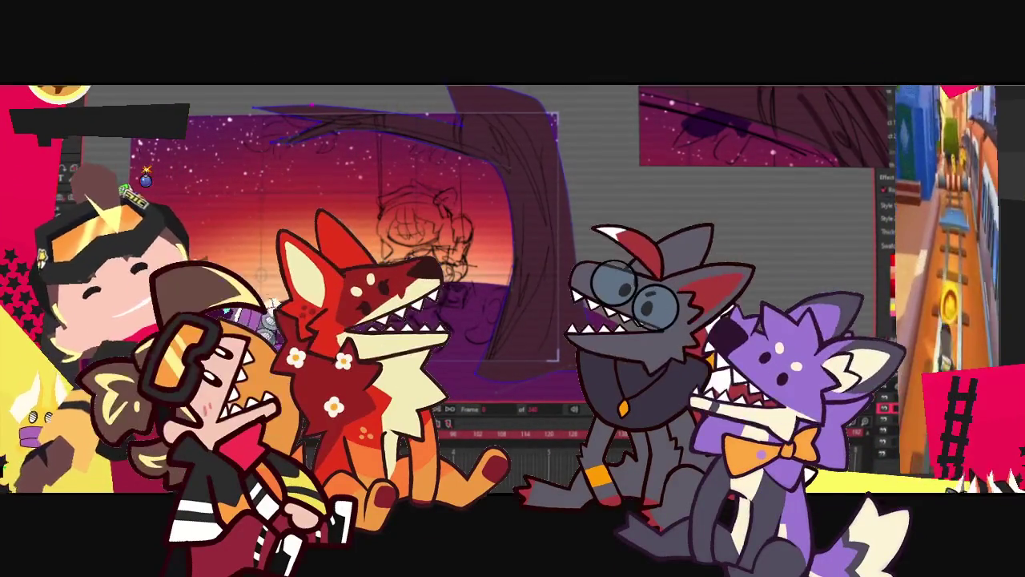
{"action": "scroll", "coordinate": [390, 235], "scroll_direction": "up", "scroll_amount": 3}
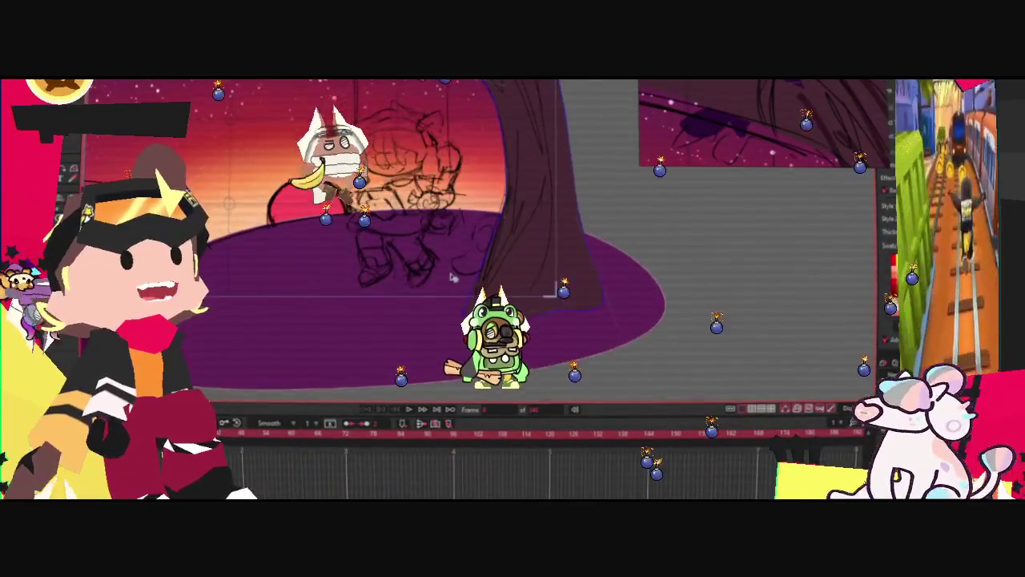
{"action": "scroll", "coordinate": [402, 280], "scroll_direction": "up", "scroll_amount": 1}
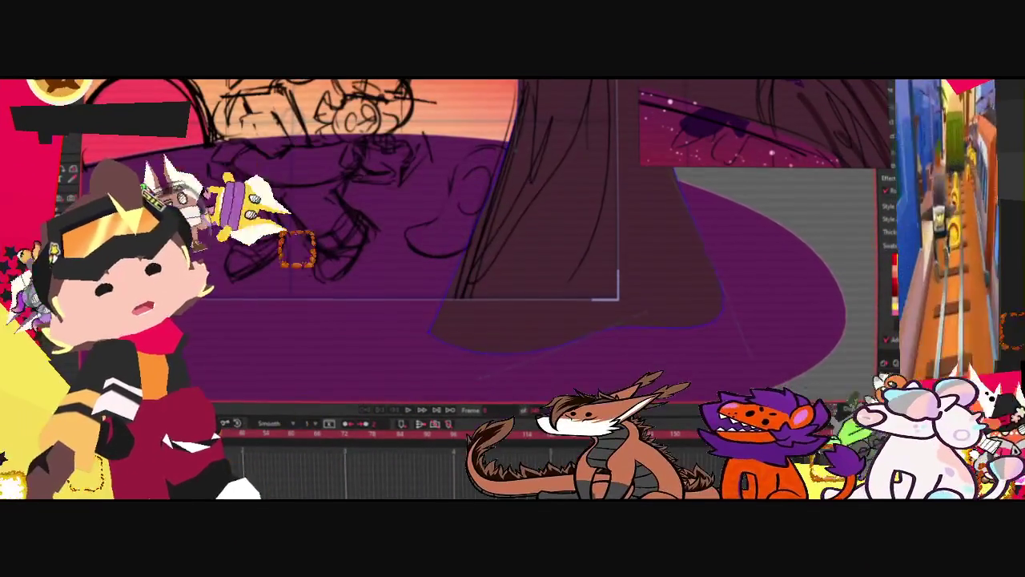
{"action": "scroll", "coordinate": [504, 236], "scroll_direction": "up", "scroll_amount": 1}
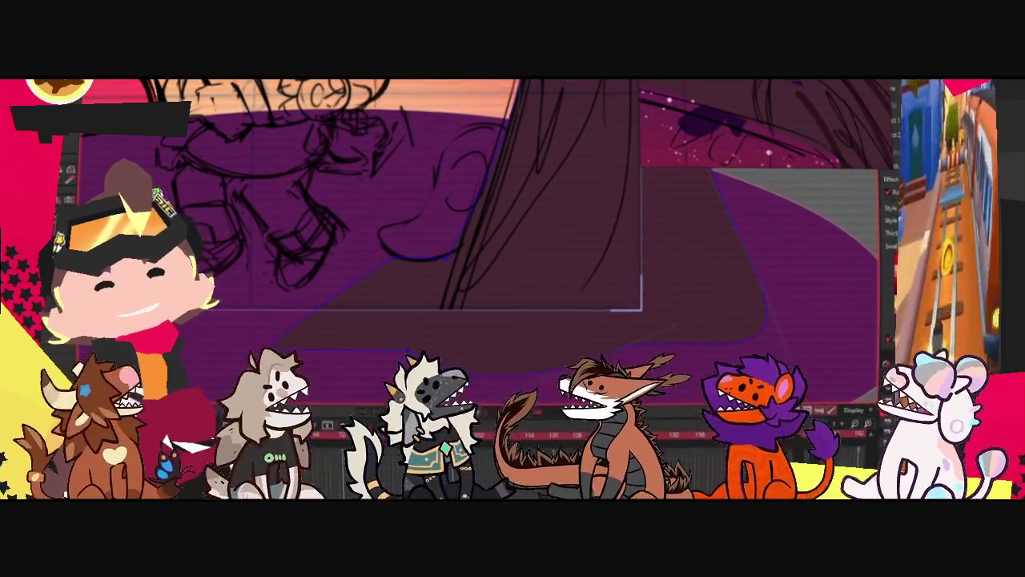
{"action": "scroll", "coordinate": [348, 263], "scroll_direction": "up", "scroll_amount": 2}
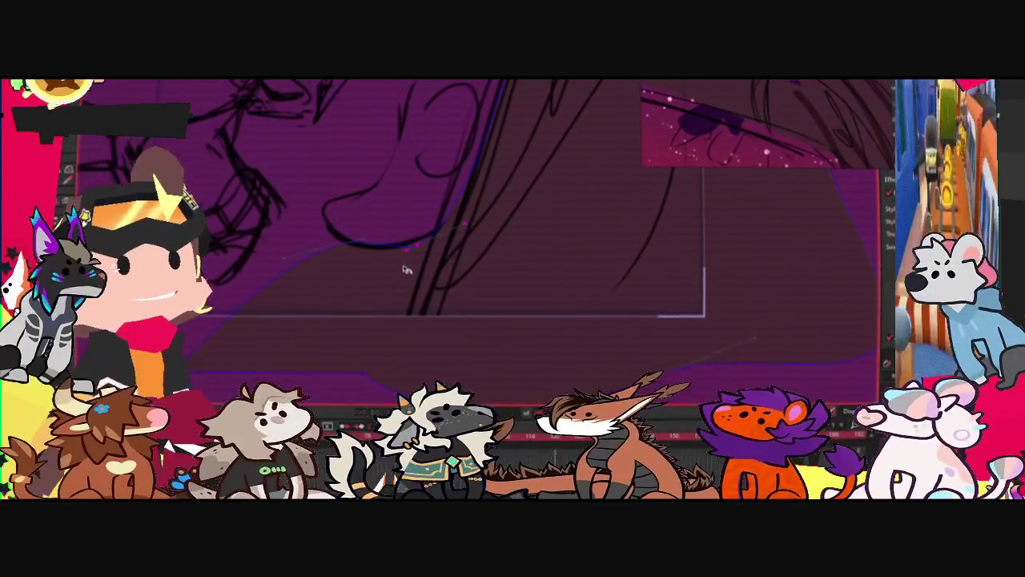
{"action": "scroll", "coordinate": [364, 262], "scroll_direction": "down", "scroll_amount": 2}
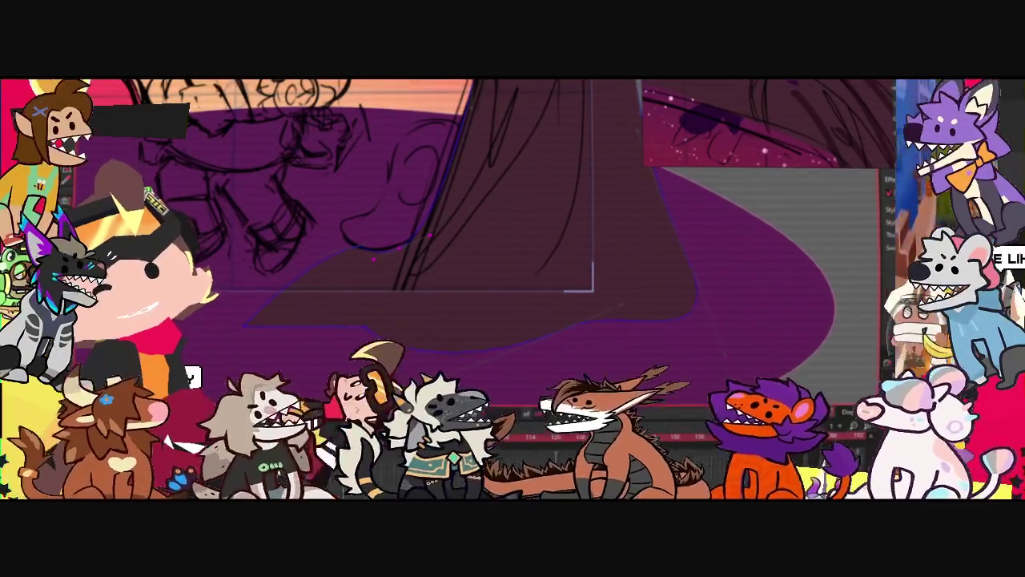
{"action": "scroll", "coordinate": [346, 255], "scroll_direction": "up", "scroll_amount": 1}
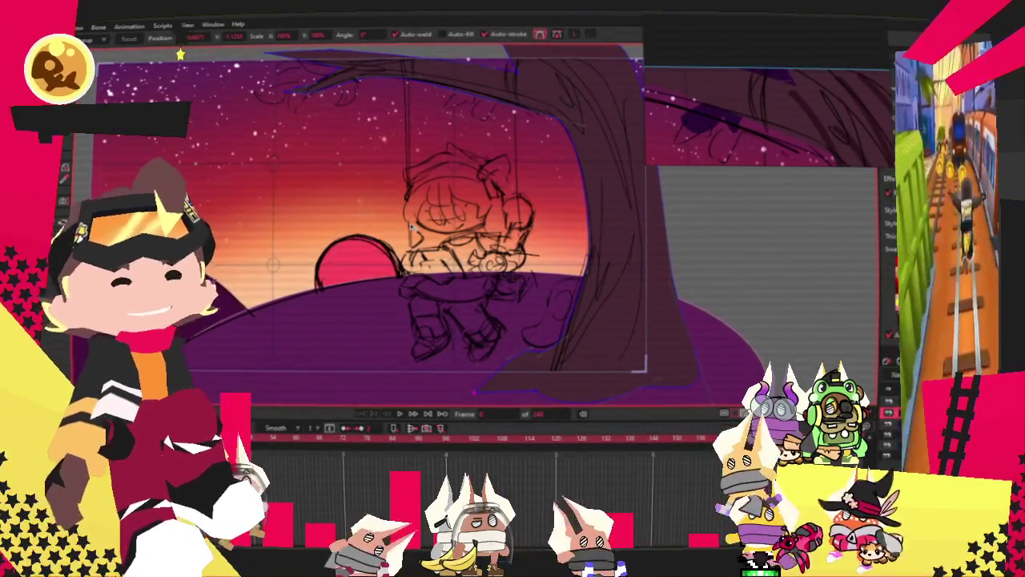
Zoom around the canvas, then open Layer Settings for Layer 4
{"action": "scroll", "coordinate": [411, 227], "scroll_direction": "down", "scroll_amount": 2}
{"action": "scroll", "coordinate": [448, 219], "scroll_direction": "up", "scroll_amount": 1}
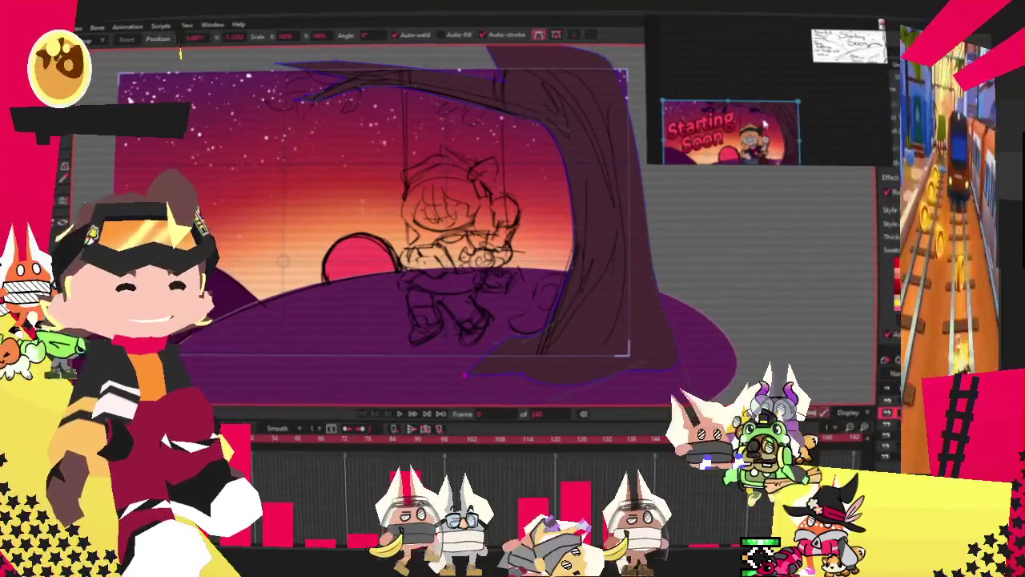
{"action": "scroll", "coordinate": [430, 93], "scroll_direction": "up", "scroll_amount": 1}
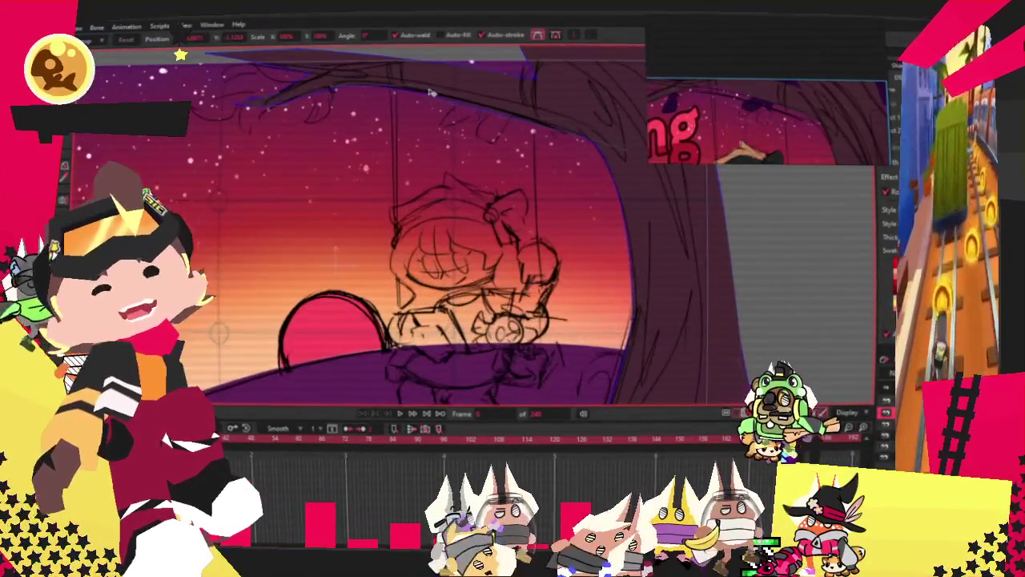
{"action": "scroll", "coordinate": [498, 136], "scroll_direction": "down", "scroll_amount": 1}
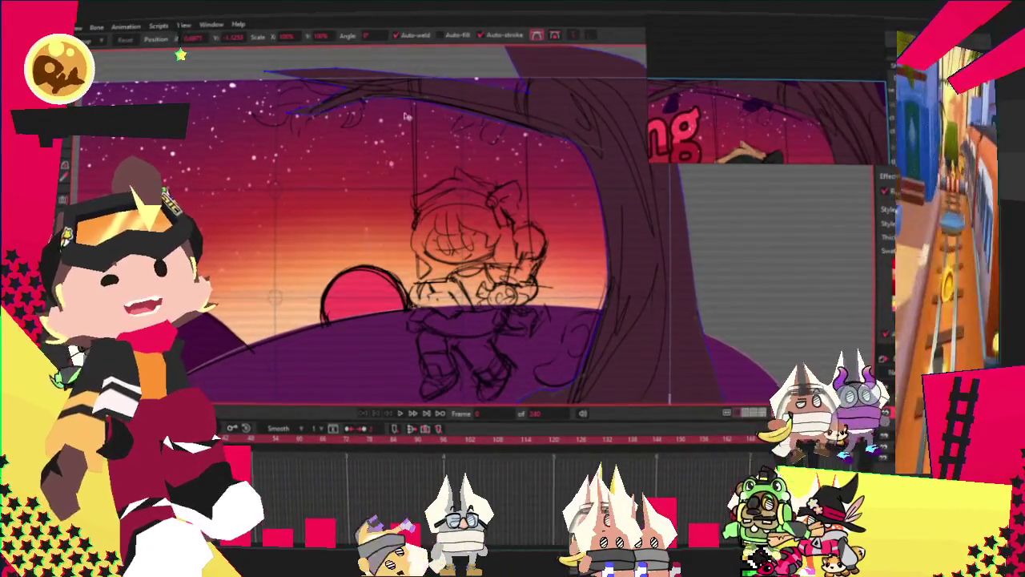
{"action": "scroll", "coordinate": [403, 116], "scroll_direction": "down", "scroll_amount": 2}
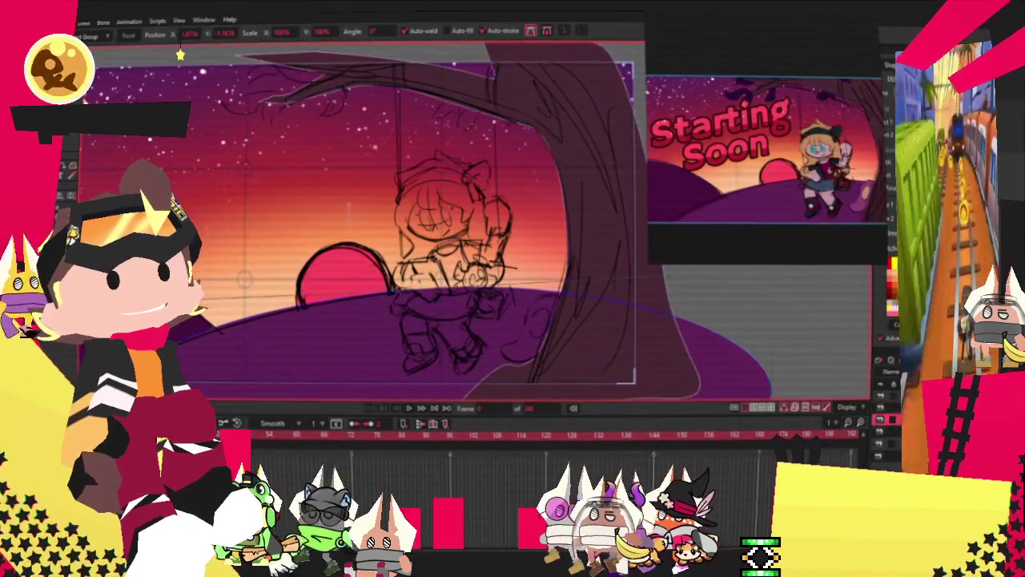
{"action": "double_click", "coordinate": [884, 372]}
Cancel Layer Settings and change the gradient fill to dark maroon, confirming with OK
{"action": "left_click", "coordinate": [765, 491]}
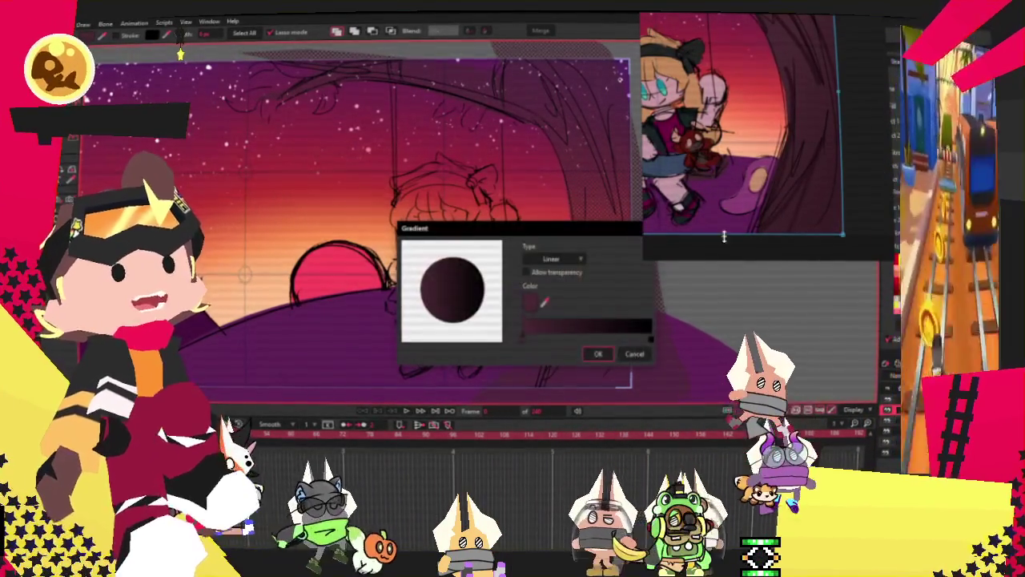
{"action": "left_click", "coordinate": [522, 336]}
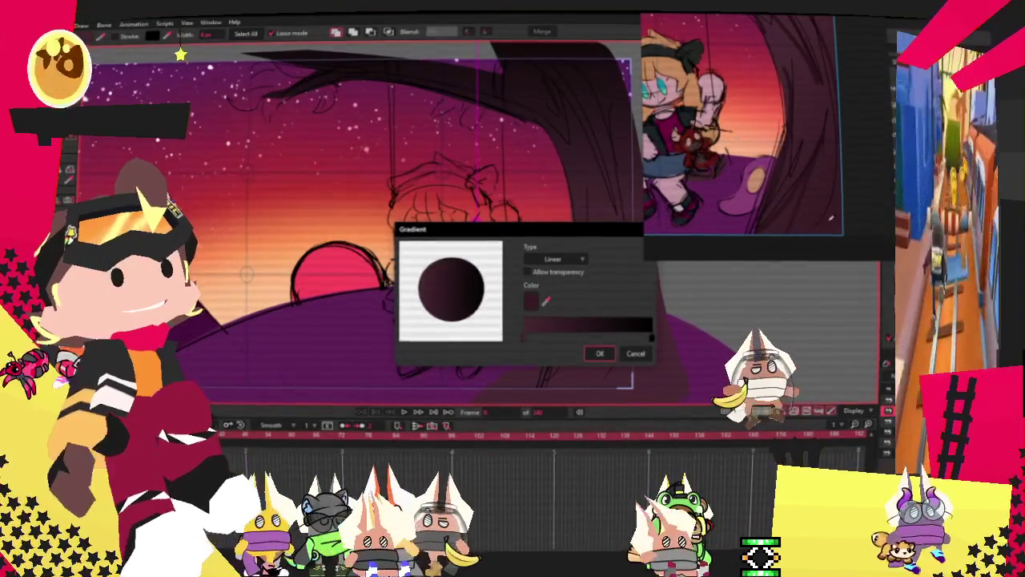
{"action": "left_click", "coordinate": [600, 353]}
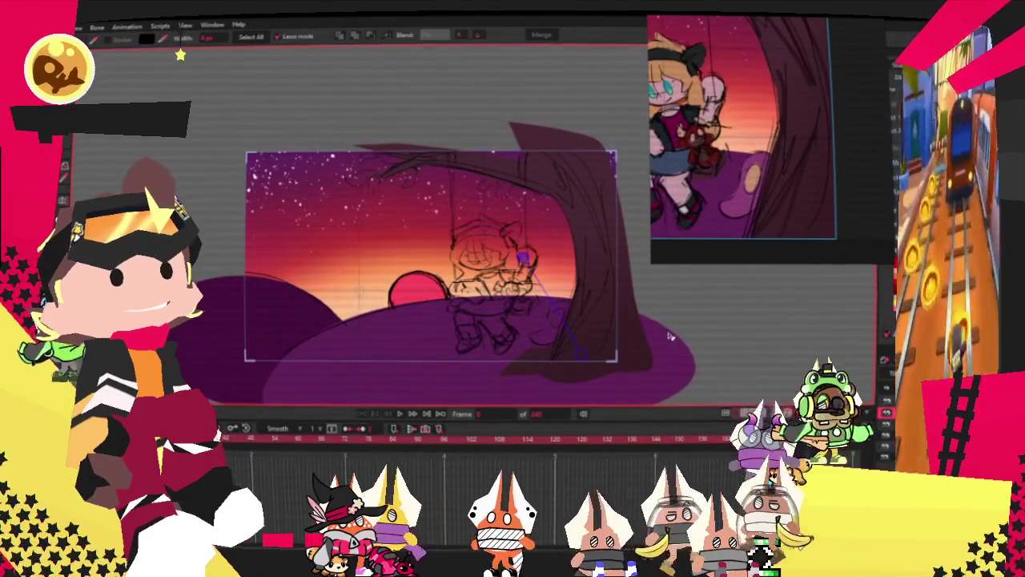
{"action": "scroll", "coordinate": [664, 324], "scroll_direction": "down", "scroll_amount": 3}
{"action": "scroll", "coordinate": [608, 316], "scroll_direction": "up", "scroll_amount": 3}
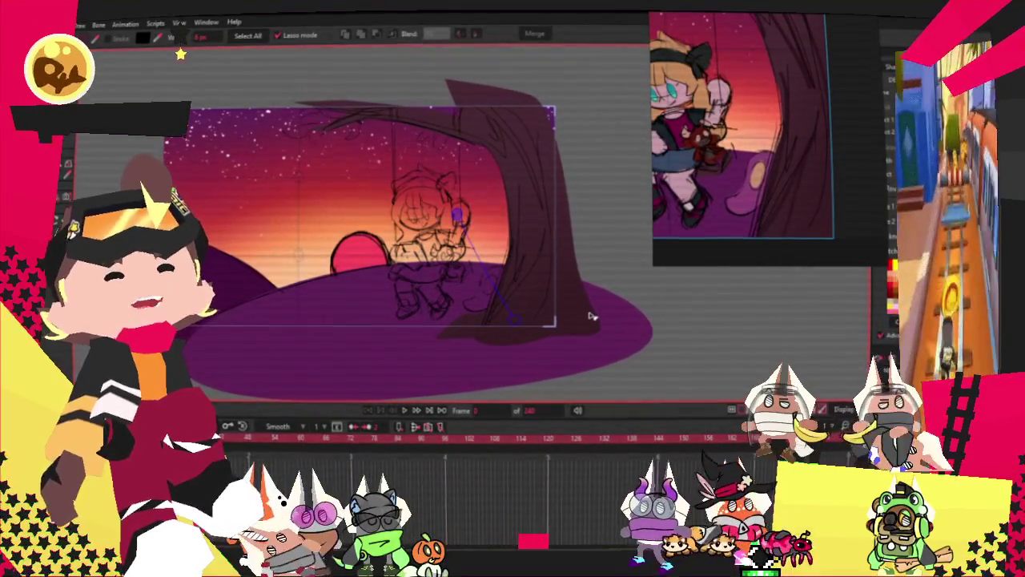
{"action": "scroll", "coordinate": [591, 316], "scroll_direction": "up", "scroll_amount": 2}
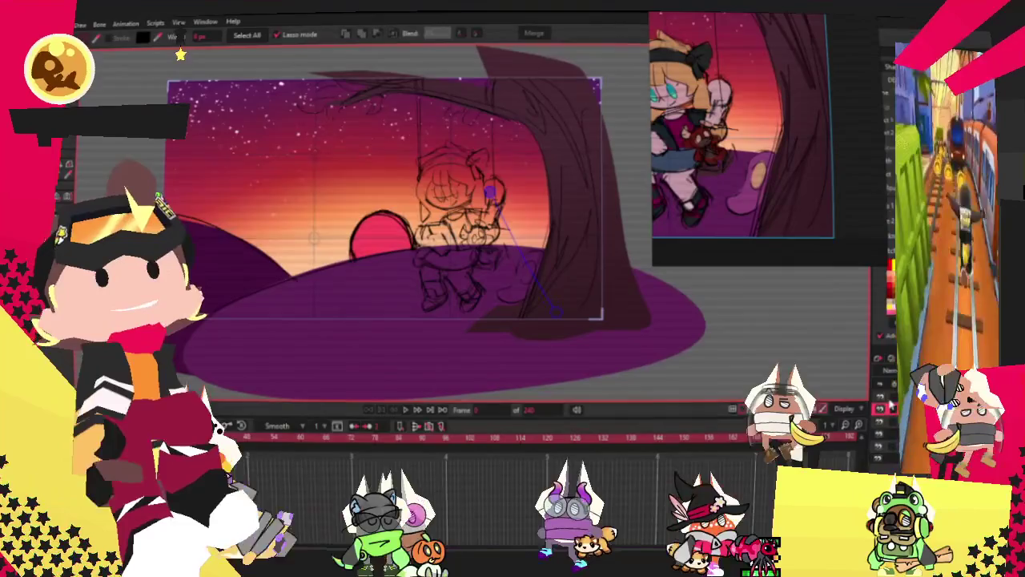
{"action": "scroll", "coordinate": [625, 239], "scroll_direction": "up", "scroll_amount": 2}
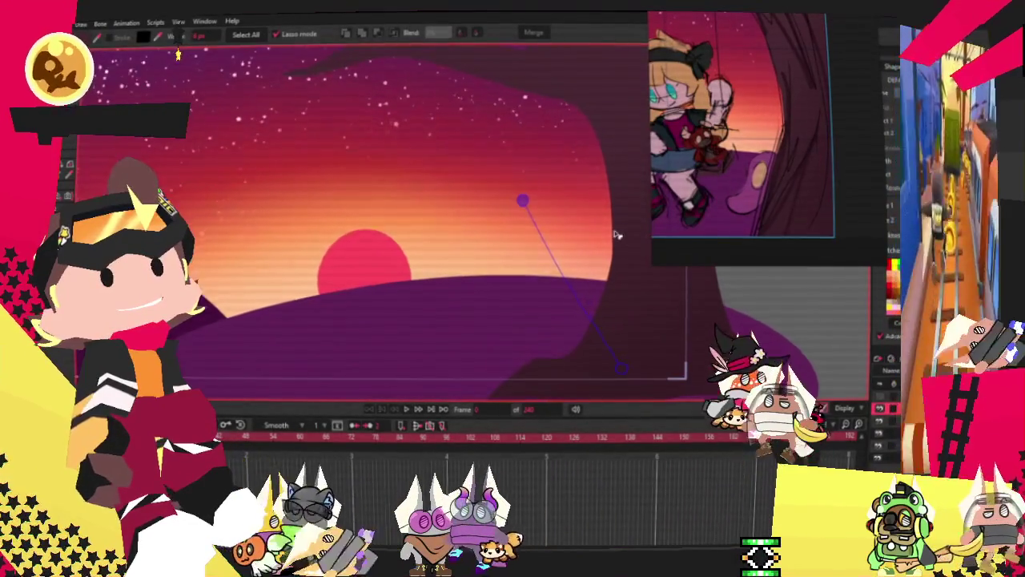
{"action": "scroll", "coordinate": [625, 239], "scroll_direction": "down", "scroll_amount": 1}
{"action": "left_click", "coordinate": [880, 398]}
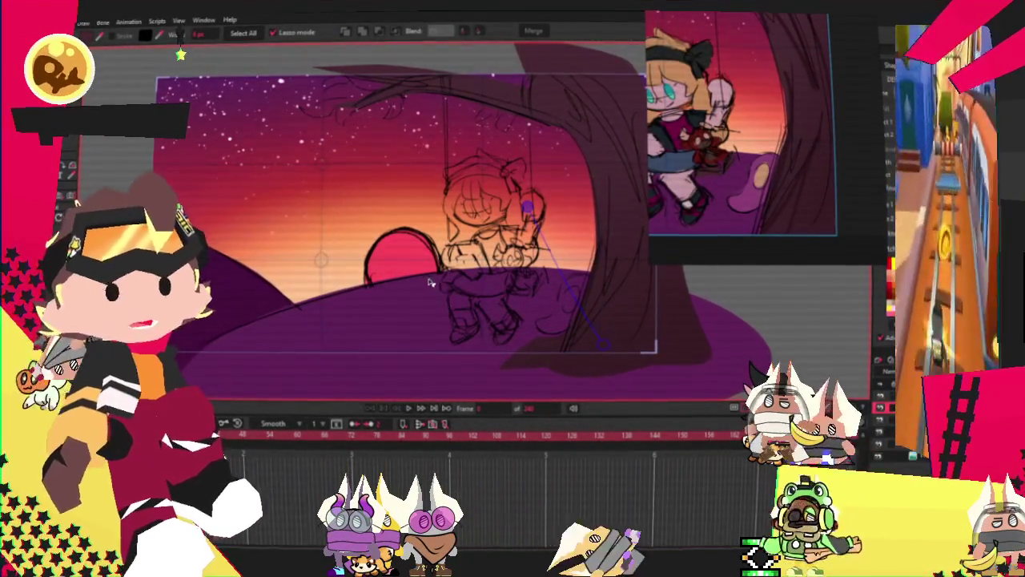
{"action": "scroll", "coordinate": [445, 296], "scroll_direction": "down", "scroll_amount": 3}
{"action": "scroll", "coordinate": [439, 276], "scroll_direction": "up", "scroll_amount": 2}
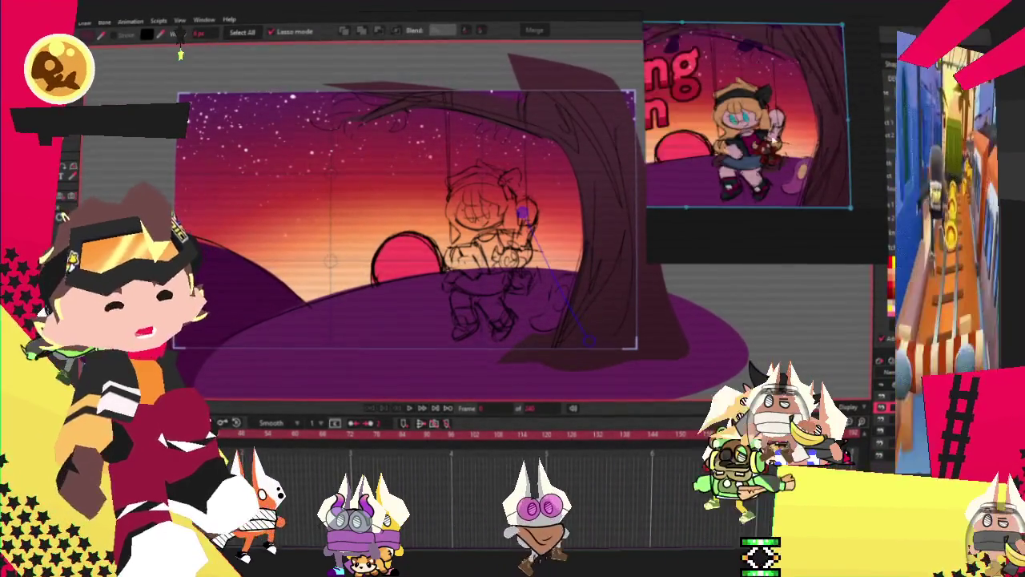
{"action": "scroll", "coordinate": [596, 331], "scroll_direction": "up", "scroll_amount": 2}
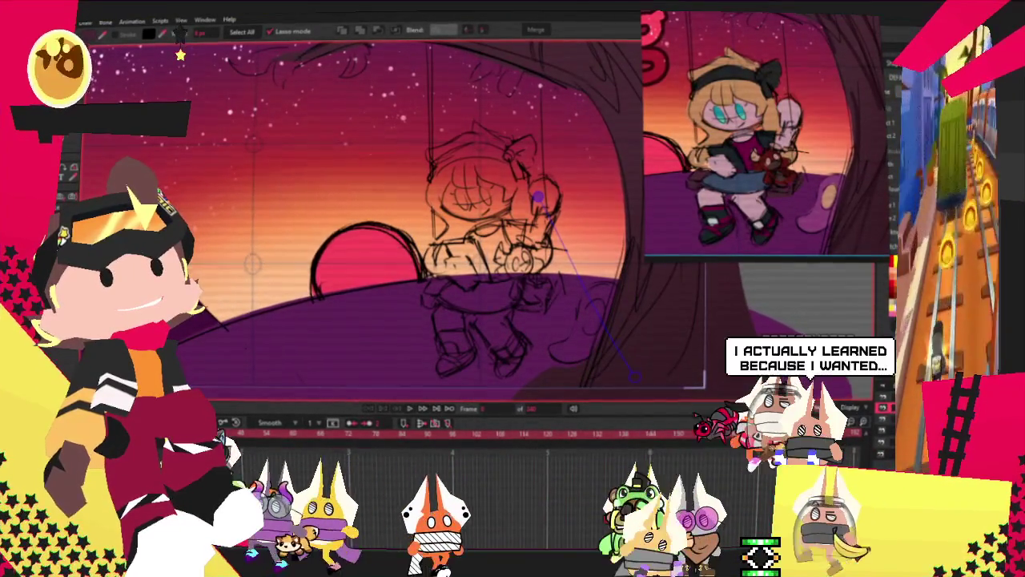
{"action": "key", "text": "g"}
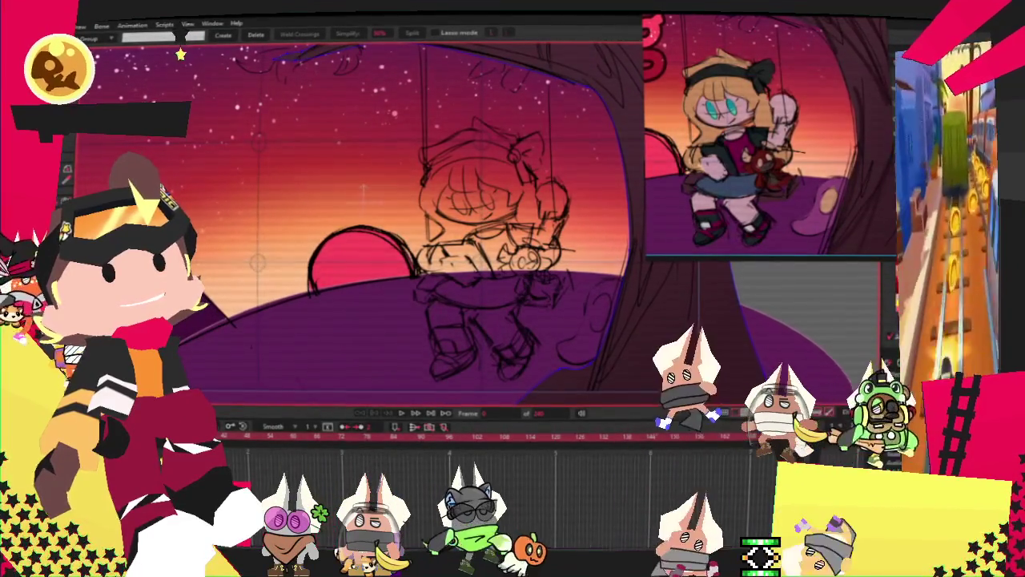
Switch to Transform Layer and check the BG layer's settings, then close them
{"action": "key", "text": "t"}
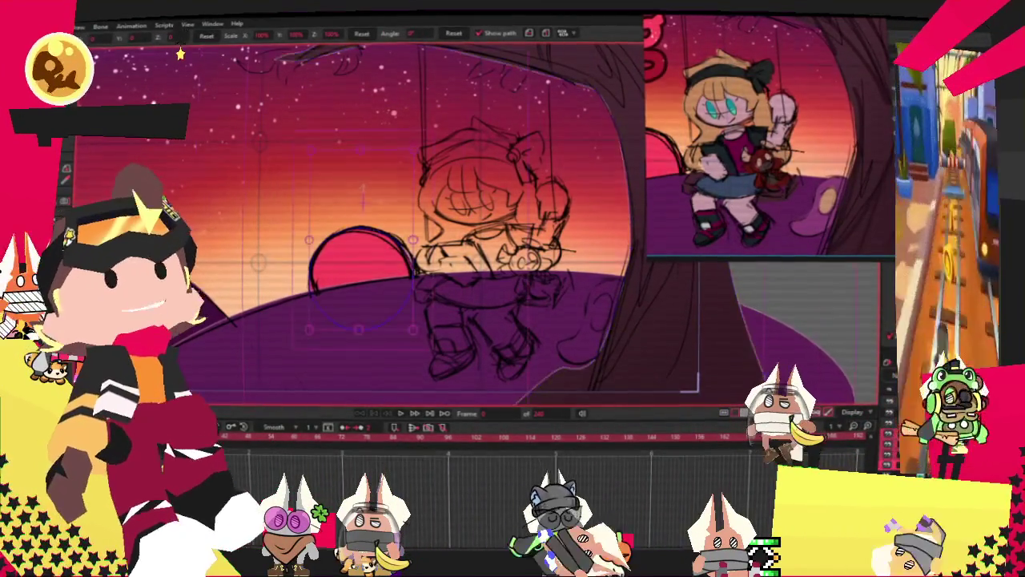
{"action": "double_click", "coordinate": [793, 320]}
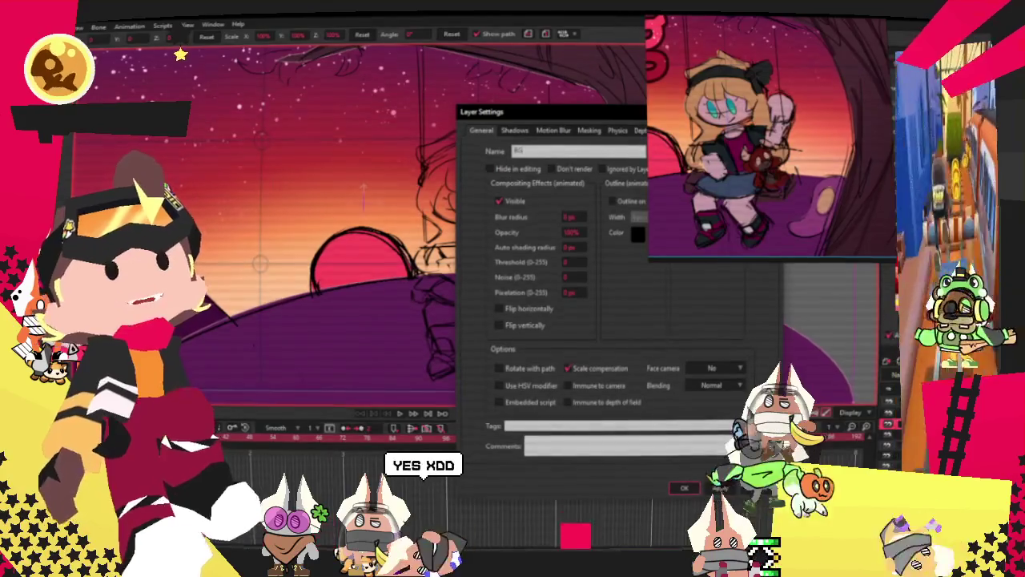
{"action": "left_click", "coordinate": [685, 489]}
Select the BG layer and bring up the new layer type list
{"action": "scroll", "coordinate": [490, 307], "scroll_direction": "down", "scroll_amount": 2}
{"action": "scroll", "coordinate": [490, 307], "scroll_direction": "up", "scroll_amount": 1}
{"action": "scroll", "coordinate": [490, 306], "scroll_direction": "up", "scroll_amount": 1}
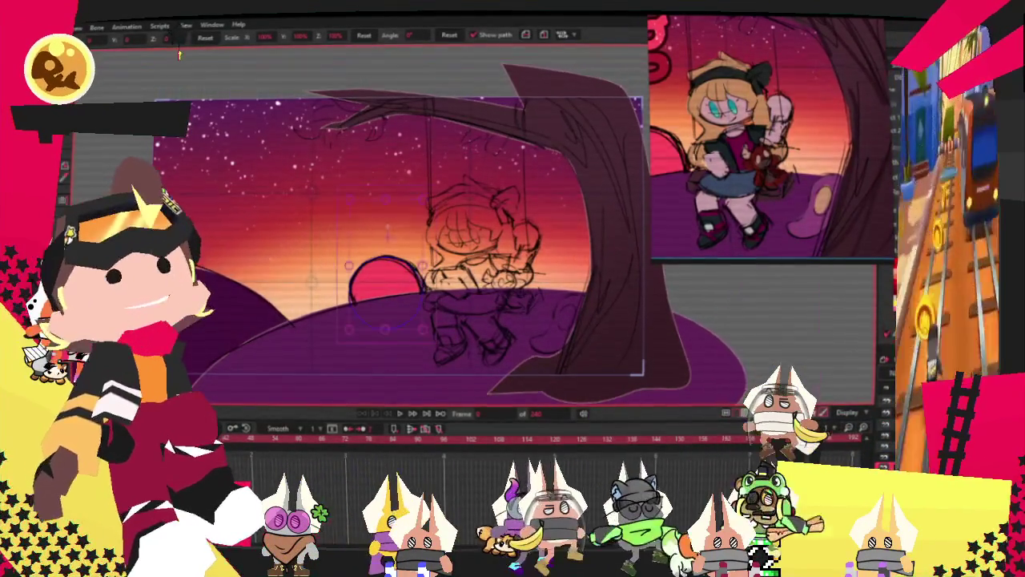
{"action": "left_click", "coordinate": [476, 346]}
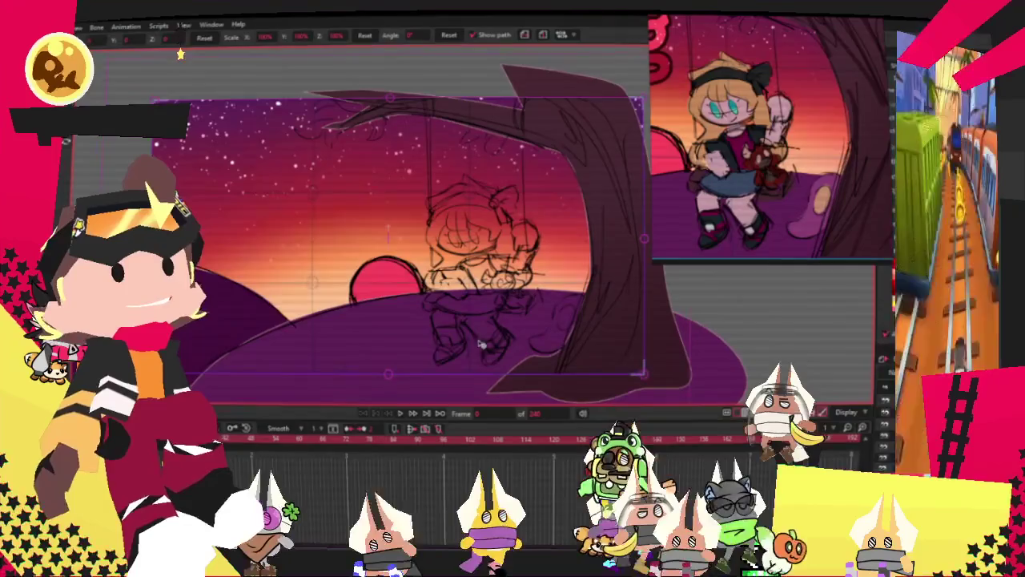
{"action": "scroll", "coordinate": [423, 230], "scroll_direction": "down", "scroll_amount": 1}
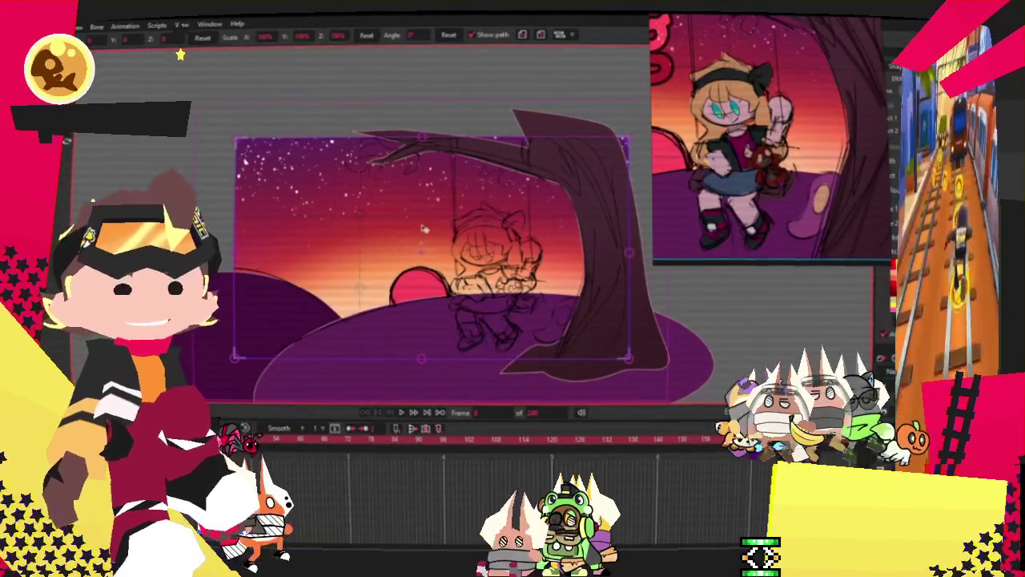
{"action": "scroll", "coordinate": [355, 197], "scroll_direction": "up", "scroll_amount": 1}
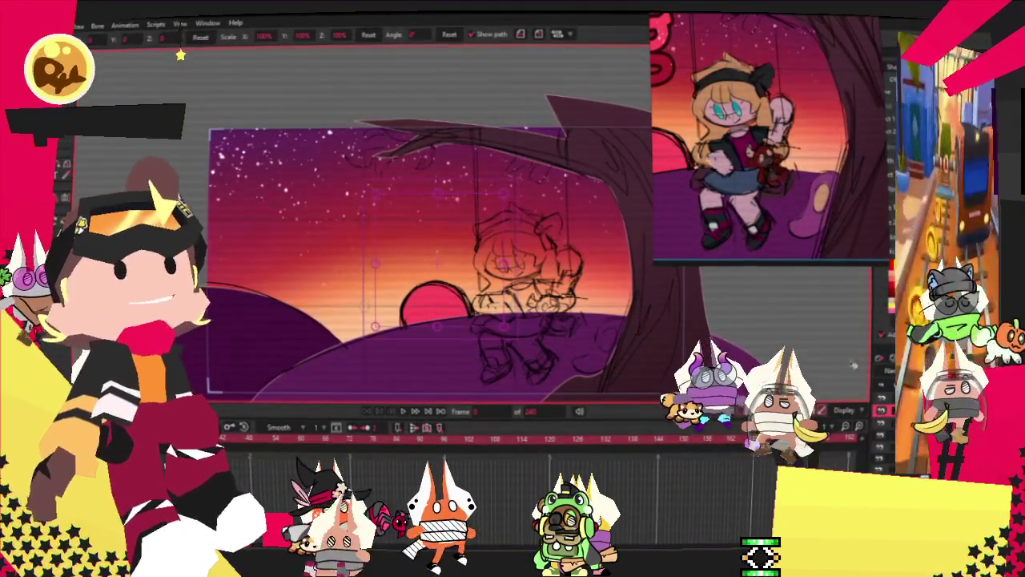
{"action": "left_click", "coordinate": [881, 358]}
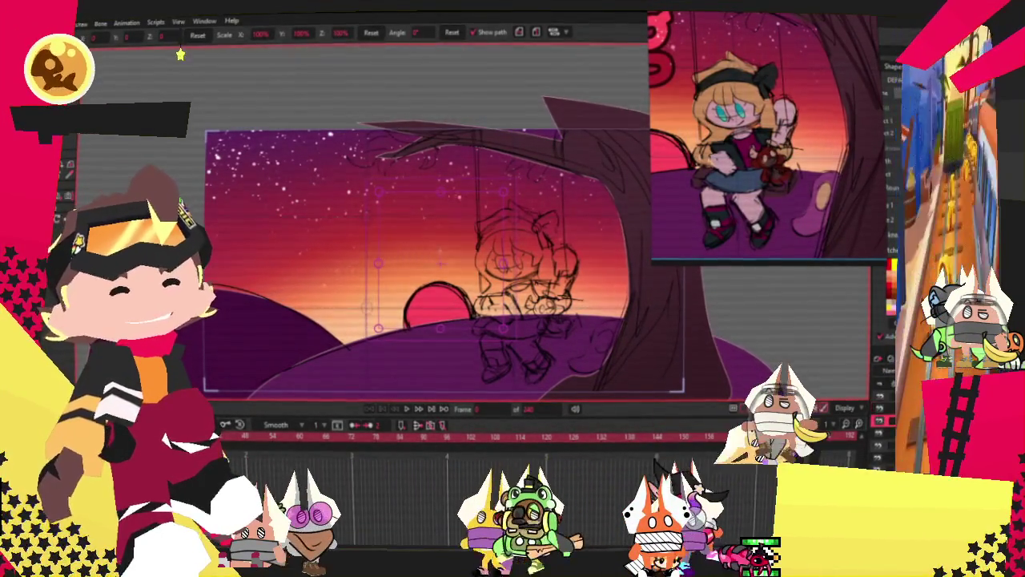
Open the Layer Settings for Layer 4
{"action": "double_click", "coordinate": [881, 358]}
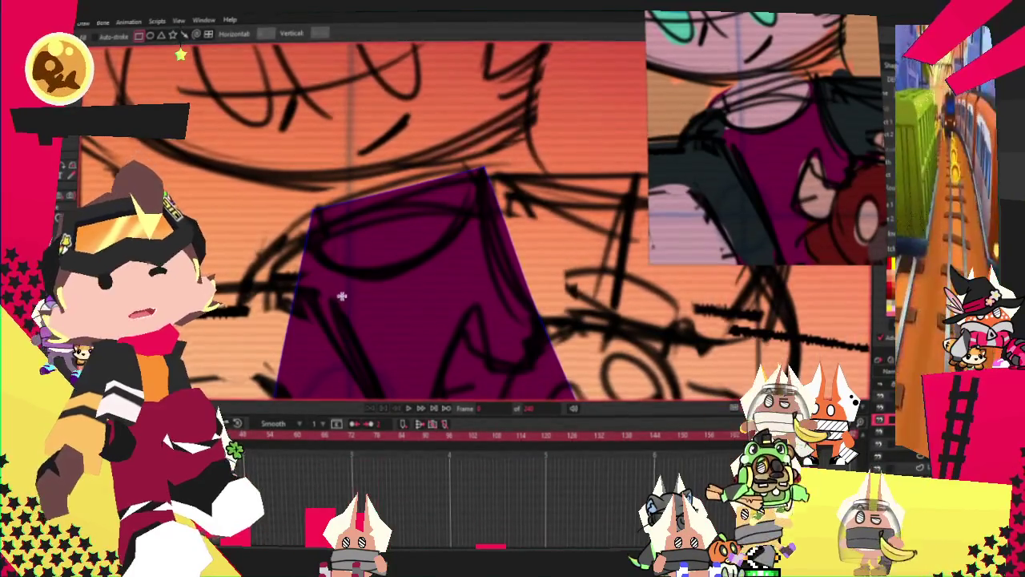
Draw a dark grey rectangle beside the purple shape, then switch to Select Points
{"action": "scroll", "coordinate": [346, 243], "scroll_direction": "down", "scroll_amount": 2}
{"action": "scroll", "coordinate": [346, 242], "scroll_direction": "up", "scroll_amount": 3}
{"action": "left_click_drag", "start_coordinate": [330, 164], "coordinate": [506, 349]}
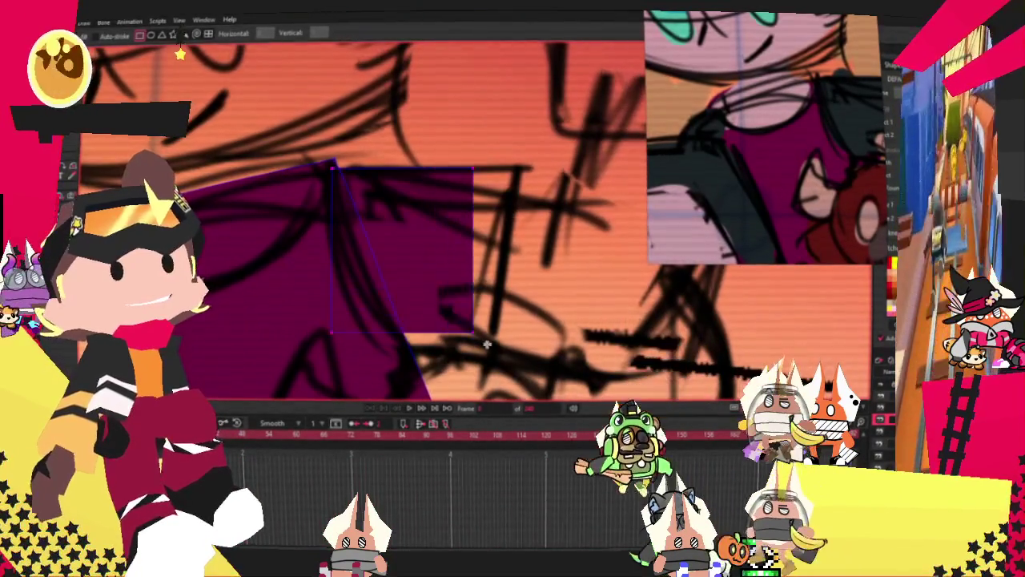
{"action": "key", "text": "alt+s"}
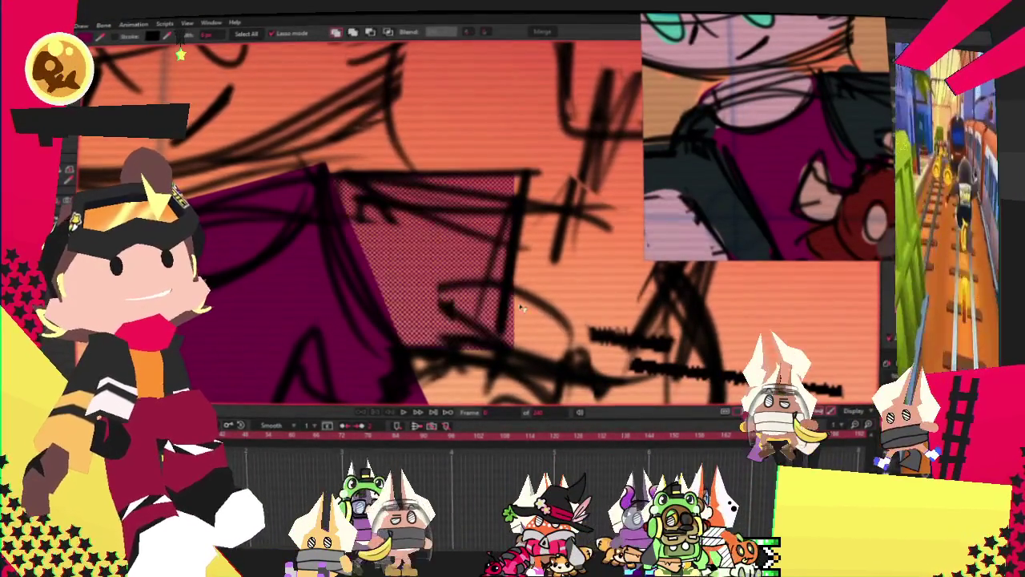
{"action": "scroll", "coordinate": [845, 132], "scroll_direction": "up", "scroll_amount": 2}
{"action": "scroll", "coordinate": [845, 132], "scroll_direction": "up", "scroll_amount": 2}
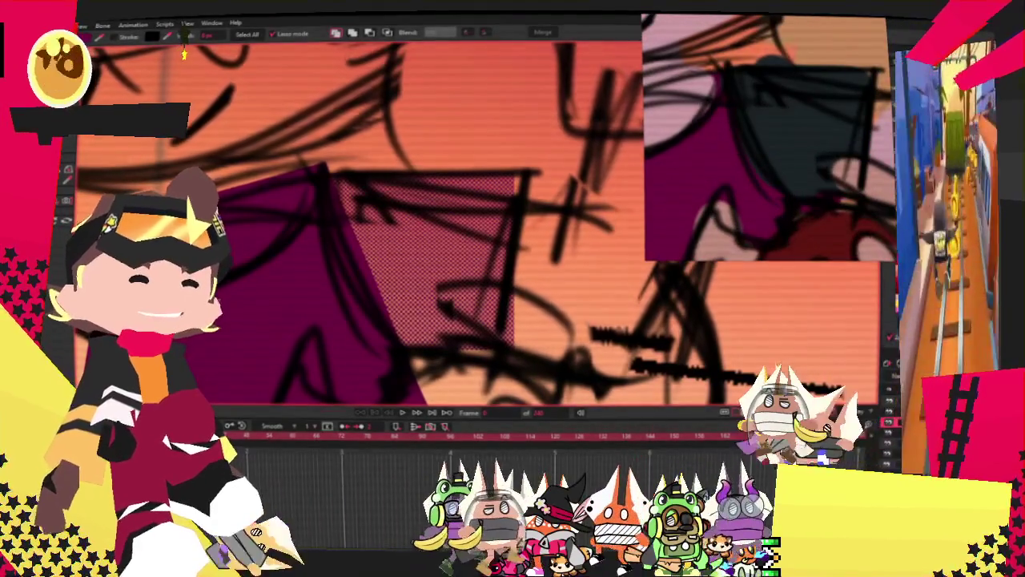
{"action": "scroll", "coordinate": [431, 119], "scroll_direction": "down", "scroll_amount": 2}
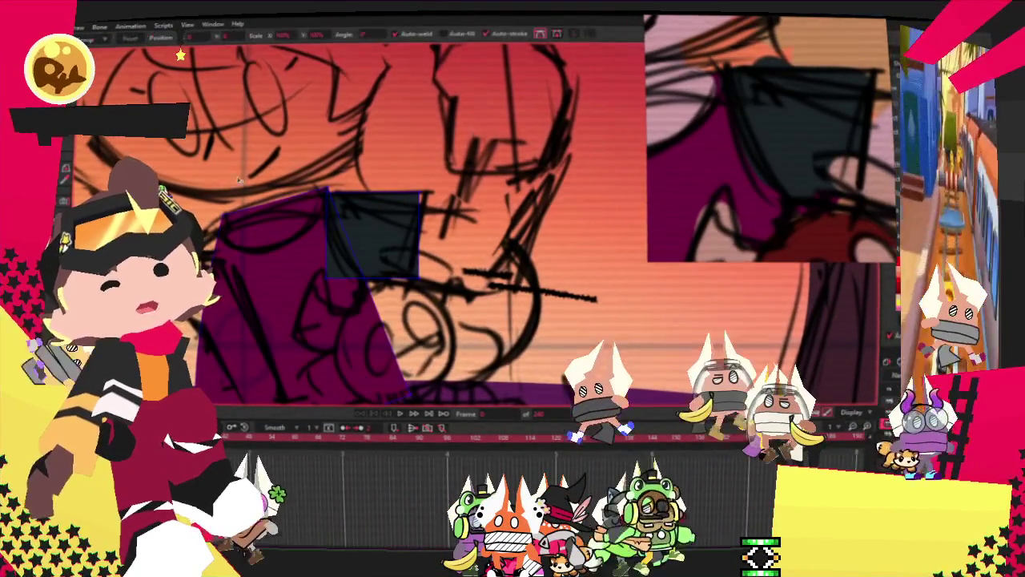
Pull the dark shape's bottom-right corner down-left and its top-left corner down and left
{"action": "scroll", "coordinate": [362, 303], "scroll_direction": "up", "scroll_amount": 2}
{"action": "scroll", "coordinate": [362, 303], "scroll_direction": "up", "scroll_amount": 1}
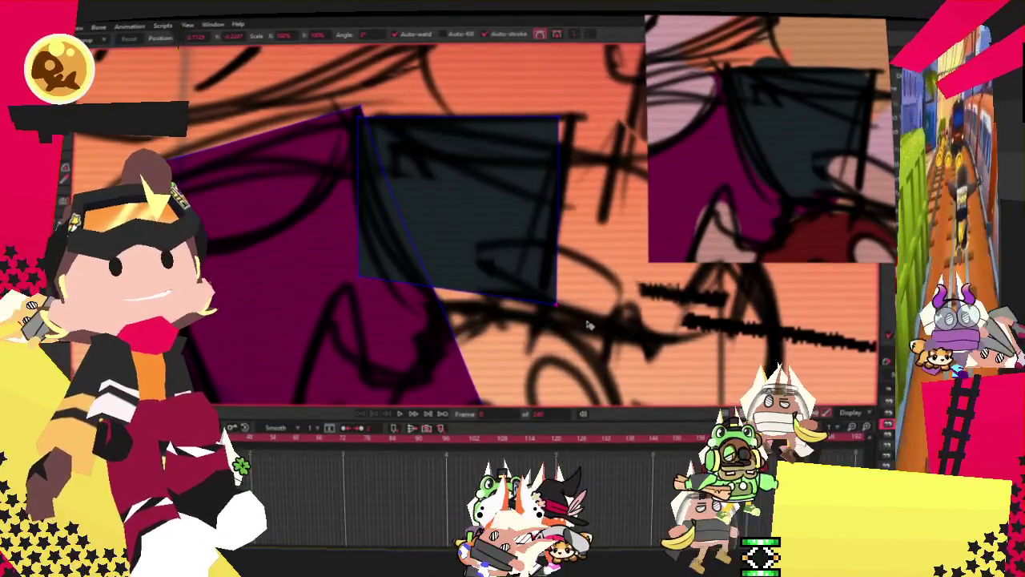
{"action": "left_click_drag", "start_coordinate": [558, 302], "coordinate": [524, 348]}
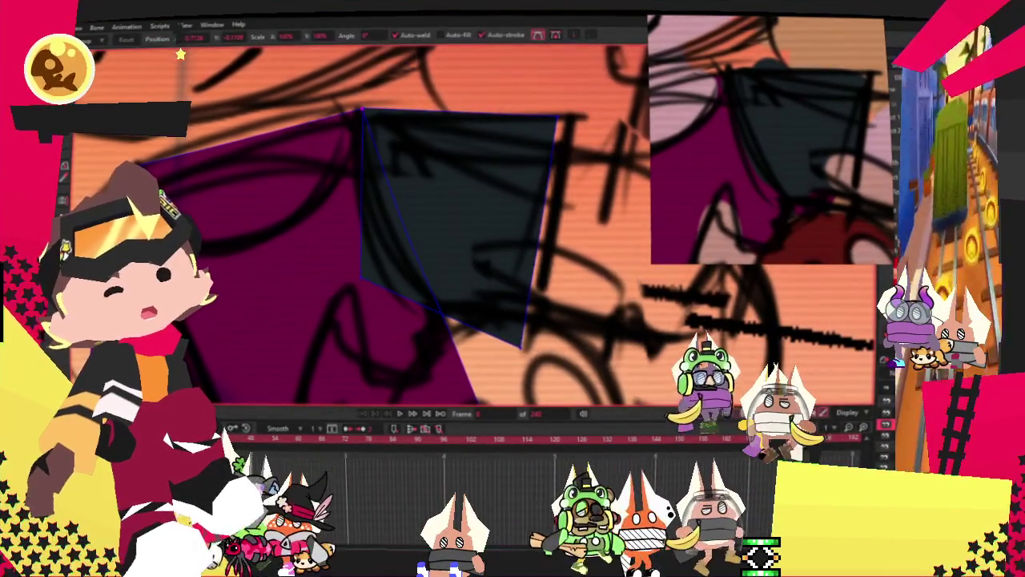
{"action": "key", "text": "c"}
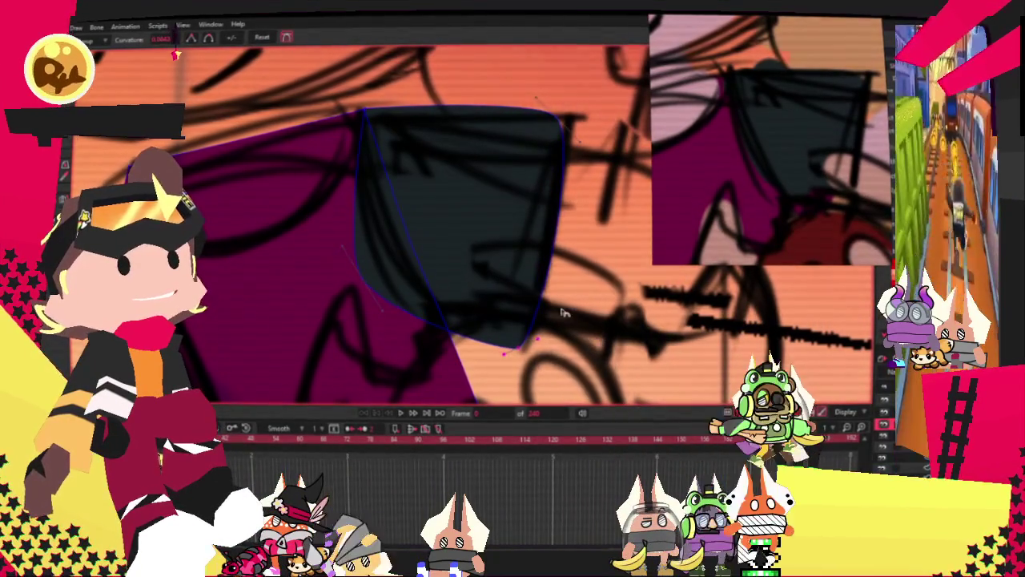
{"action": "scroll", "coordinate": [416, 149], "scroll_direction": "up", "scroll_amount": 2}
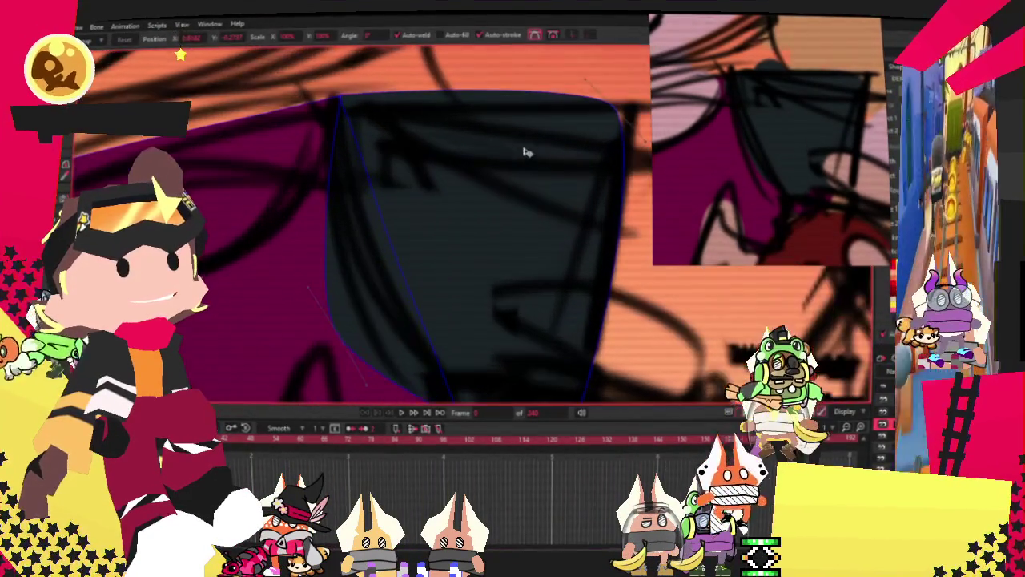
{"action": "scroll", "coordinate": [400, 120], "scroll_direction": "up", "scroll_amount": 1}
{"action": "scroll", "coordinate": [397, 122], "scroll_direction": "up", "scroll_amount": 1}
{"action": "scroll", "coordinate": [393, 124], "scroll_direction": "up", "scroll_amount": 1}
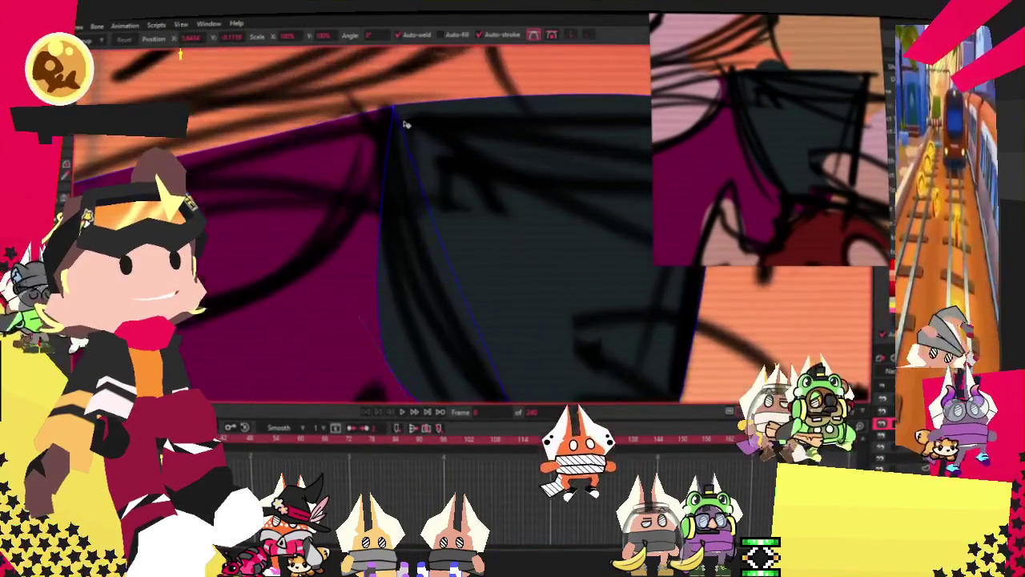
{"action": "left_click_drag", "start_coordinate": [391, 122], "coordinate": [385, 123]}
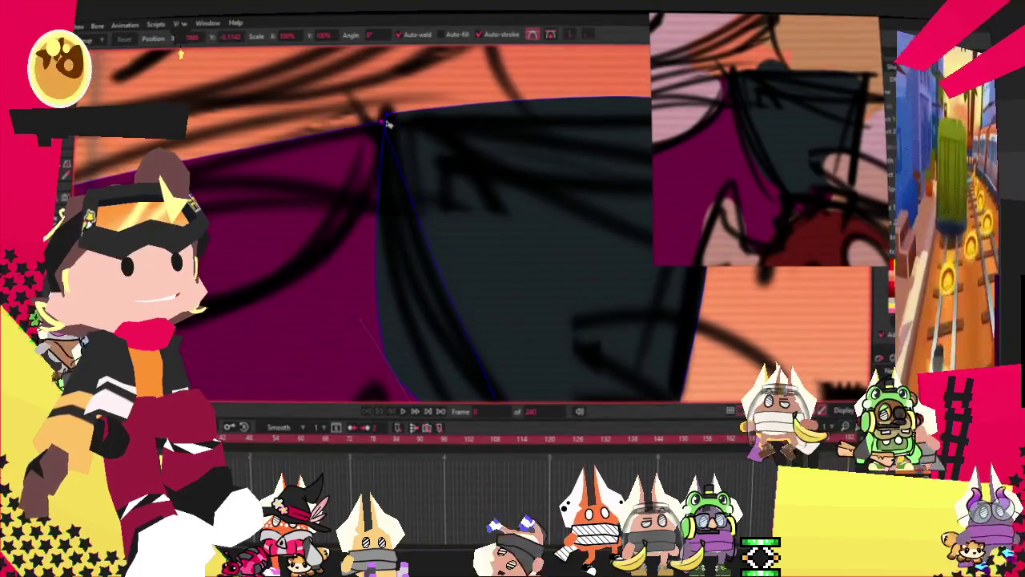
Lower the shape's lower corner and raise its bottom point to curve the lower edge
{"action": "scroll", "coordinate": [392, 120], "scroll_direction": "down", "scroll_amount": 2}
{"action": "scroll", "coordinate": [433, 240], "scroll_direction": "down", "scroll_amount": 1}
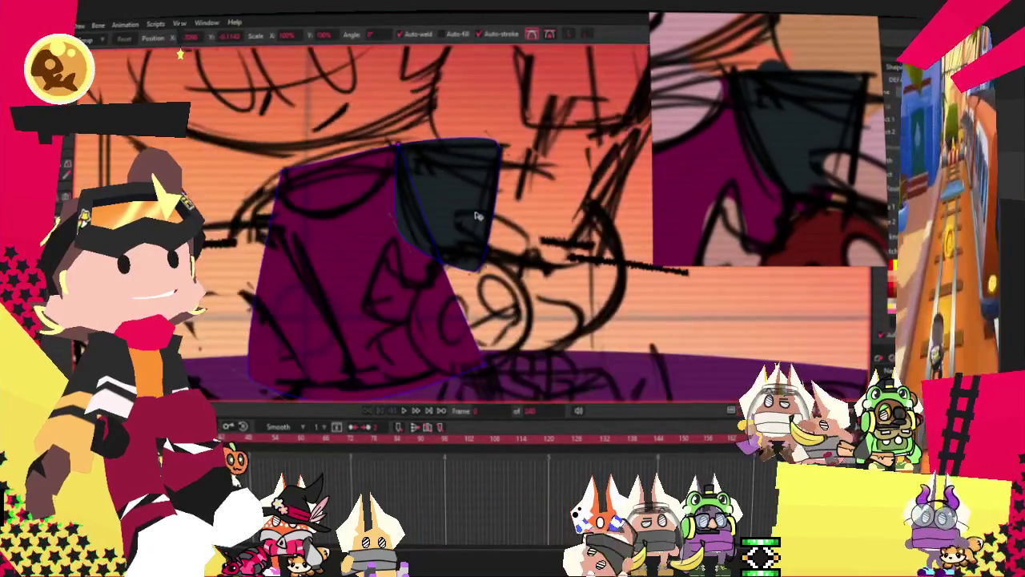
{"action": "scroll", "coordinate": [467, 330], "scroll_direction": "down", "scroll_amount": 1}
{"action": "left_click_drag", "start_coordinate": [475, 296], "coordinate": [478, 309]}
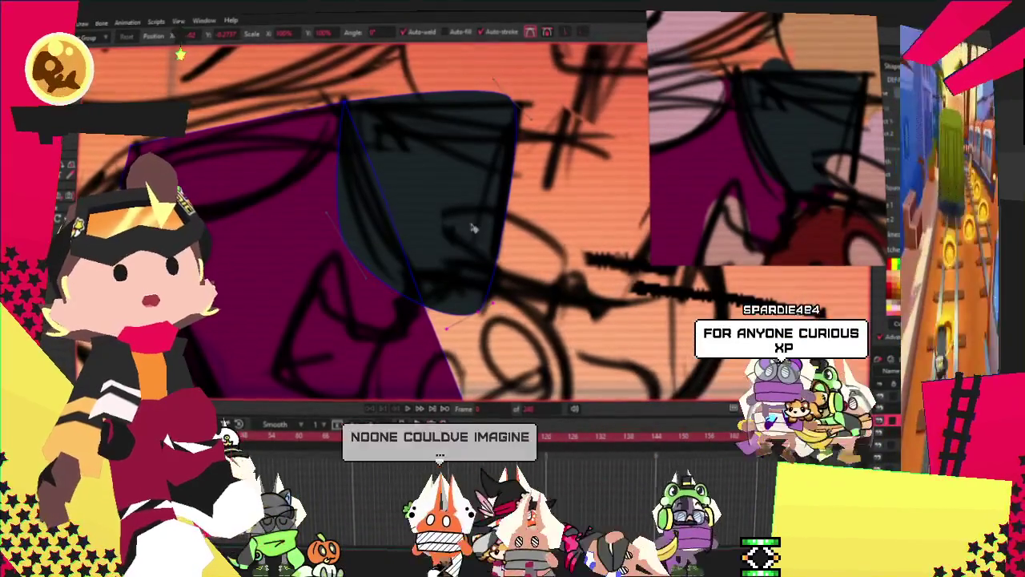
{"action": "scroll", "coordinate": [525, 278], "scroll_direction": "up", "scroll_amount": 2}
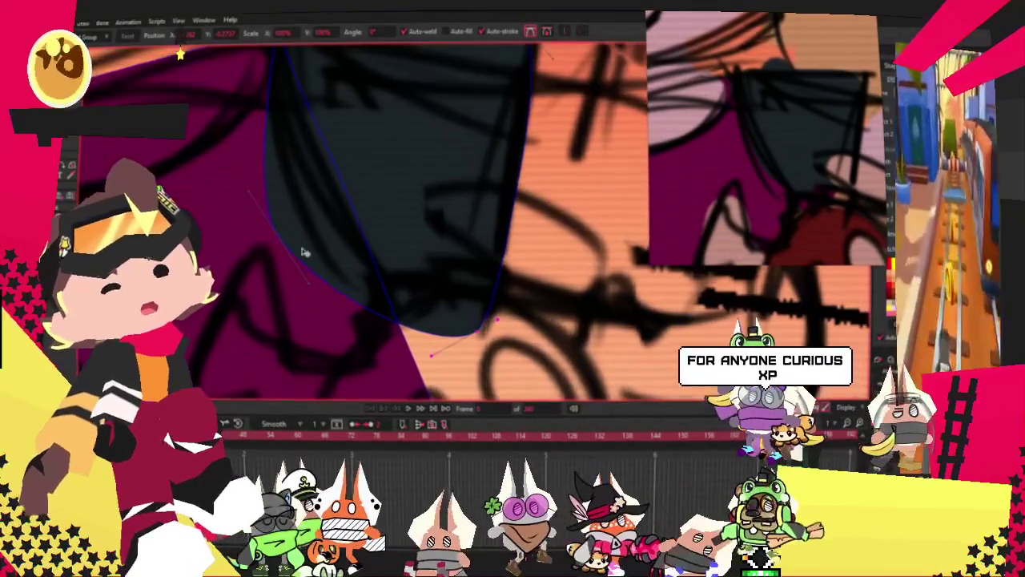
{"action": "scroll", "coordinate": [286, 213], "scroll_direction": "up", "scroll_amount": 1}
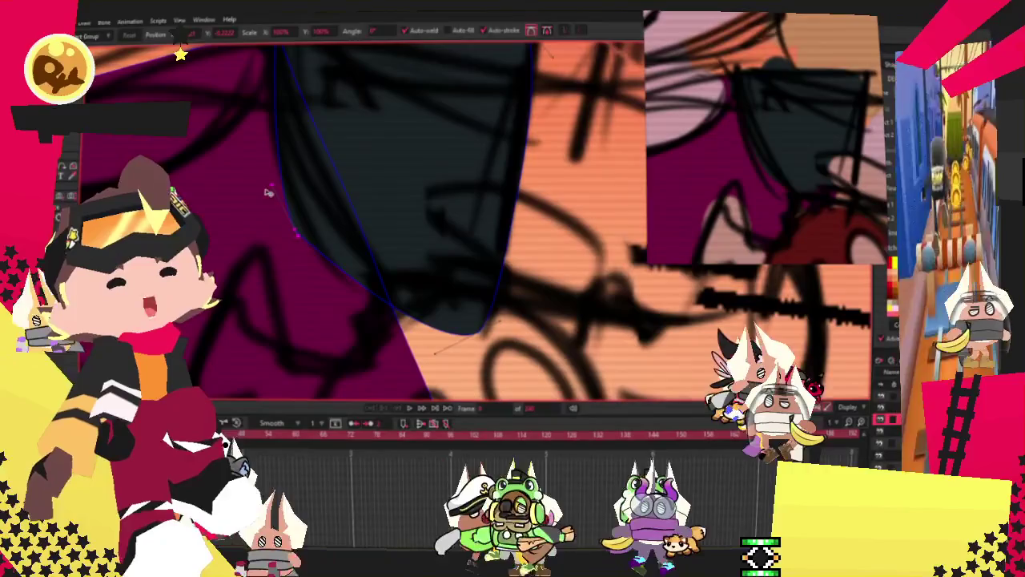
{"action": "scroll", "coordinate": [295, 224], "scroll_direction": "up", "scroll_amount": 1}
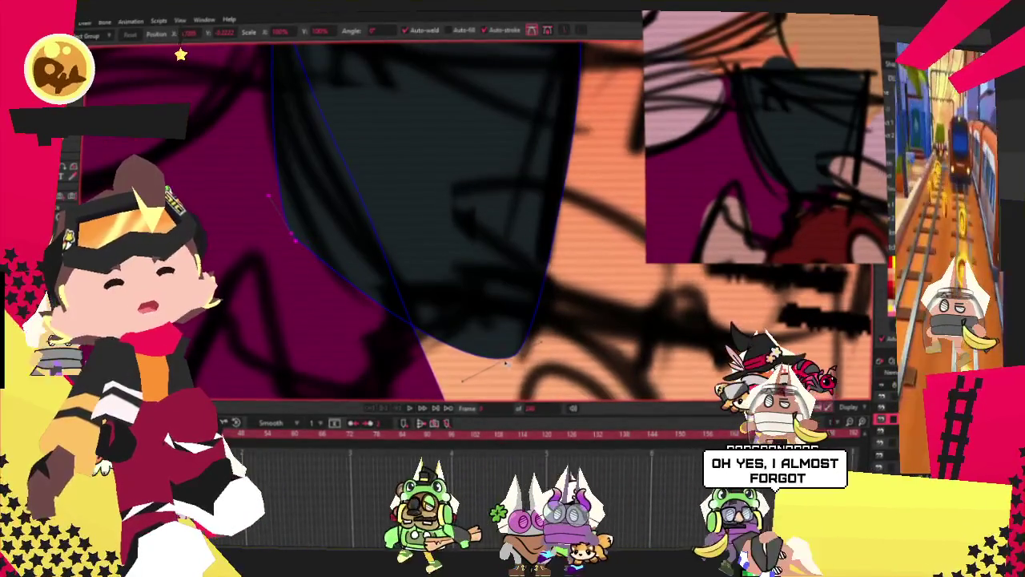
{"action": "left_click_drag", "start_coordinate": [515, 351], "coordinate": [520, 333]}
{"action": "scroll", "coordinate": [470, 286], "scroll_direction": "down", "scroll_amount": 3}
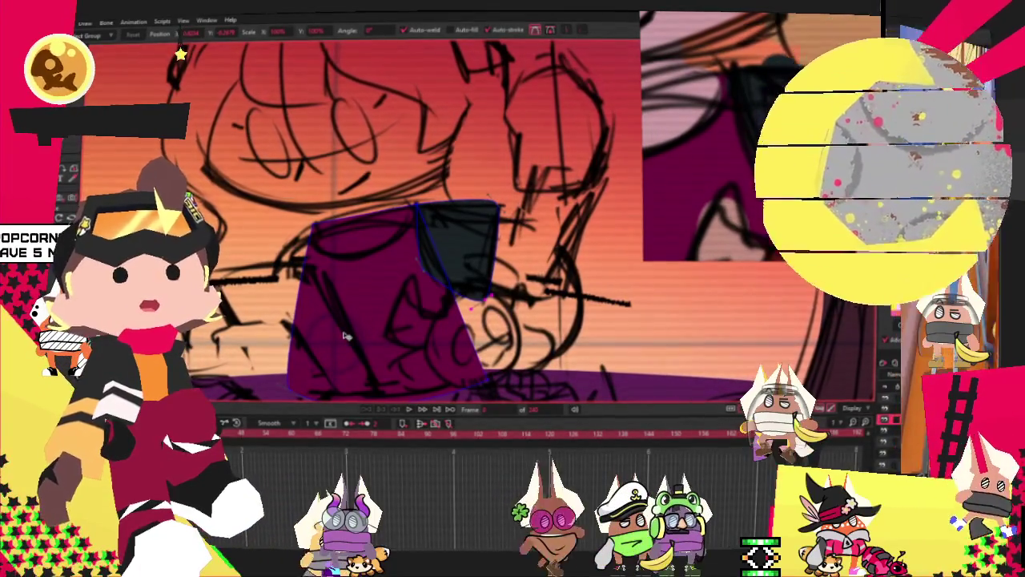
{"action": "scroll", "coordinate": [345, 334], "scroll_direction": "down", "scroll_amount": 1}
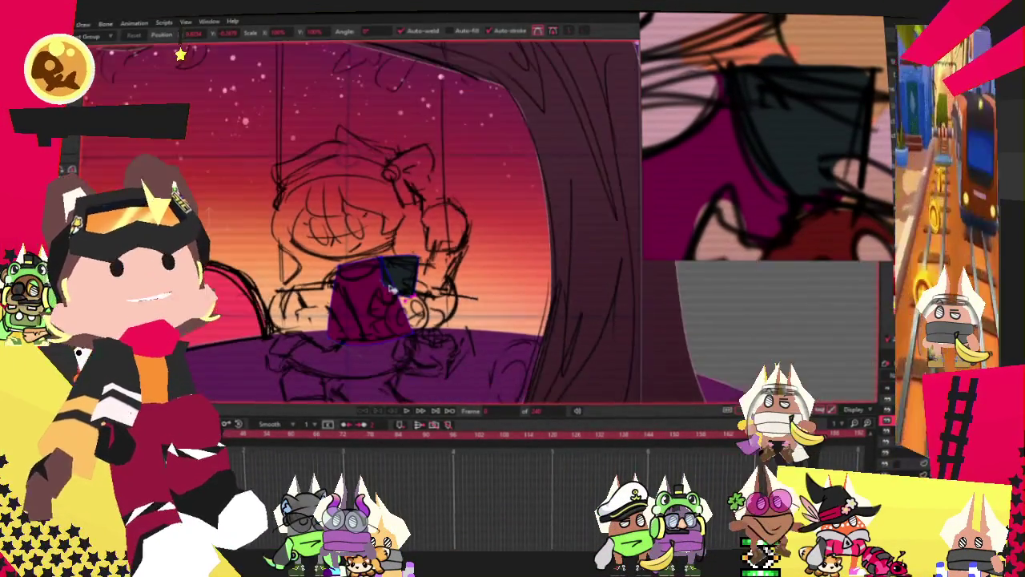
Draw a pale pink oval over the girl's sketched head, then switch to Select Points
{"action": "scroll", "coordinate": [394, 286], "scroll_direction": "up", "scroll_amount": 3}
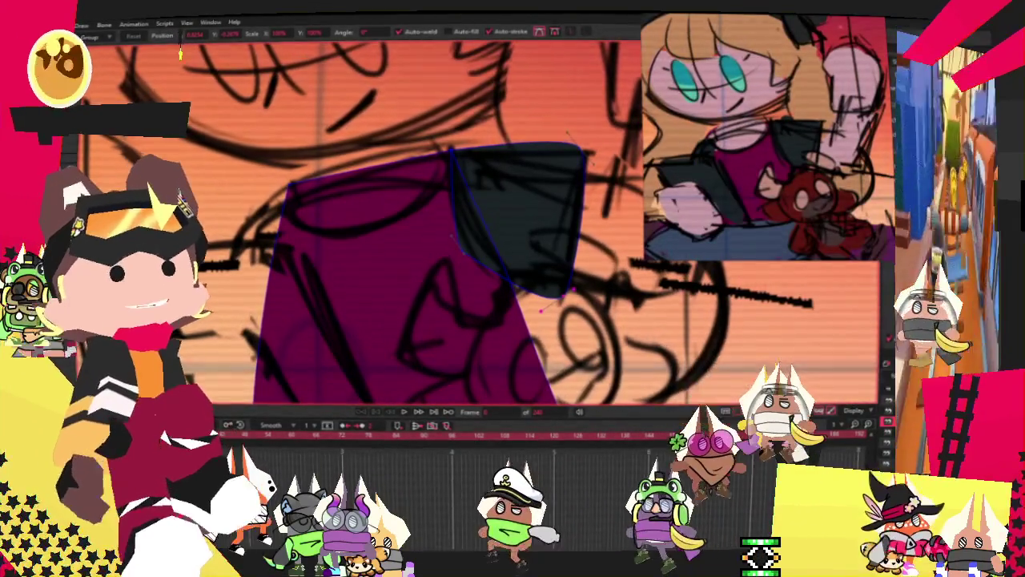
{"action": "scroll", "coordinate": [324, 185], "scroll_direction": "down", "scroll_amount": 5}
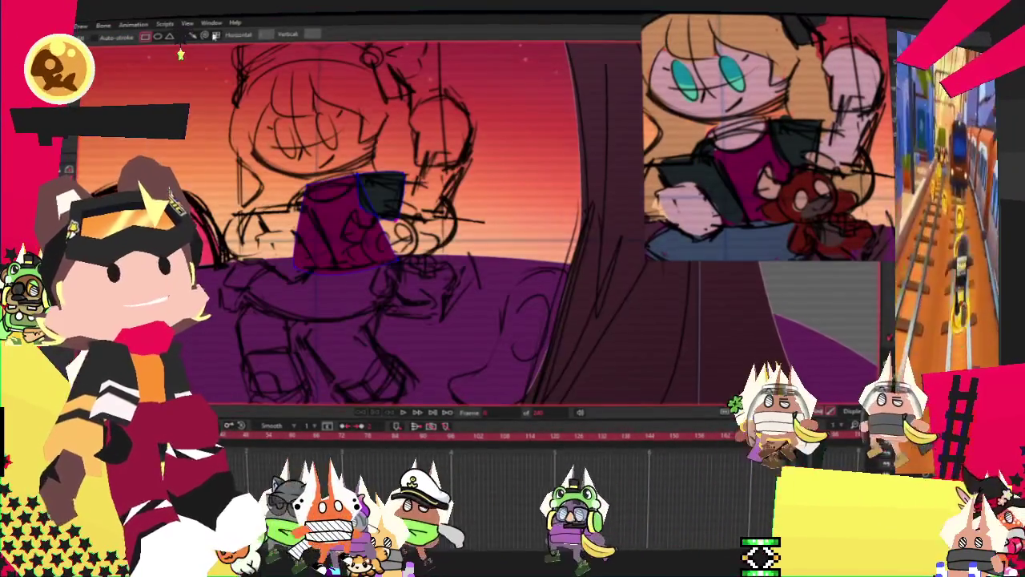
{"action": "scroll", "coordinate": [294, 112], "scroll_direction": "up", "scroll_amount": 2}
{"action": "scroll", "coordinate": [295, 112], "scroll_direction": "up", "scroll_amount": 1}
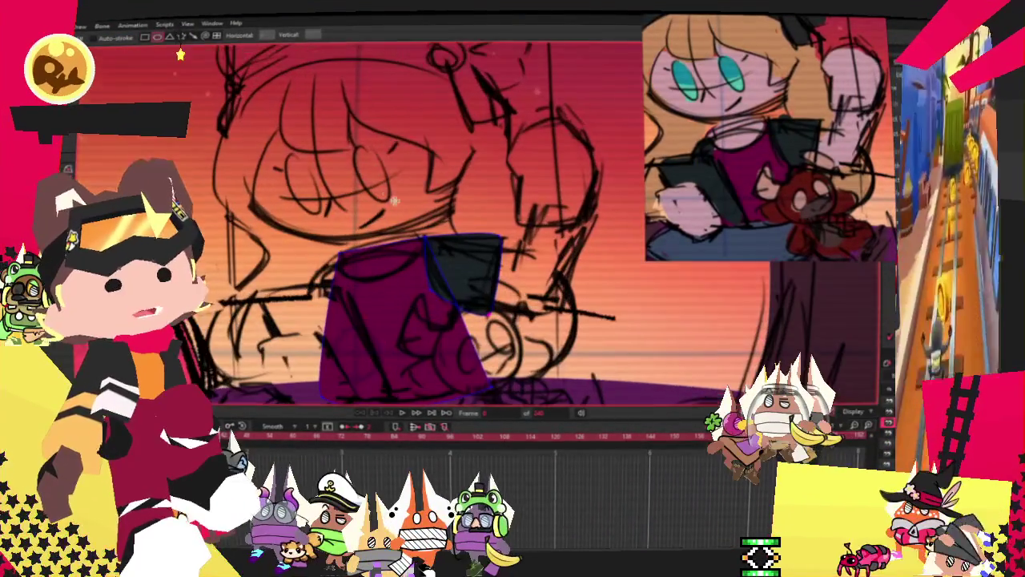
{"action": "scroll", "coordinate": [290, 132], "scroll_direction": "up", "scroll_amount": 1}
{"action": "mouse_move", "coordinate": [290, 132]}
{"action": "left_mouse_down"}
{"action": "mouse_move", "coordinate": [497, 264]}
{"action": "mouse_move", "coordinate": [553, 360]}
{"action": "left_mouse_up"}
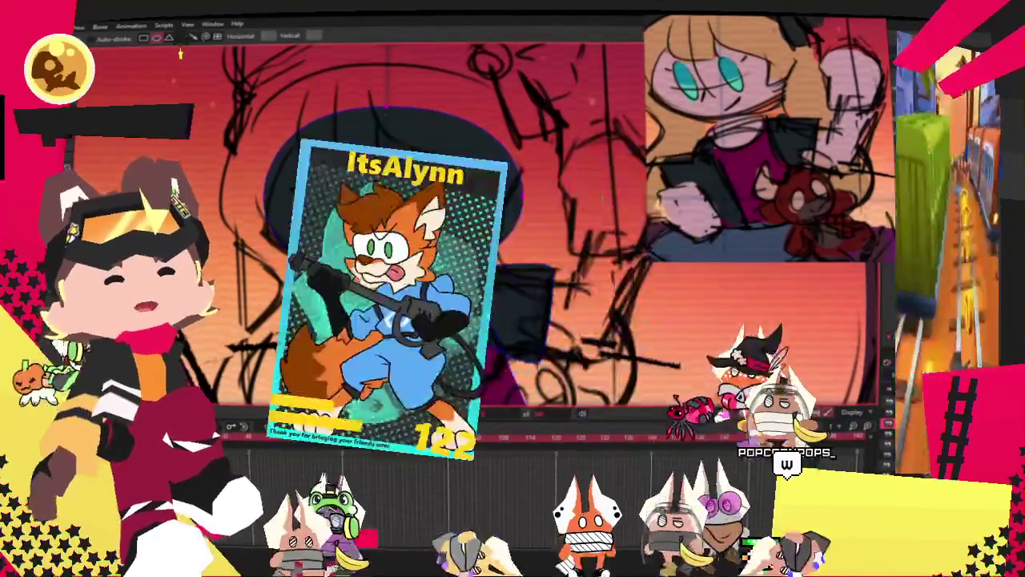
{"action": "key", "text": "alt+s"}
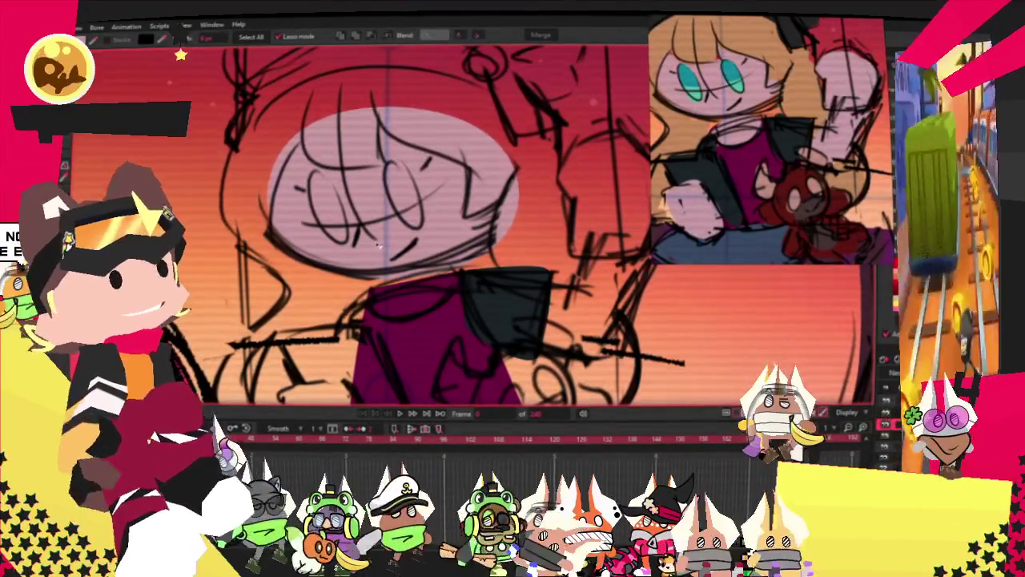
Enlarge and raise the pink face oval's points so it fits the sketched head
{"action": "key", "text": "a"}
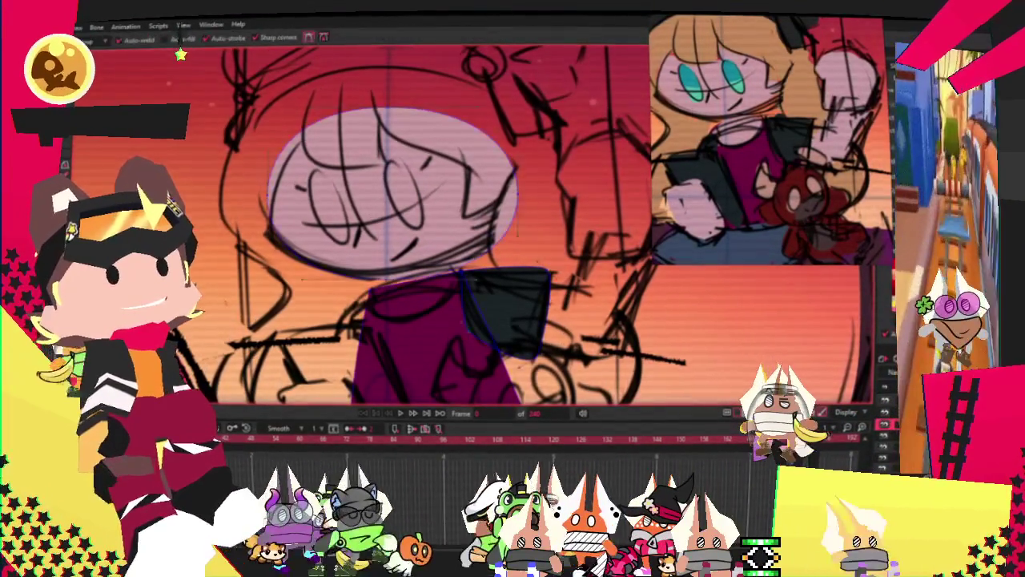
{"action": "key", "text": "t"}
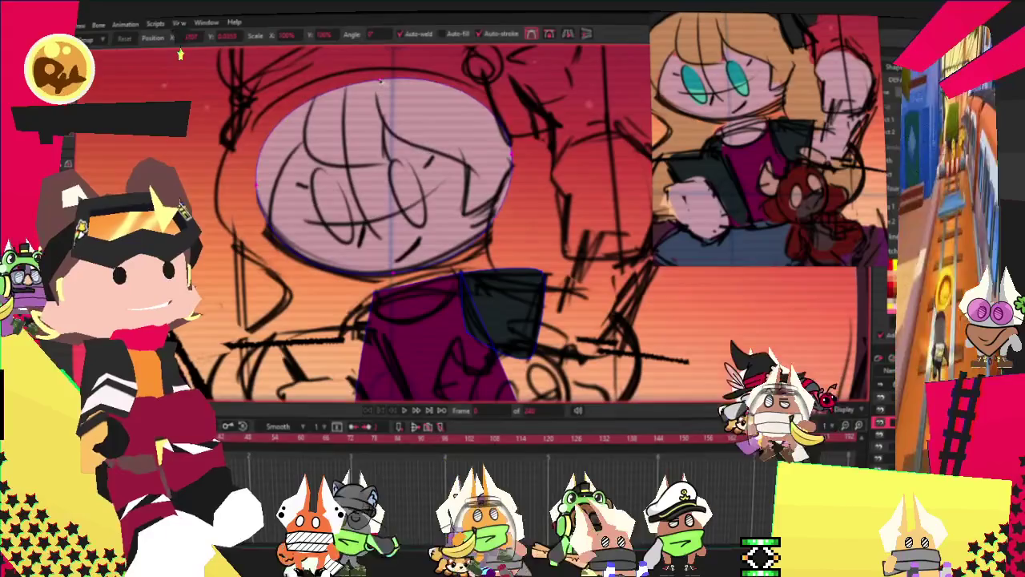
{"action": "left_click", "coordinate": [387, 141]}
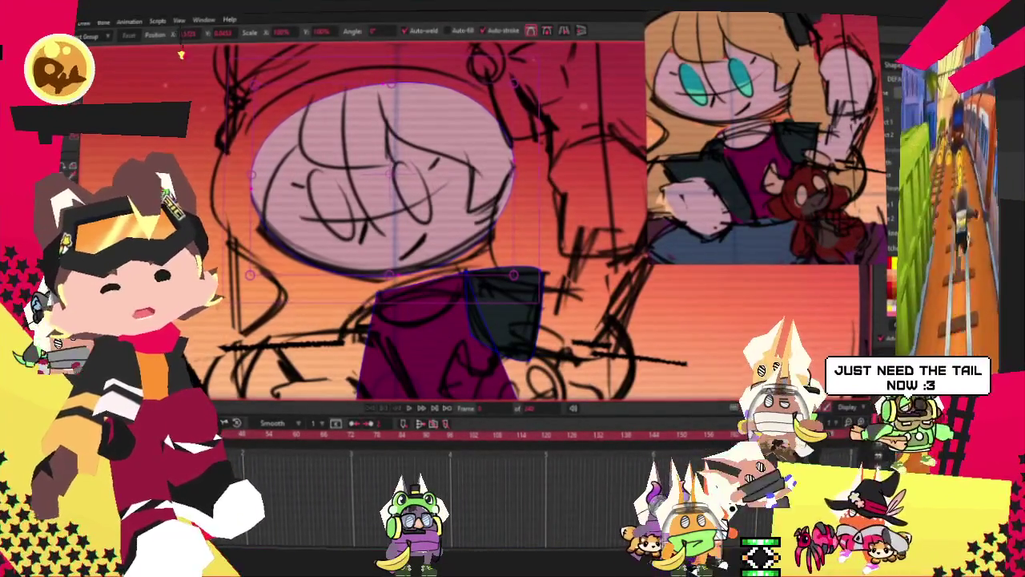
{"action": "key", "text": "g"}
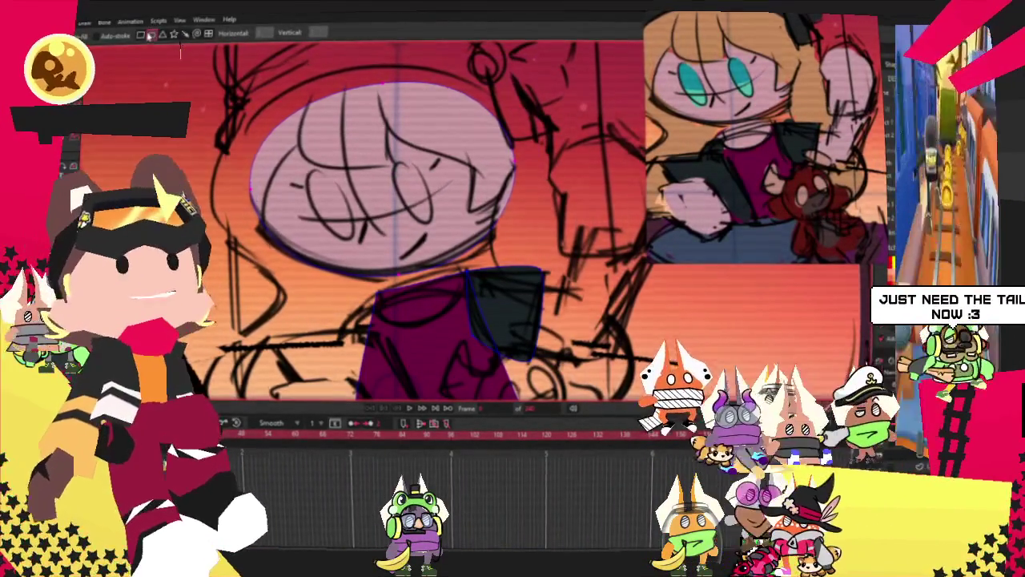
{"action": "scroll", "coordinate": [472, 250], "scroll_direction": "up", "scroll_amount": 3}
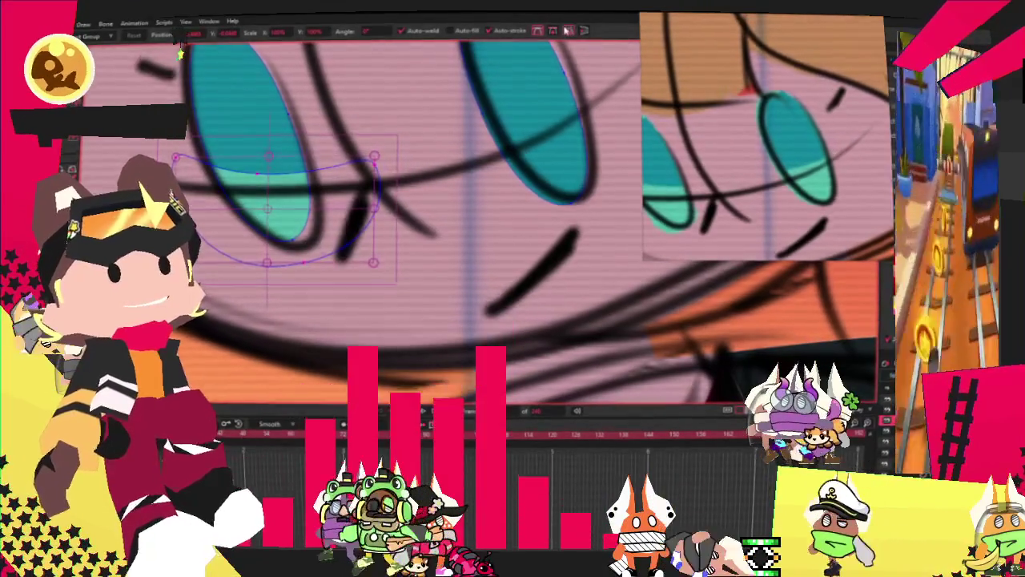
Drag the lower highlight shape of the eye to a new position
{"action": "left_click", "coordinate": [576, 146]}
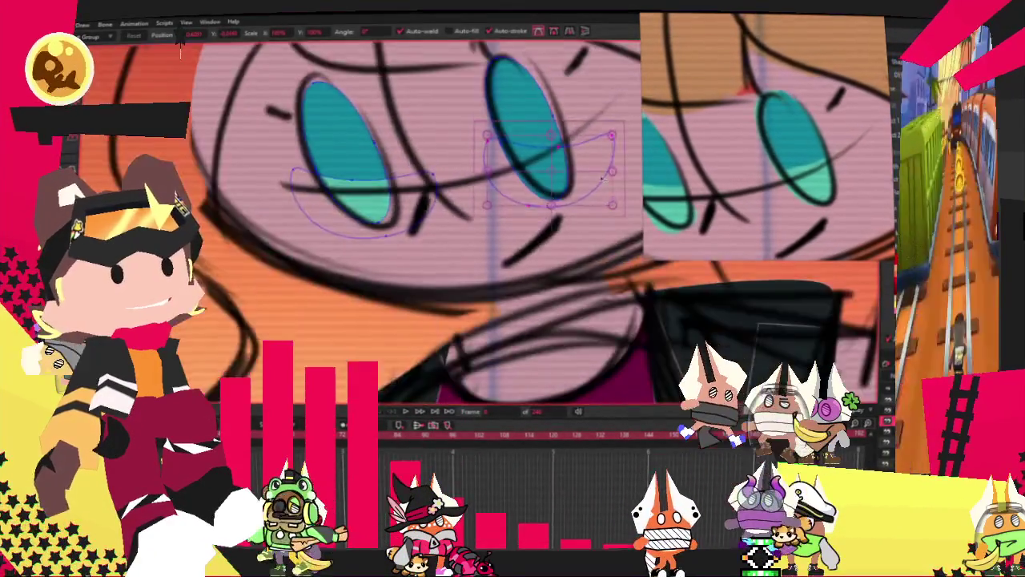
{"action": "left_click_drag", "start_coordinate": [577, 147], "coordinate": [619, 128]}
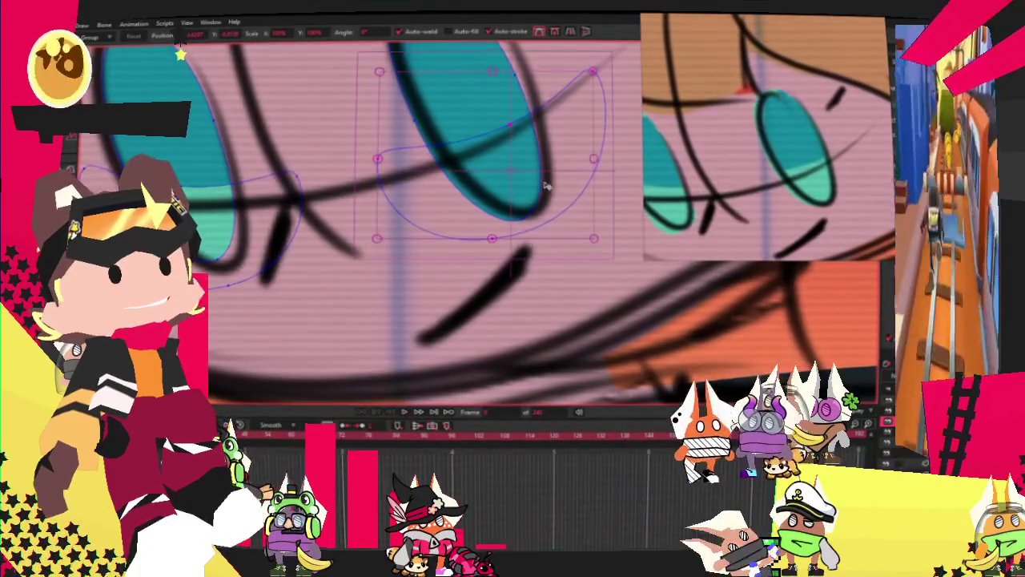
{"action": "key", "text": "g"}
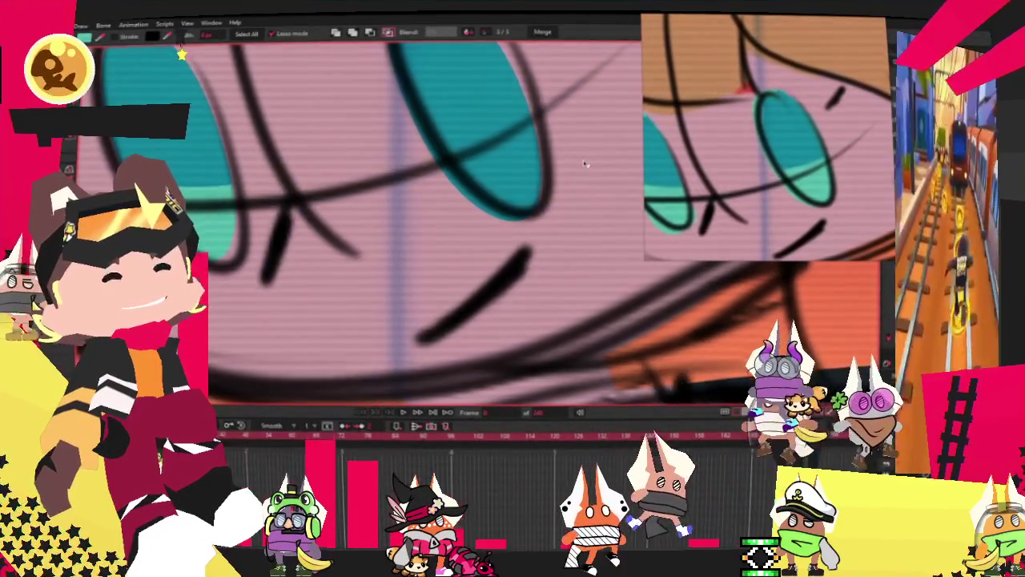
{"action": "scroll", "coordinate": [497, 170], "scroll_direction": "down", "scroll_amount": 5}
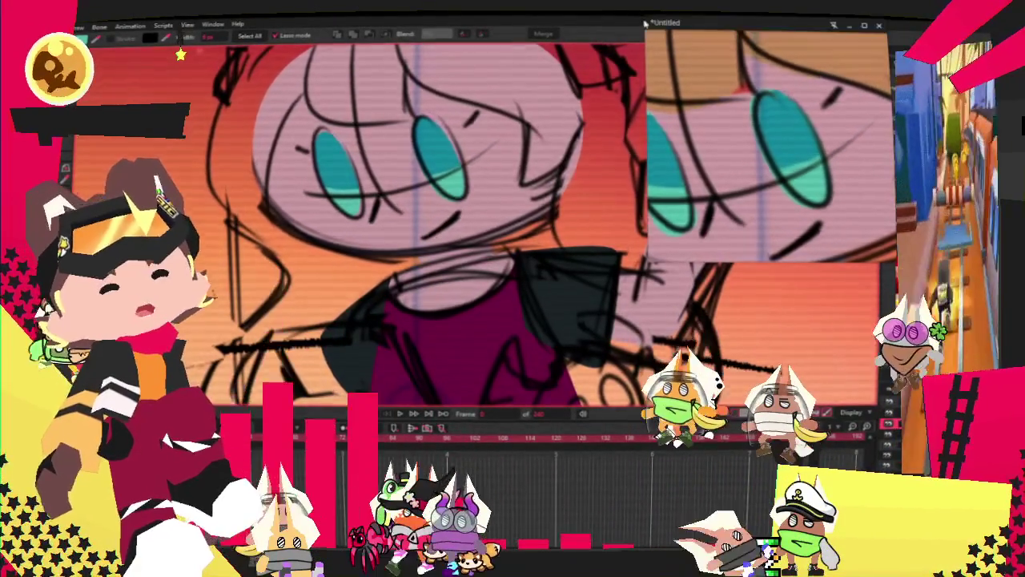
{"action": "scroll", "coordinate": [376, 192], "scroll_direction": "up", "scroll_amount": 2}
{"action": "scroll", "coordinate": [384, 160], "scroll_direction": "down", "scroll_amount": 4}
{"action": "scroll", "coordinate": [390, 135], "scroll_direction": "up", "scroll_amount": 3}
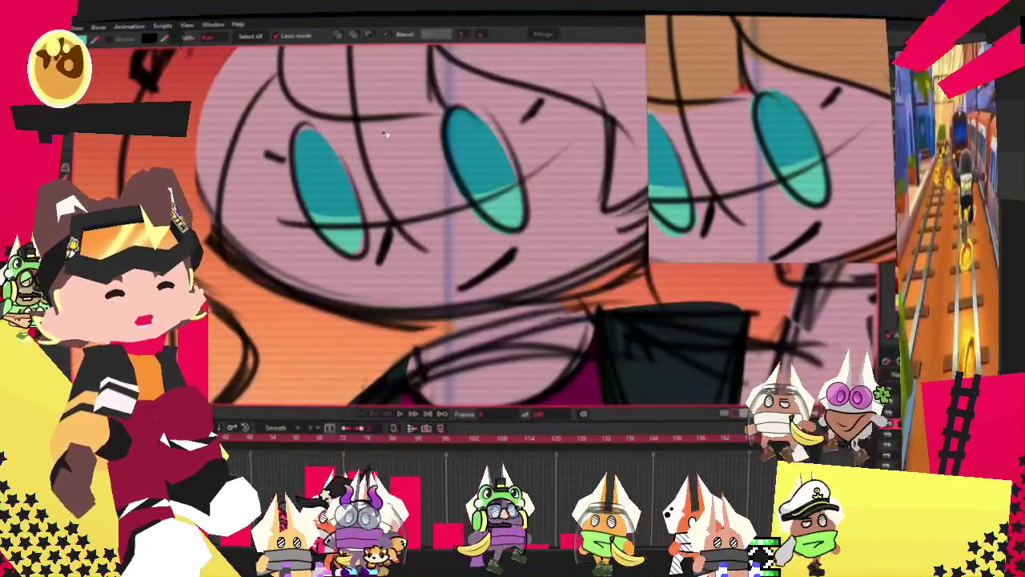
Draw a small teal rectangle just below the left eye
{"action": "key", "text": "alt+q"}
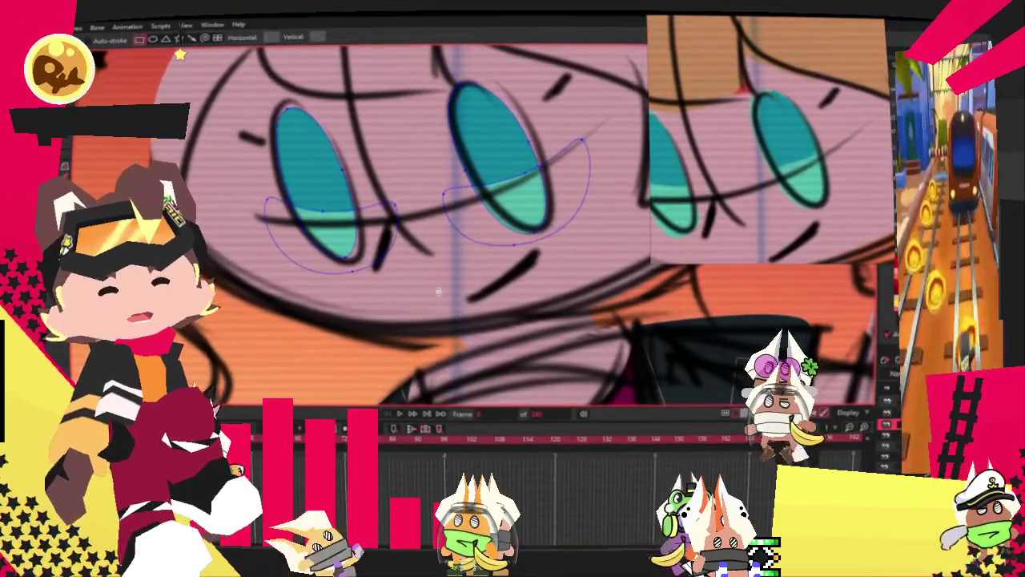
{"action": "scroll", "coordinate": [433, 253], "scroll_direction": "up", "scroll_amount": 1}
{"action": "left_click_drag", "start_coordinate": [365, 218], "coordinate": [438, 280]}
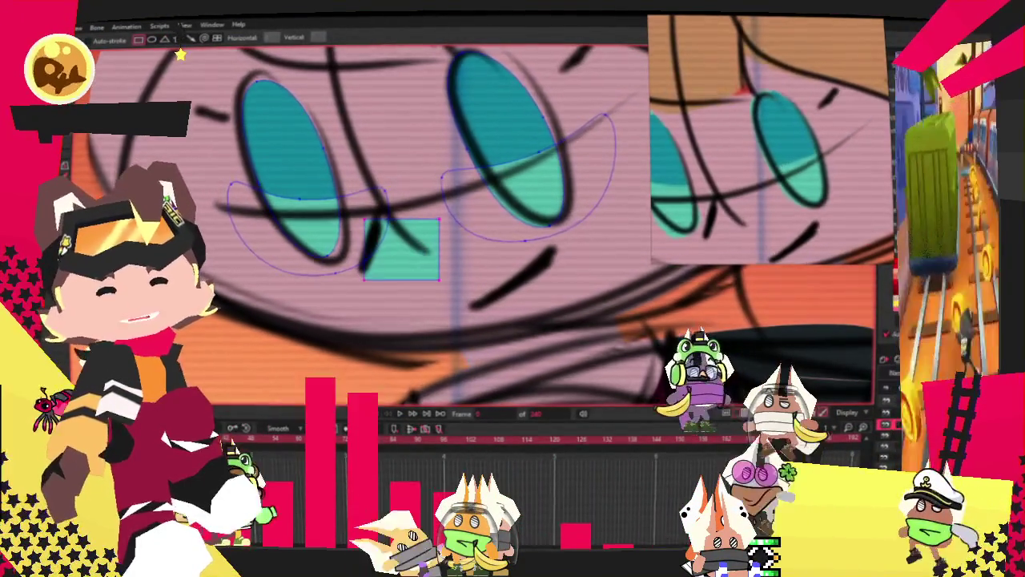
Delete the teal rectangle's fill and top and bottom edges, leaving two vertical strokes
{"action": "key", "text": "g"}
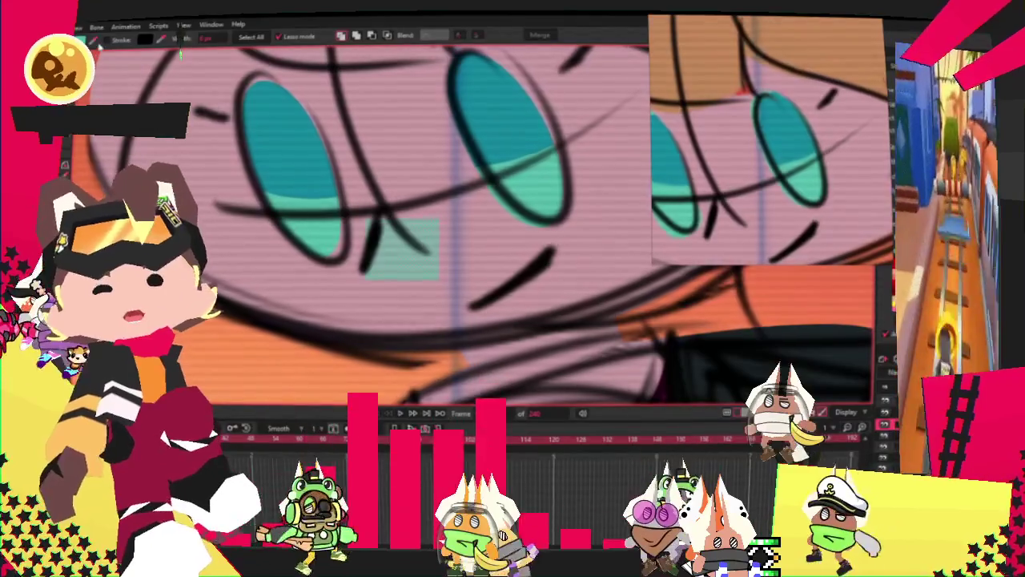
{"action": "left_click", "coordinate": [112, 41]}
{"action": "key", "text": "Delete"}
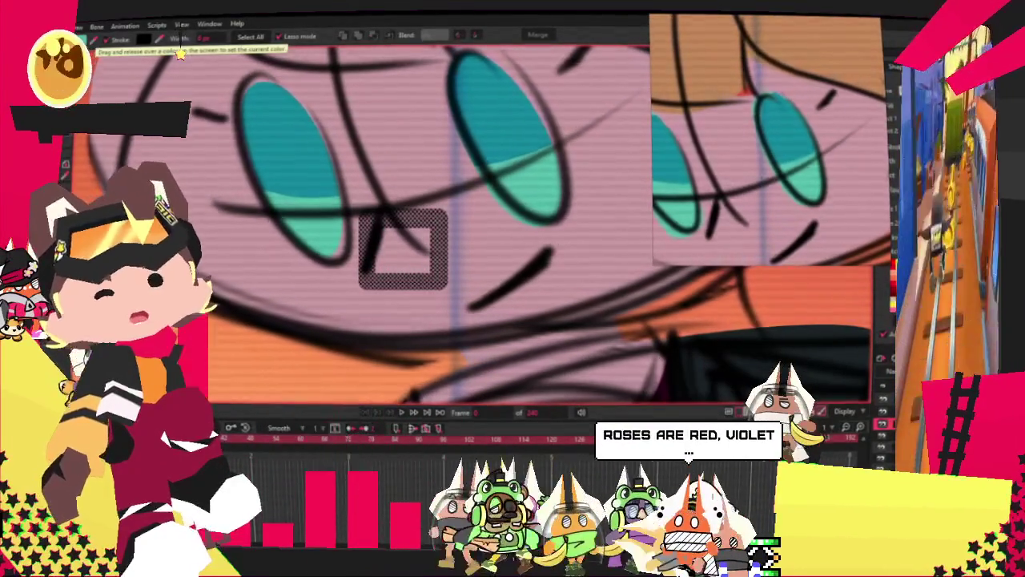
{"action": "left_click", "coordinate": [417, 279]}
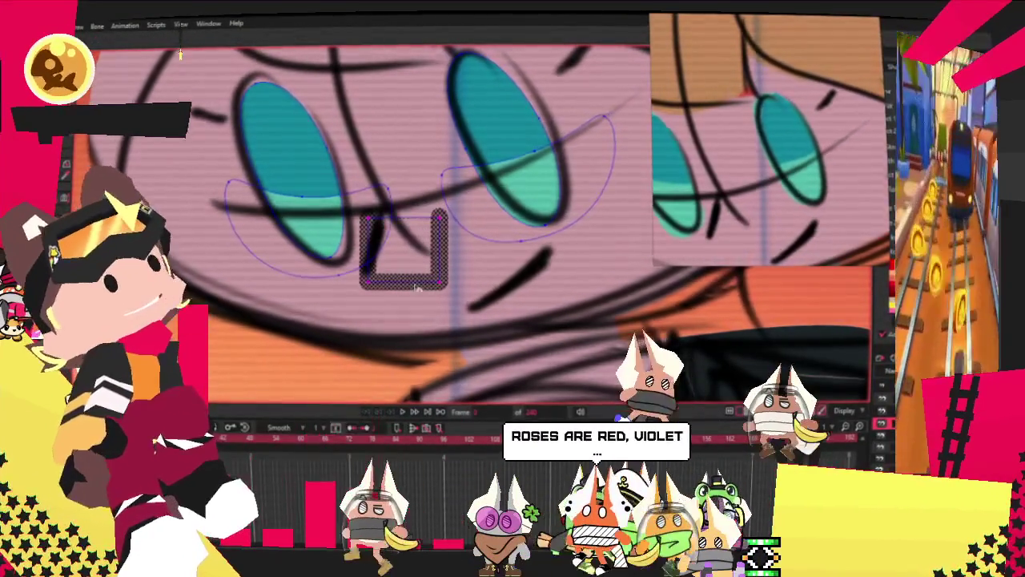
{"action": "key", "text": "Delete"}
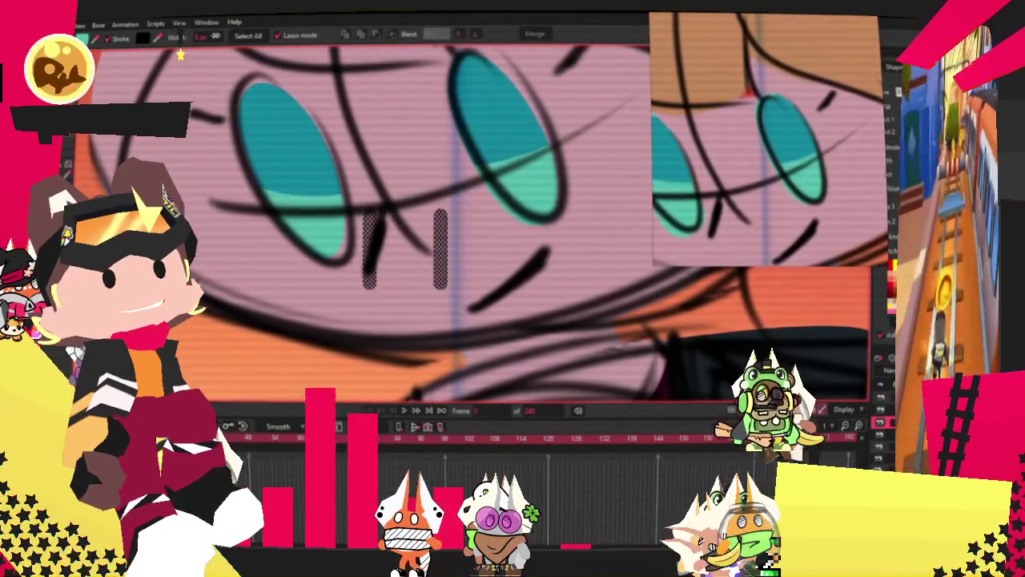
{"action": "left_click", "coordinate": [179, 47]}
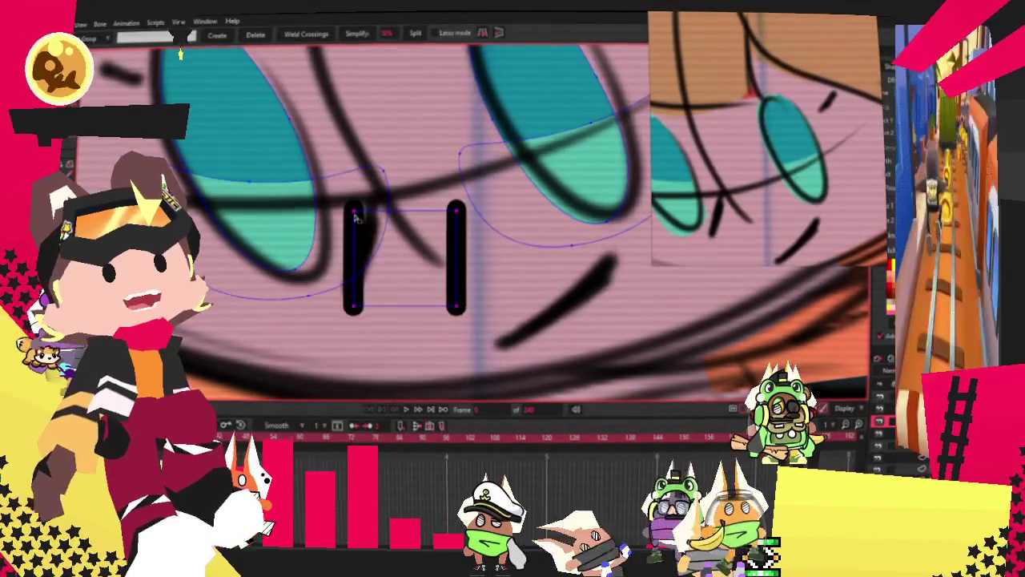
{"action": "key", "text": "t"}
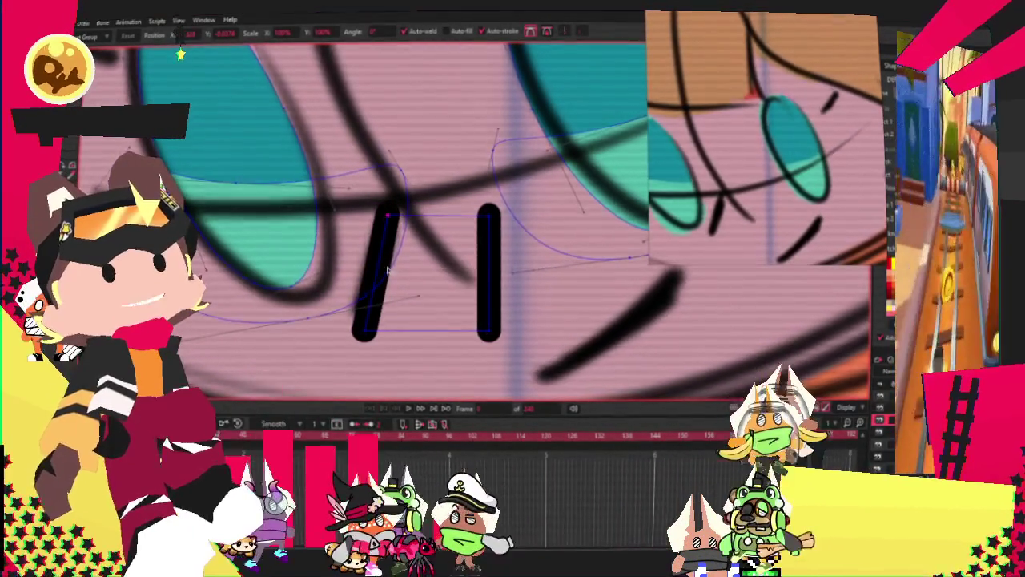
Tilt and lengthen the strokes into a diagonal line below the right eye
{"action": "left_click_drag", "start_coordinate": [490, 213], "coordinate": [707, 274]}
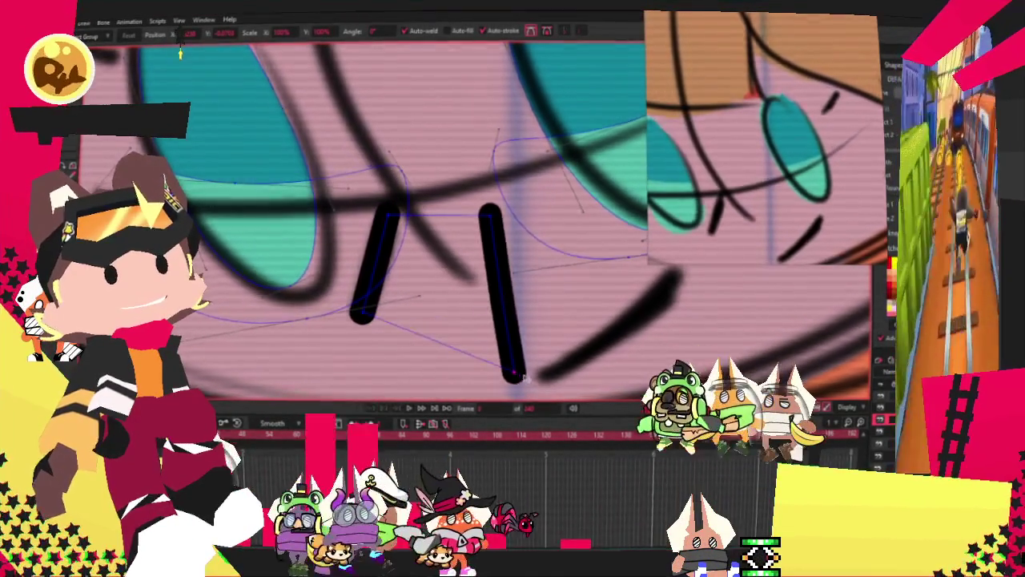
{"action": "scroll", "coordinate": [706, 275], "scroll_direction": "down", "scroll_amount": 3}
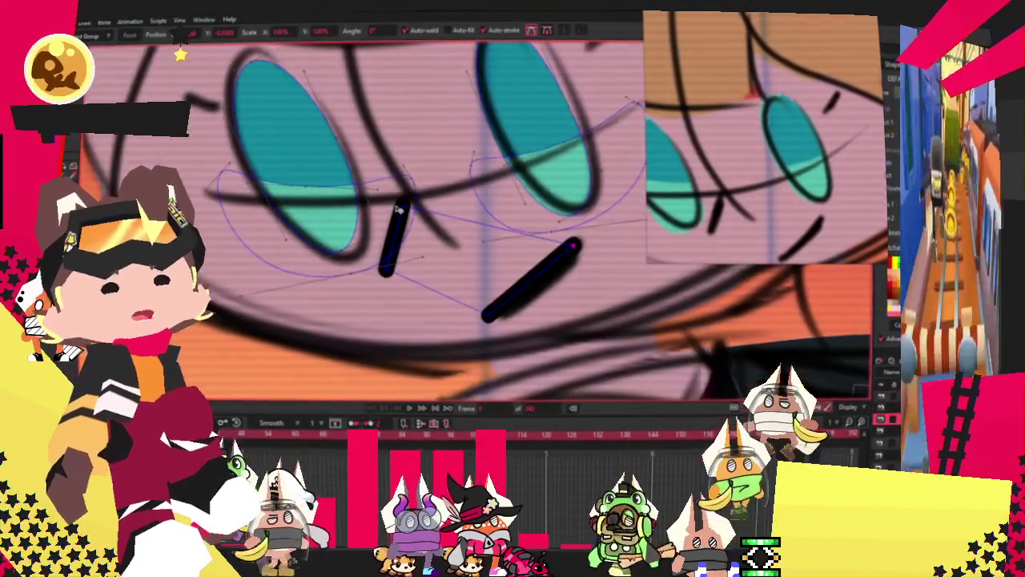
{"action": "key", "text": "c"}
{"action": "scroll", "coordinate": [574, 246], "scroll_direction": "up", "scroll_amount": 2}
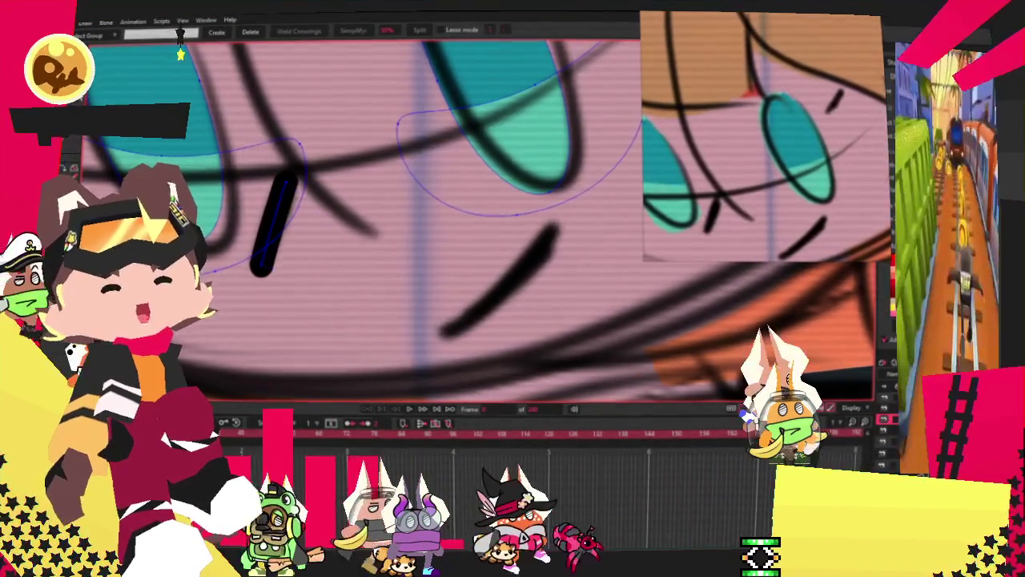
{"action": "scroll", "coordinate": [285, 211], "scroll_direction": "up", "scroll_amount": 1}
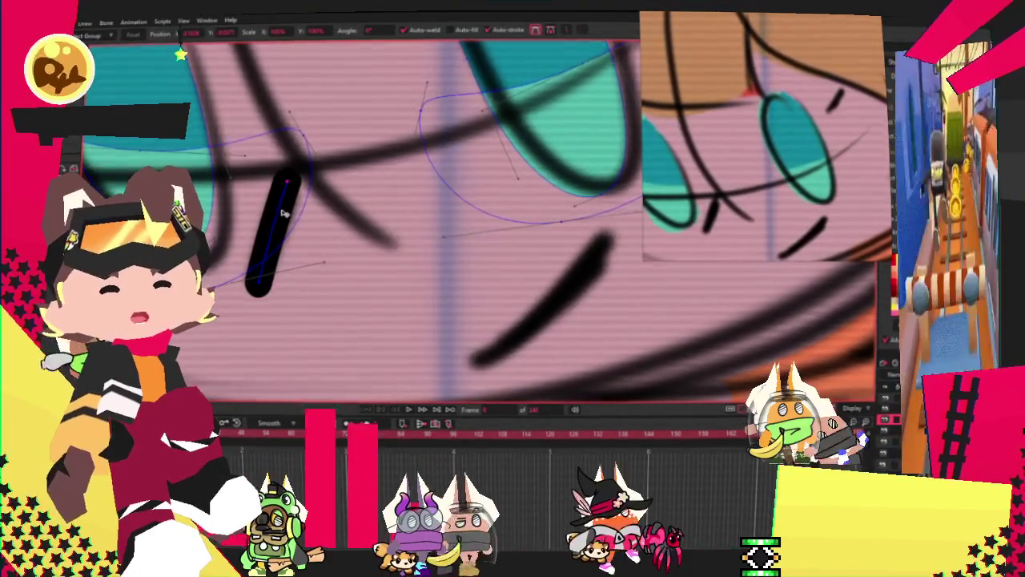
{"action": "left_click_drag", "start_coordinate": [510, 244], "coordinate": [484, 356]}
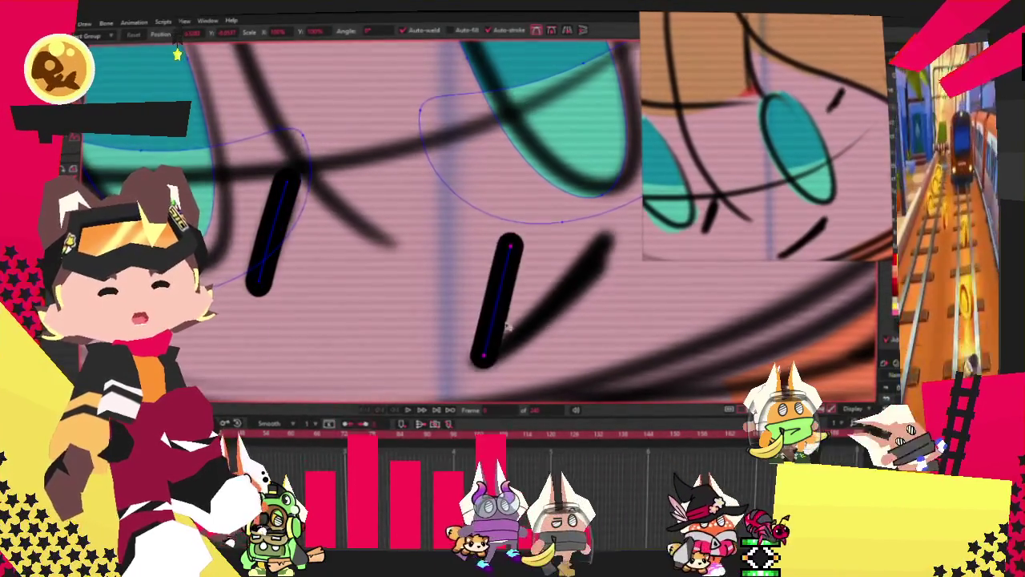
{"action": "left_click_drag", "start_coordinate": [510, 245], "coordinate": [608, 241]}
{"action": "left_click_drag", "start_coordinate": [464, 360], "coordinate": [450, 367]}
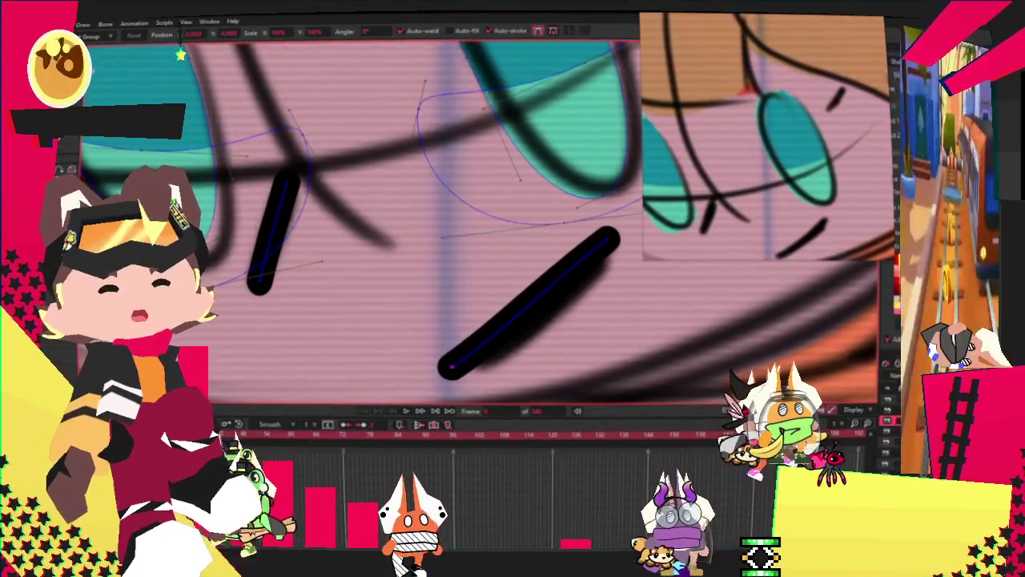
Add a bend point to the right stroke and smooth it into a curve
{"action": "key", "text": "a"}
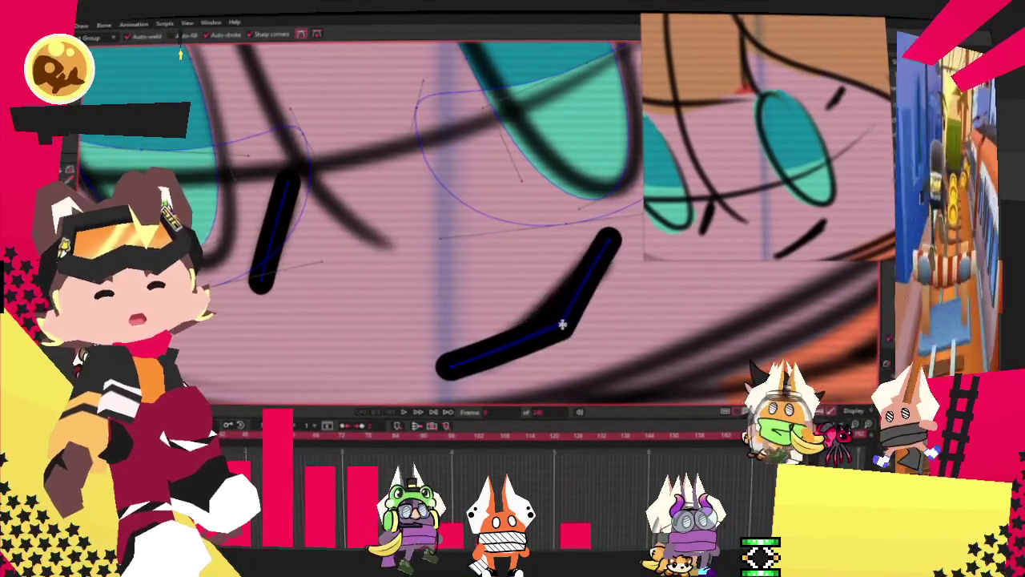
{"action": "key", "text": "c"}
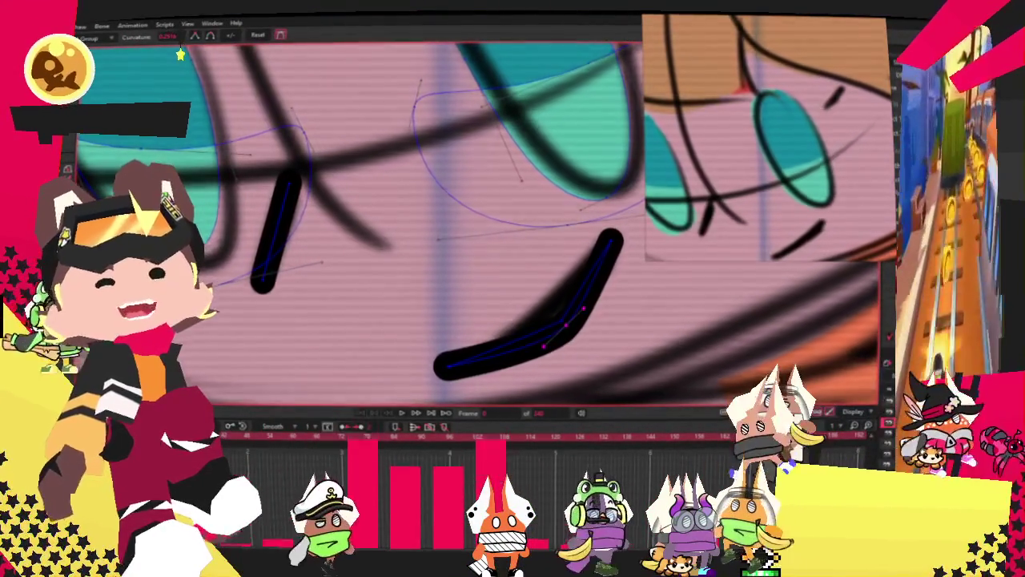
{"action": "key", "text": "g"}
{"action": "scroll", "coordinate": [564, 314], "scroll_direction": "up", "scroll_amount": 2}
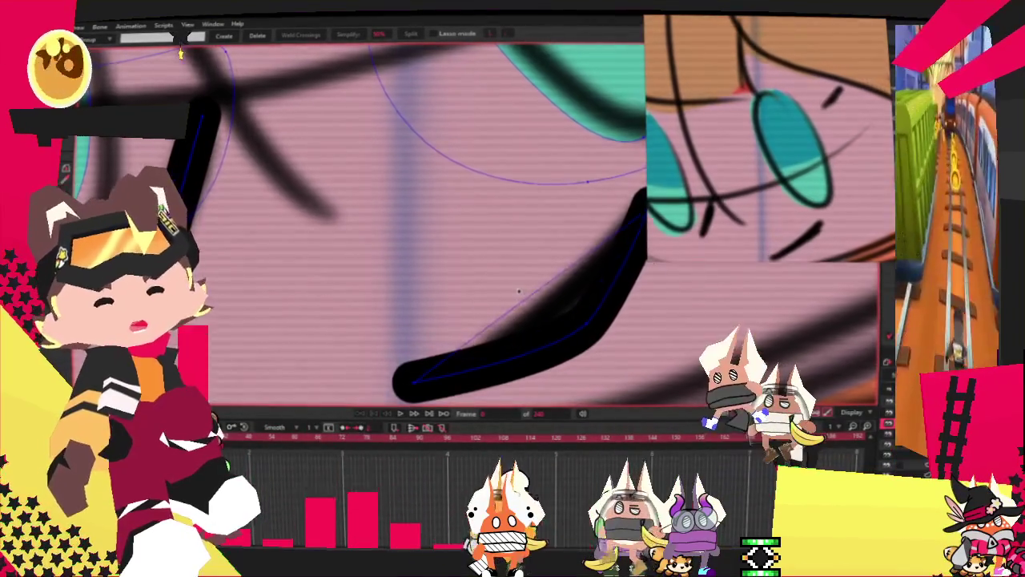
{"action": "scroll", "coordinate": [521, 291], "scroll_direction": "down", "scroll_amount": 3}
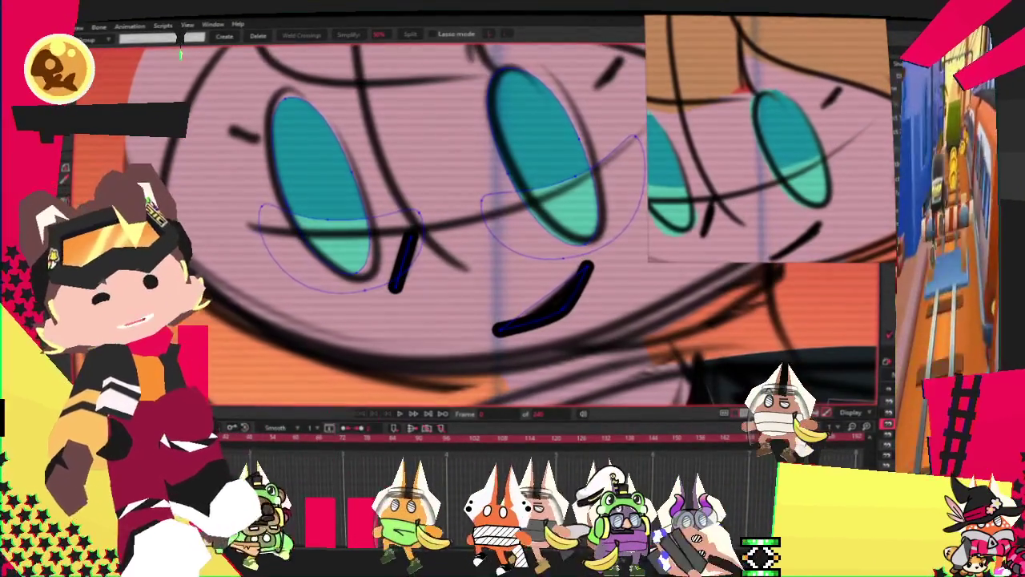
{"action": "key", "text": "c"}
{"action": "scroll", "coordinate": [497, 332], "scroll_direction": "up", "scroll_amount": 1}
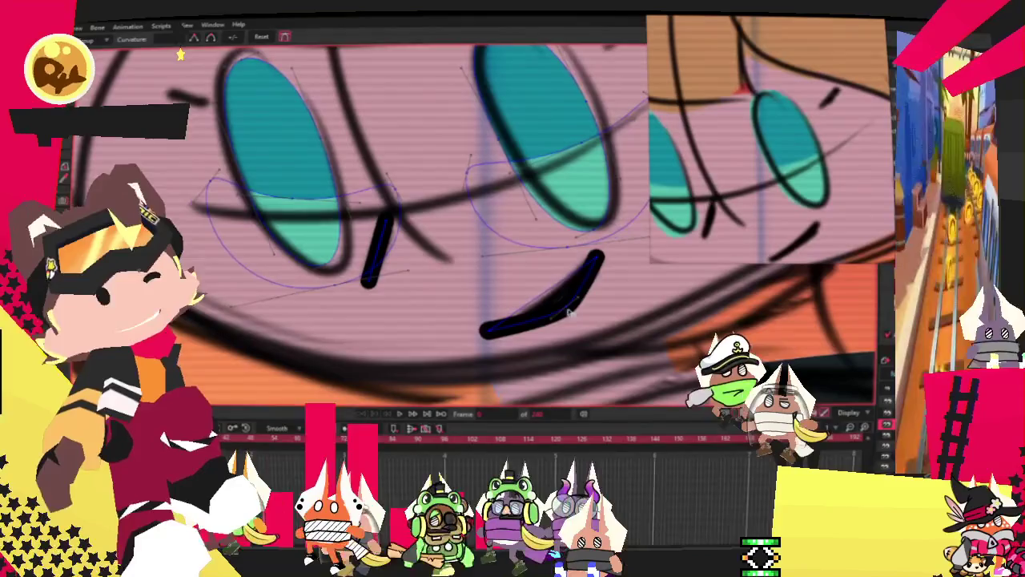
Finish nudging the two face strokes and zoom out to see the whole face
{"action": "key", "text": "t"}
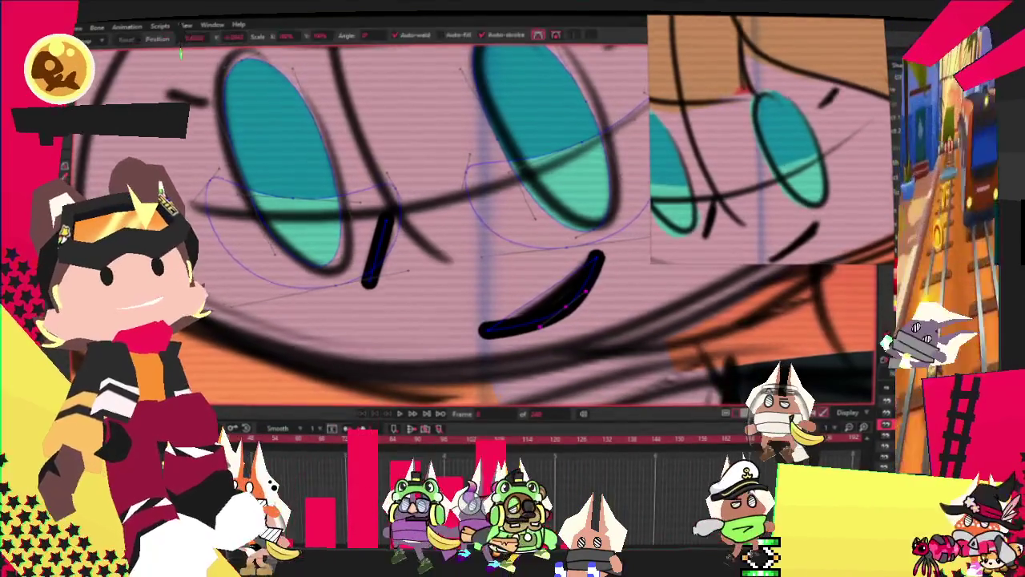
{"action": "scroll", "coordinate": [571, 347], "scroll_direction": "up", "scroll_amount": 2}
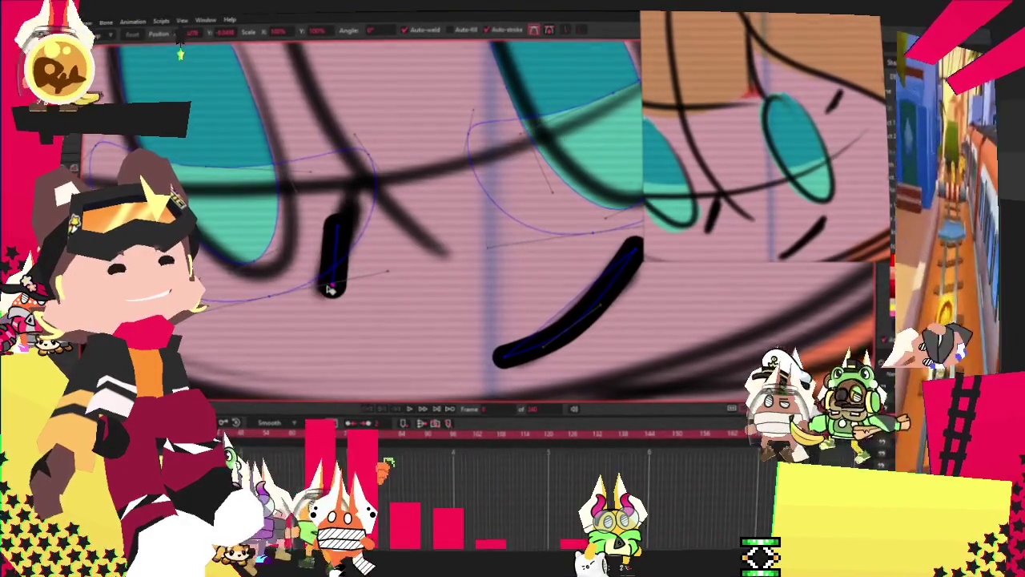
{"action": "scroll", "coordinate": [328, 290], "scroll_direction": "down", "scroll_amount": 3}
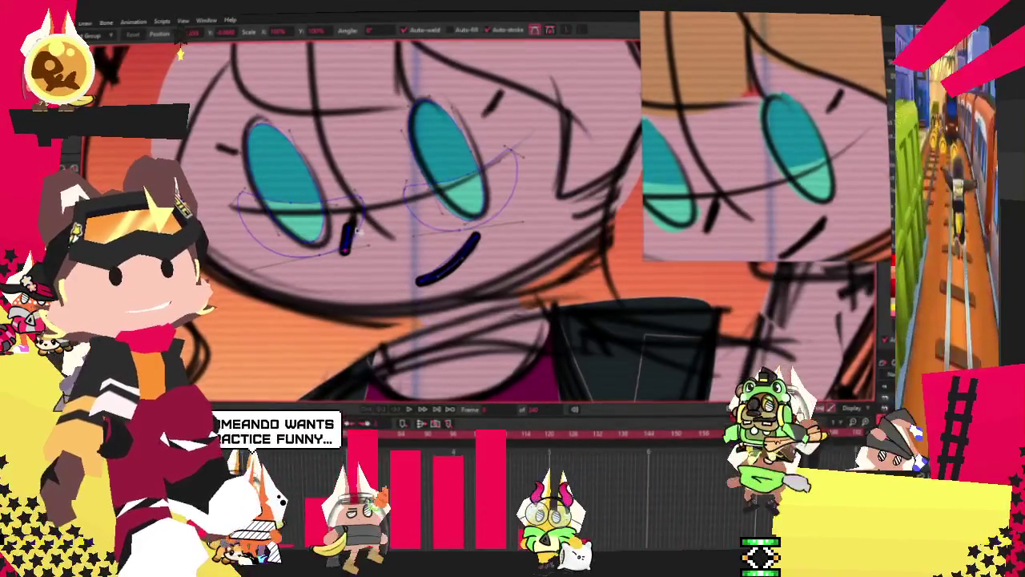
{"action": "scroll", "coordinate": [356, 230], "scroll_direction": "down", "scroll_amount": 2}
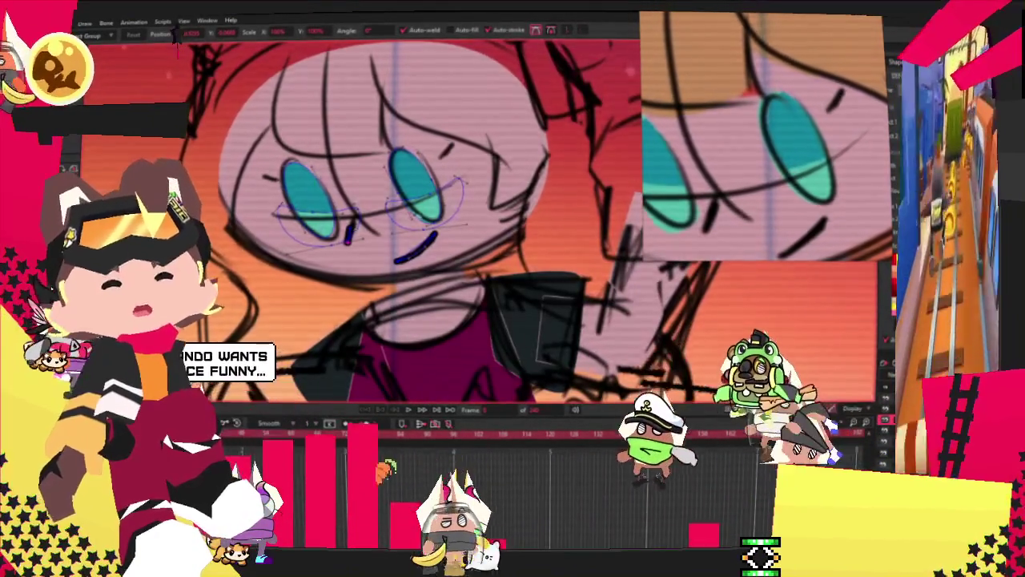
{"action": "scroll", "coordinate": [384, 224], "scroll_direction": "down", "scroll_amount": 2}
{"action": "scroll", "coordinate": [384, 224], "scroll_direction": "up", "scroll_amount": 2}
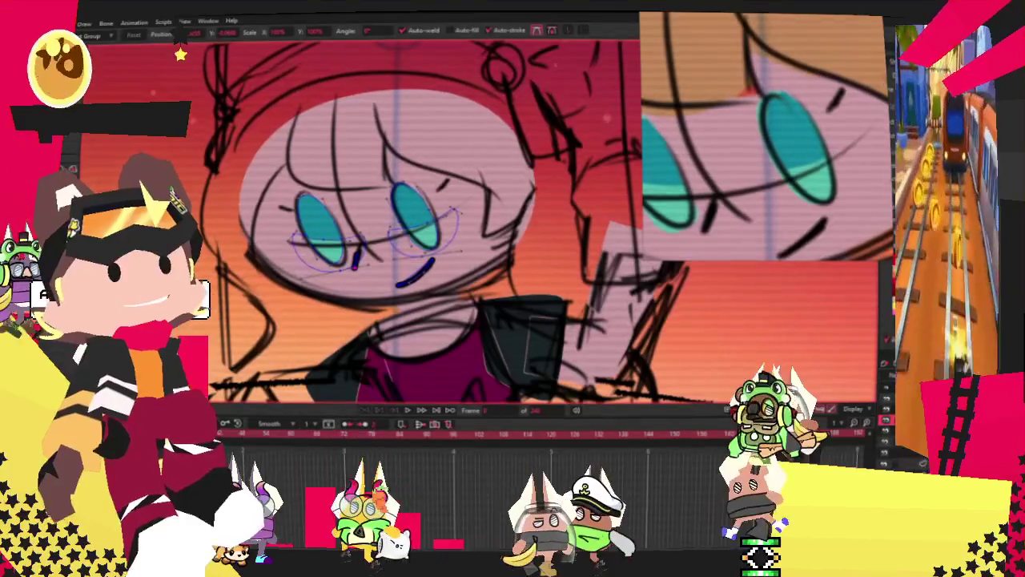
{"action": "key", "text": "e"}
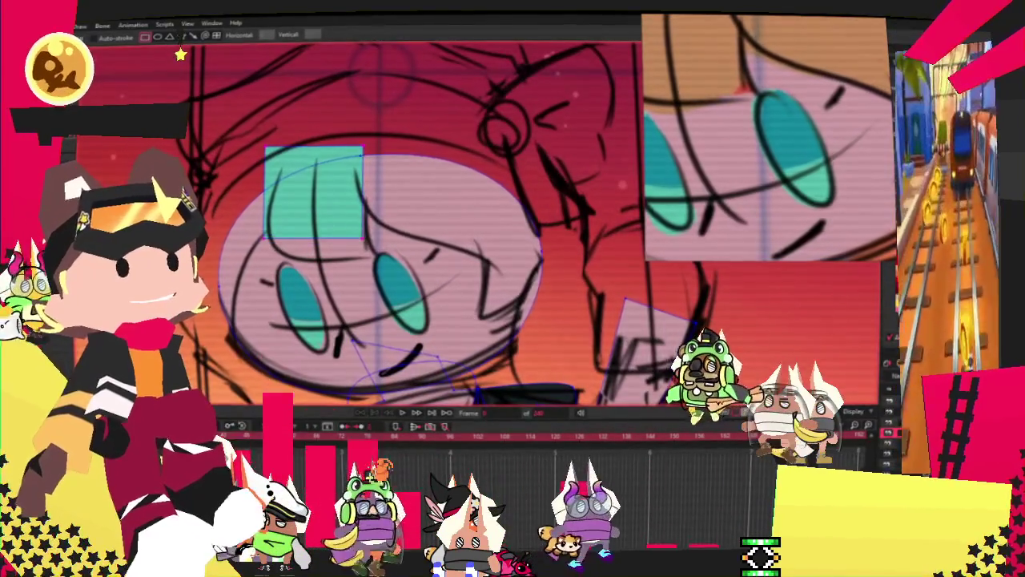
Fill the forehead rectangle orange and pull its corners into a rough hair-lock shape
{"action": "key", "text": "b"}
{"action": "scroll", "coordinate": [653, 182], "scroll_direction": "down", "scroll_amount": 2}
{"action": "scroll", "coordinate": [652, 182], "scroll_direction": "down", "scroll_amount": 2}
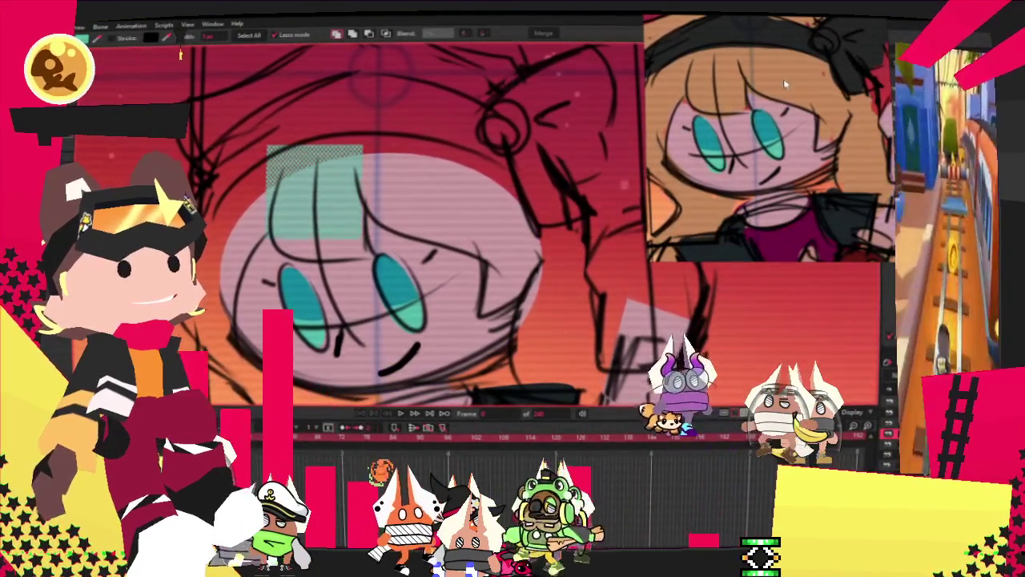
{"action": "scroll", "coordinate": [409, 209], "scroll_direction": "down", "scroll_amount": 3}
{"action": "scroll", "coordinate": [401, 184], "scroll_direction": "up", "scroll_amount": 3}
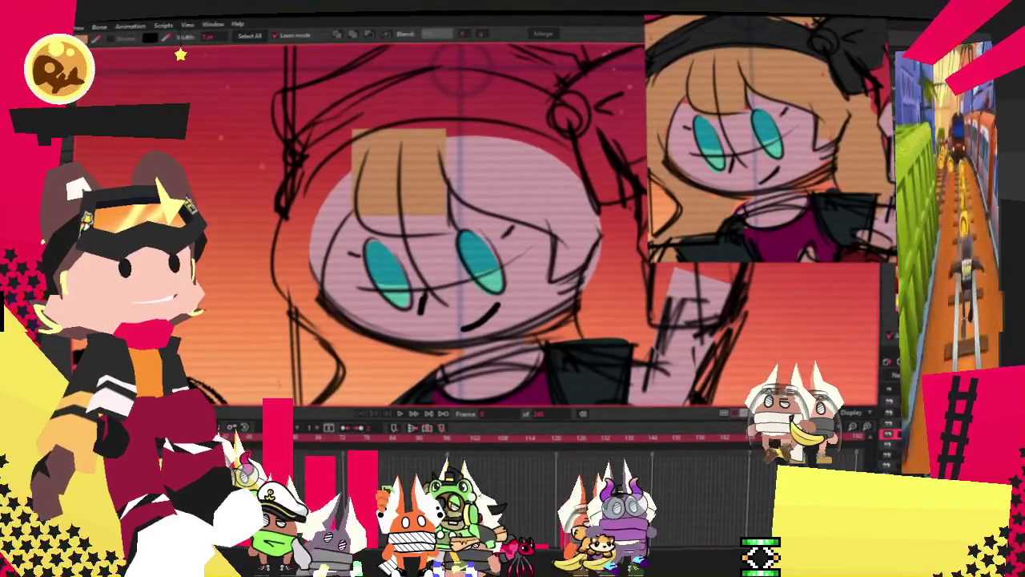
{"action": "scroll", "coordinate": [388, 162], "scroll_direction": "up", "scroll_amount": 2}
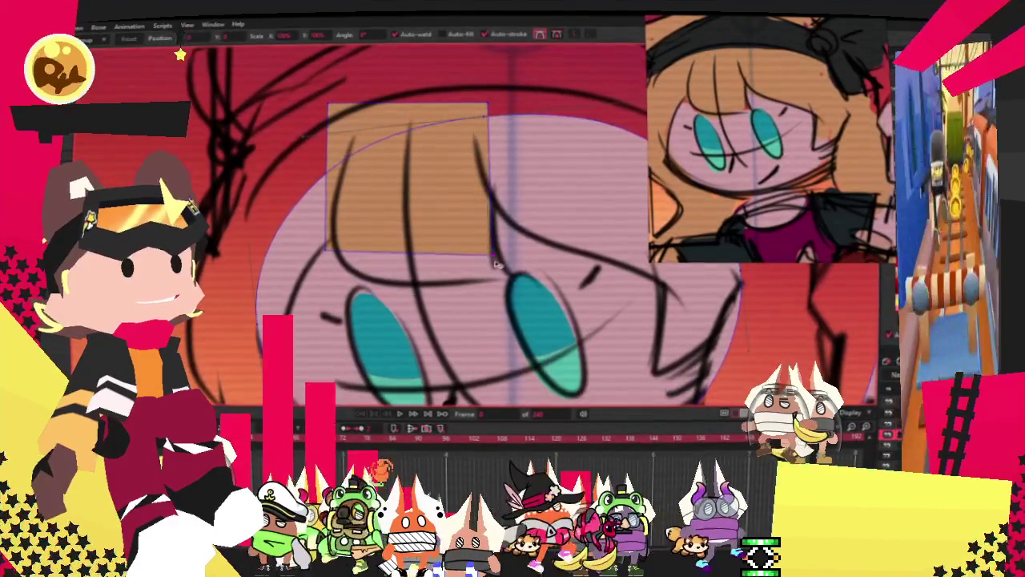
{"action": "left_click_drag", "start_coordinate": [491, 255], "coordinate": [508, 279]}
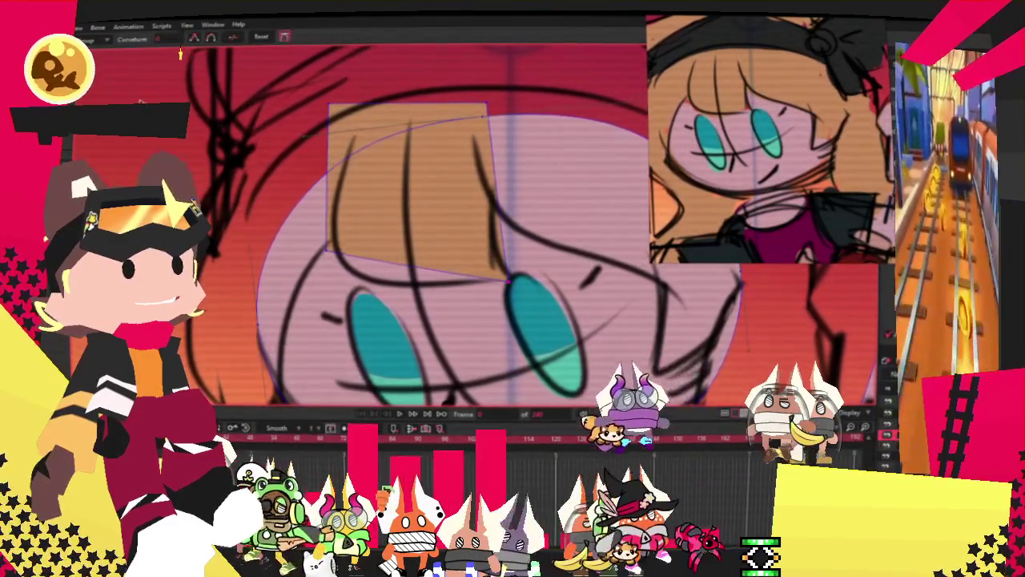
{"action": "scroll", "coordinate": [509, 280], "scroll_direction": "up", "scroll_amount": 2}
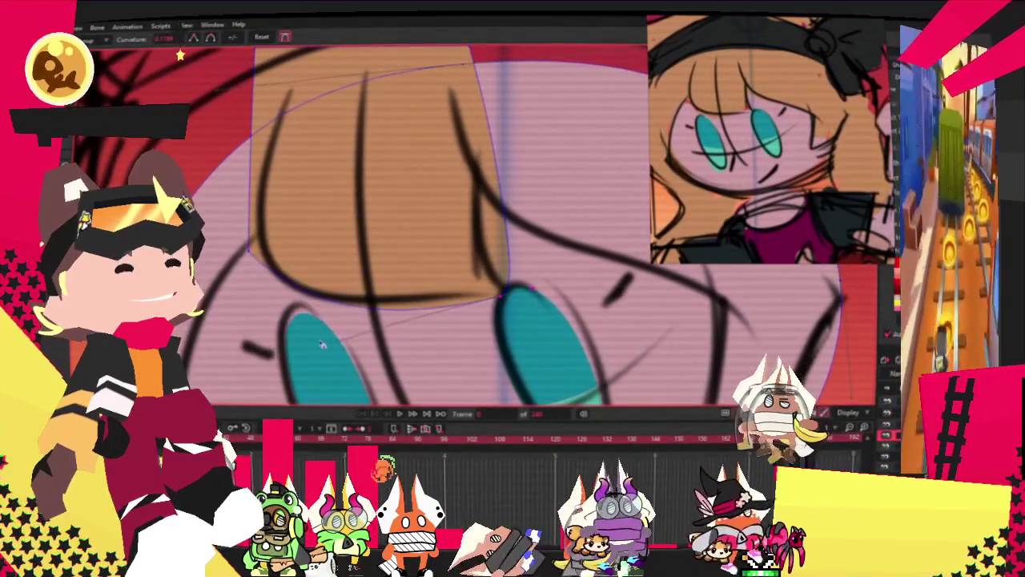
{"action": "scroll", "coordinate": [321, 344], "scroll_direction": "down", "scroll_amount": 2}
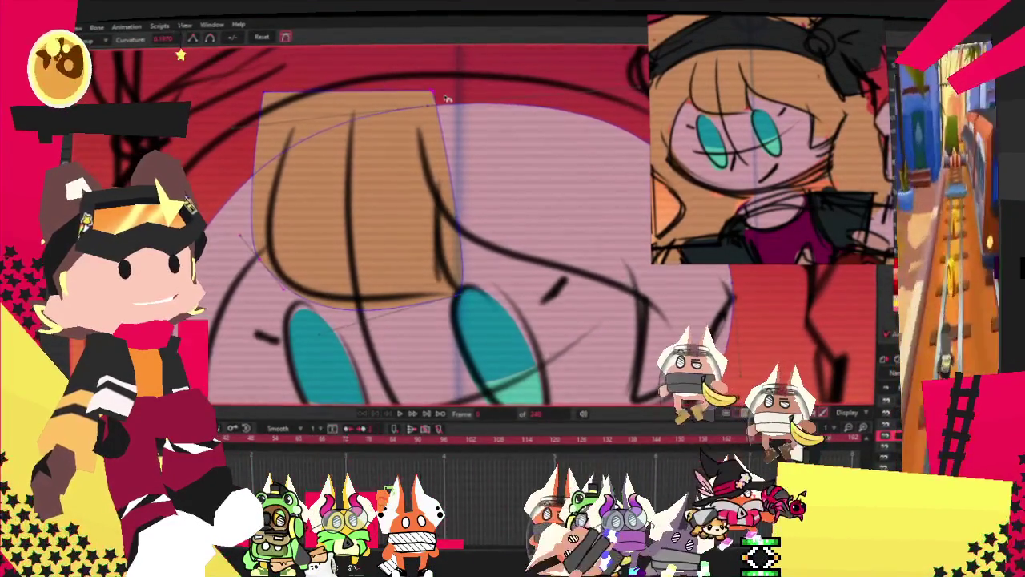
{"action": "left_click_drag", "start_coordinate": [442, 115], "coordinate": [401, 124]}
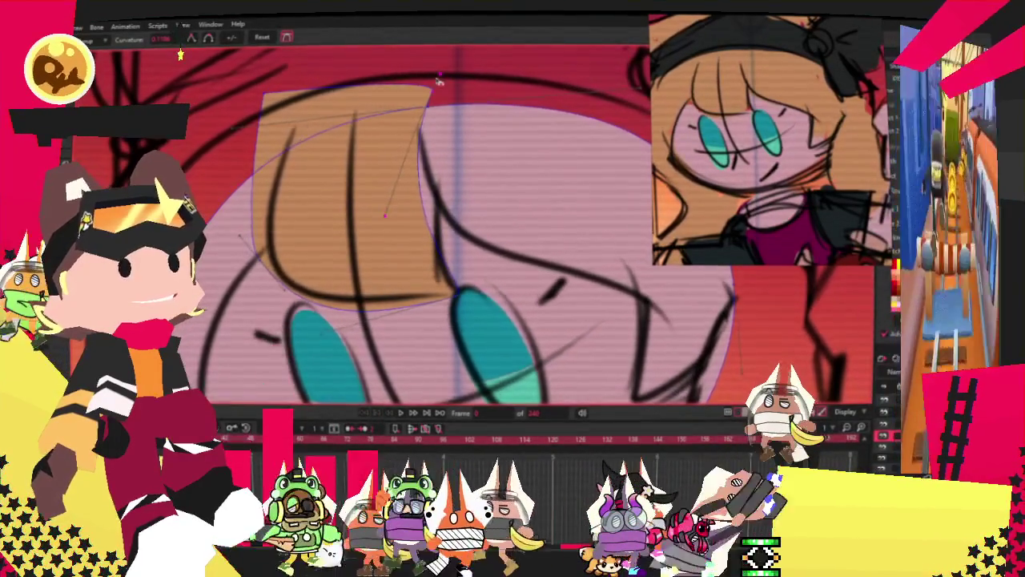
{"action": "left_click_drag", "start_coordinate": [440, 81], "coordinate": [436, 69]}
Reshape the lock's top-right corner and curve its edge into a pointed bang
{"action": "key", "text": "t"}
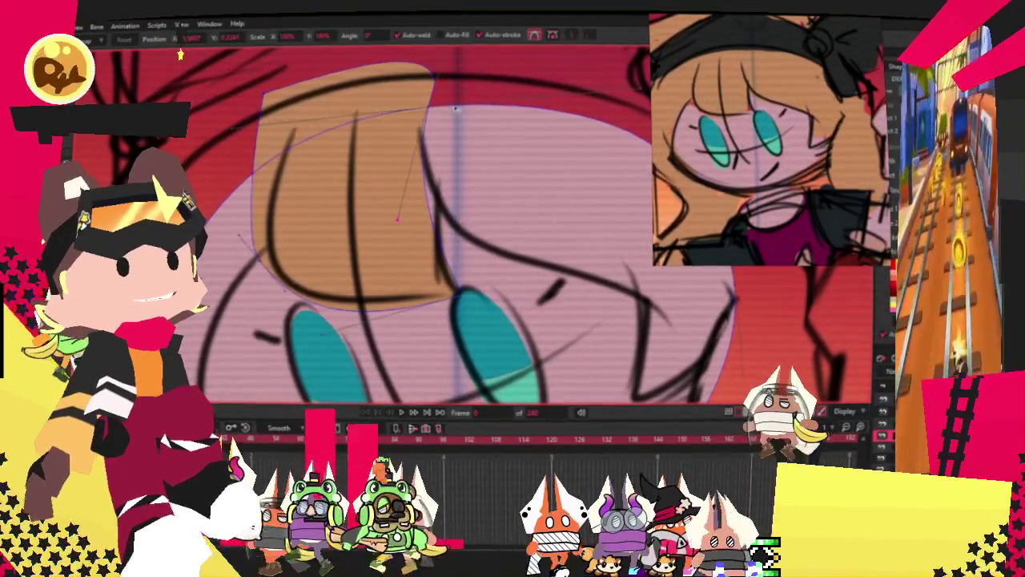
{"action": "left_click_drag", "start_coordinate": [454, 108], "coordinate": [461, 175]}
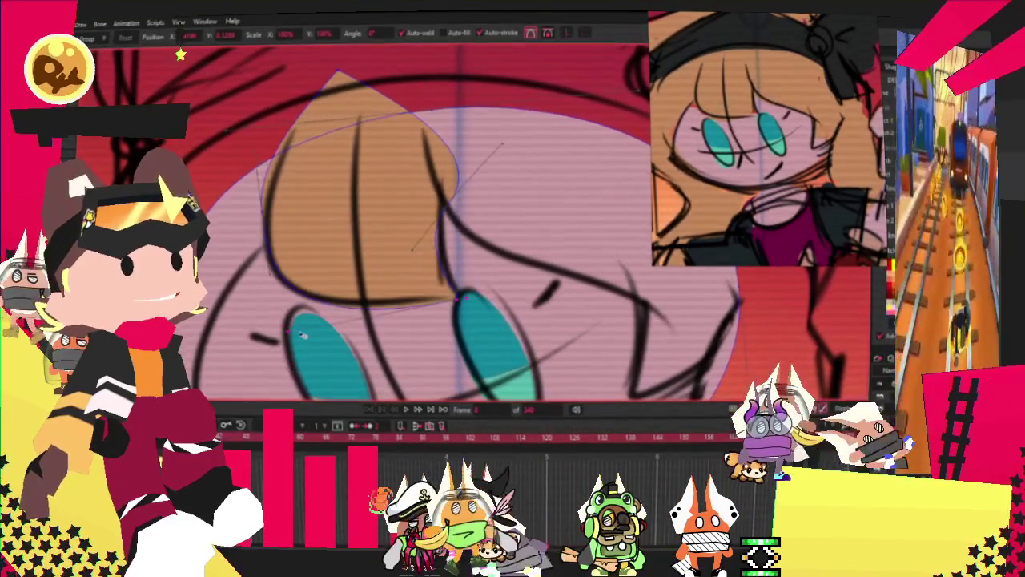
{"action": "scroll", "coordinate": [458, 293], "scroll_direction": "up", "scroll_amount": 2}
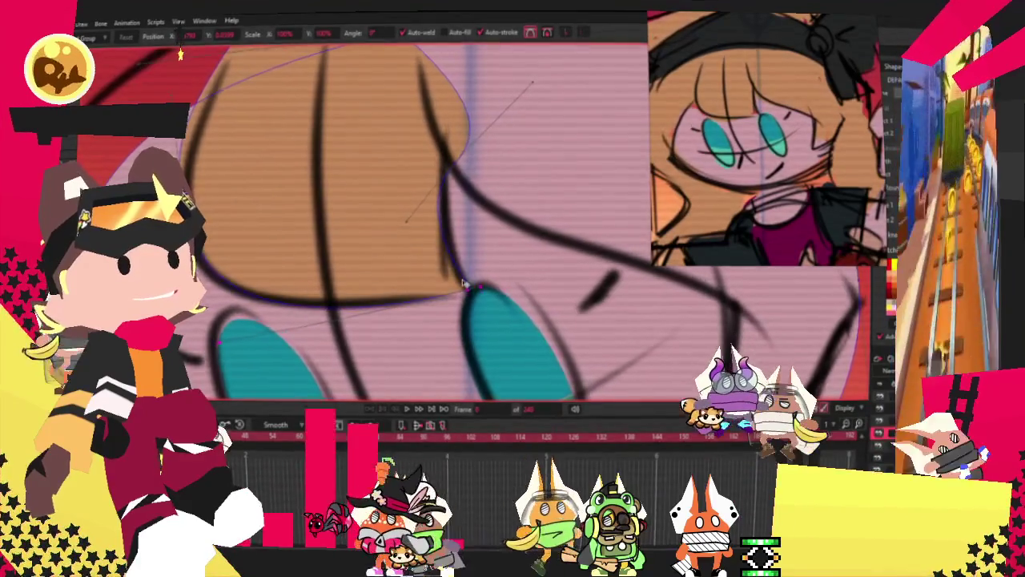
{"action": "left_click_drag", "start_coordinate": [416, 210], "coordinate": [430, 245]}
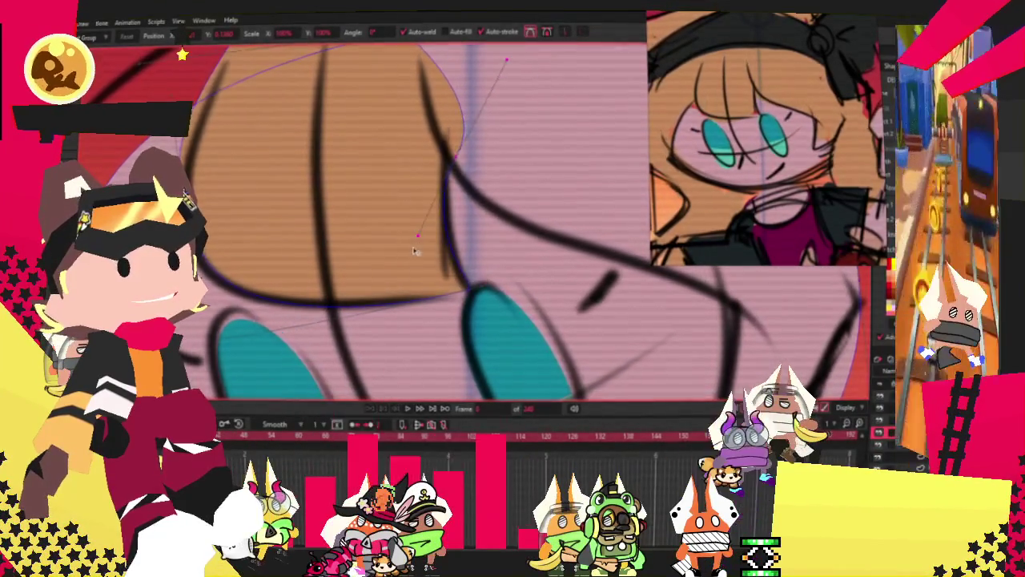
{"action": "scroll", "coordinate": [469, 155], "scroll_direction": "down", "scroll_amount": 3}
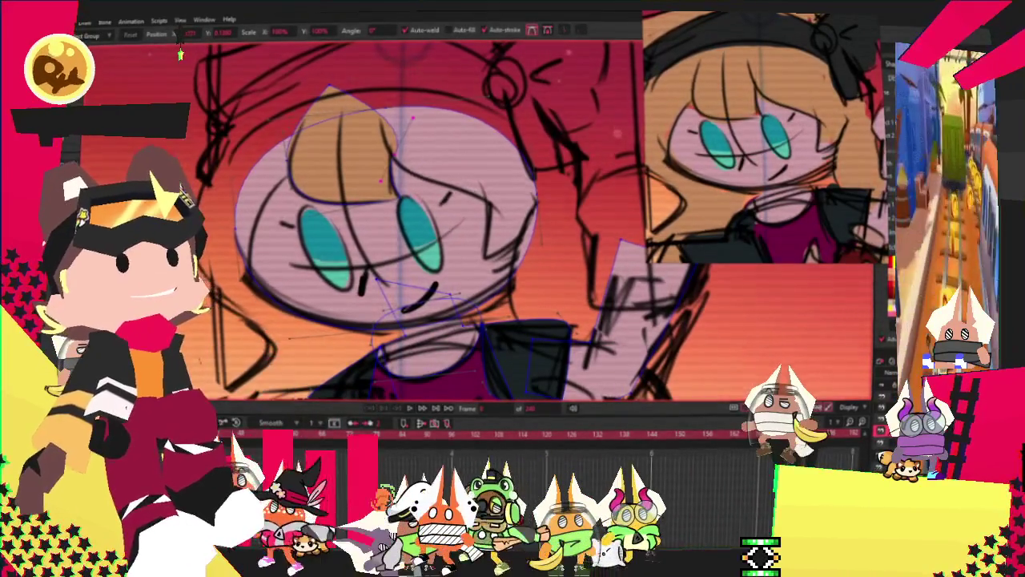
{"action": "left_click_drag", "start_coordinate": [224, 117], "coordinate": [309, 223]}
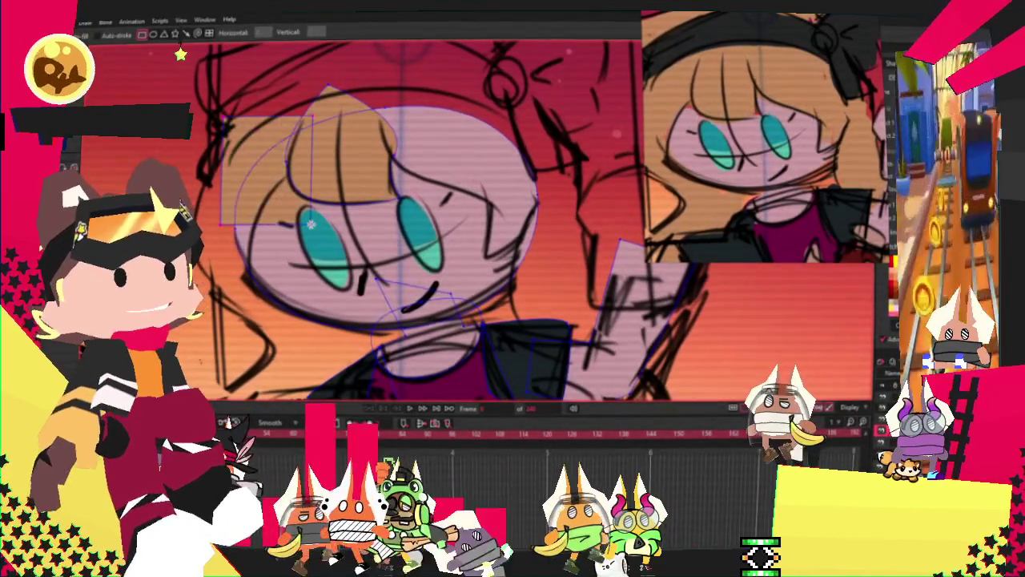
Scale the hair shape up and move it over the top of the girl's head
{"action": "key", "text": "alt+t"}
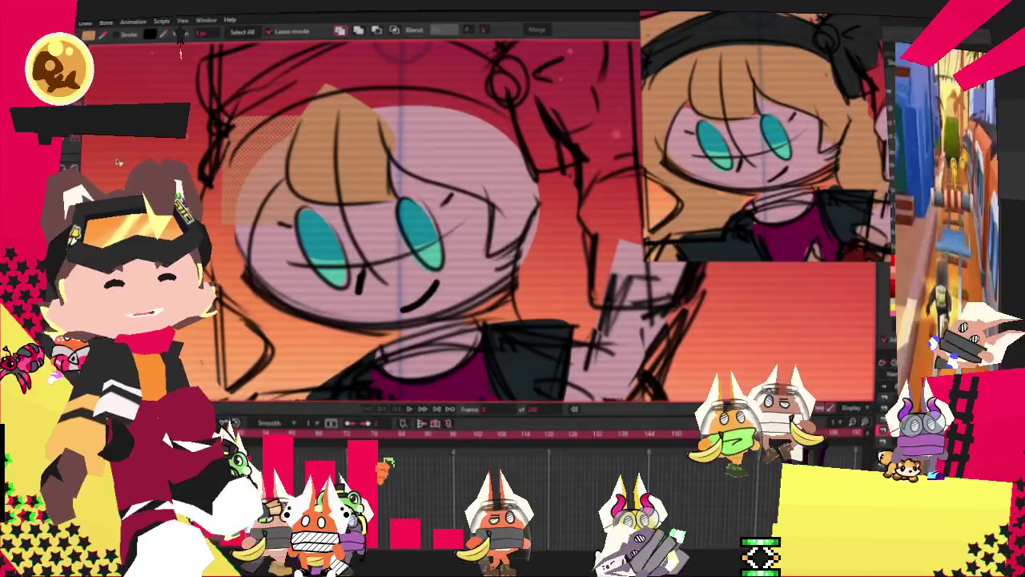
{"action": "key", "text": "t"}
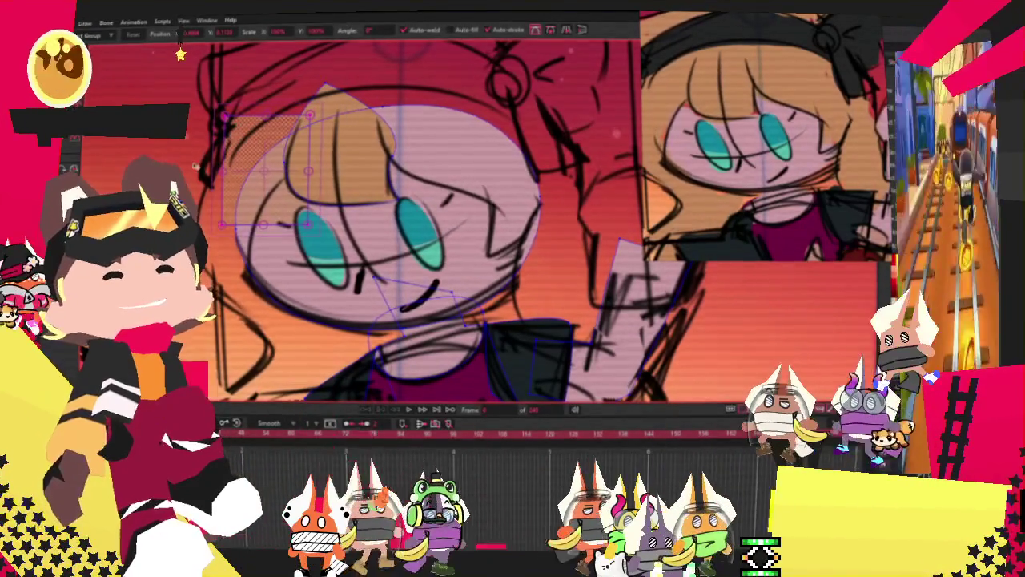
{"action": "left_click_drag", "start_coordinate": [309, 225], "coordinate": [349, 233]}
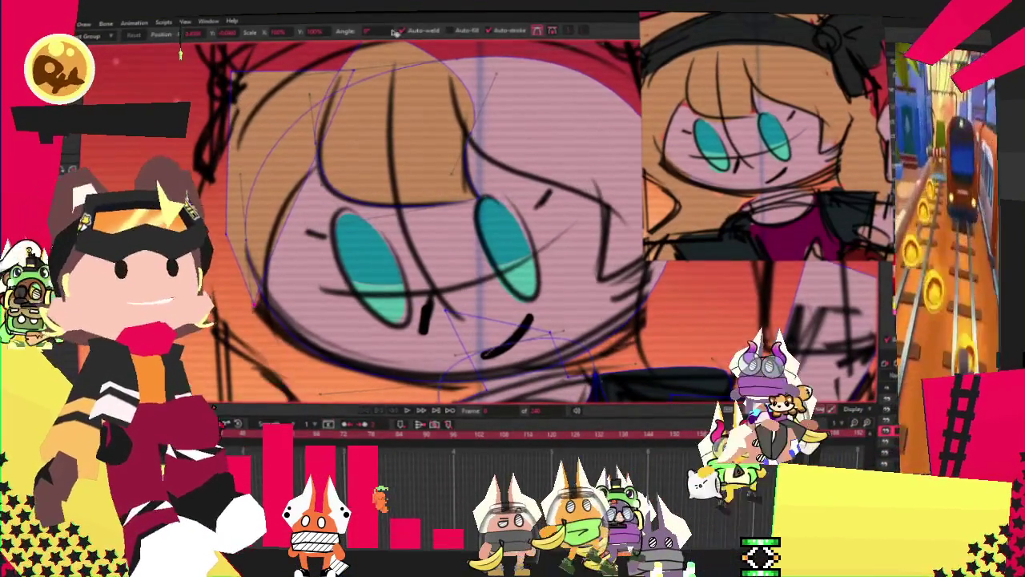
{"action": "left_click_drag", "start_coordinate": [350, 72], "coordinate": [356, 149]}
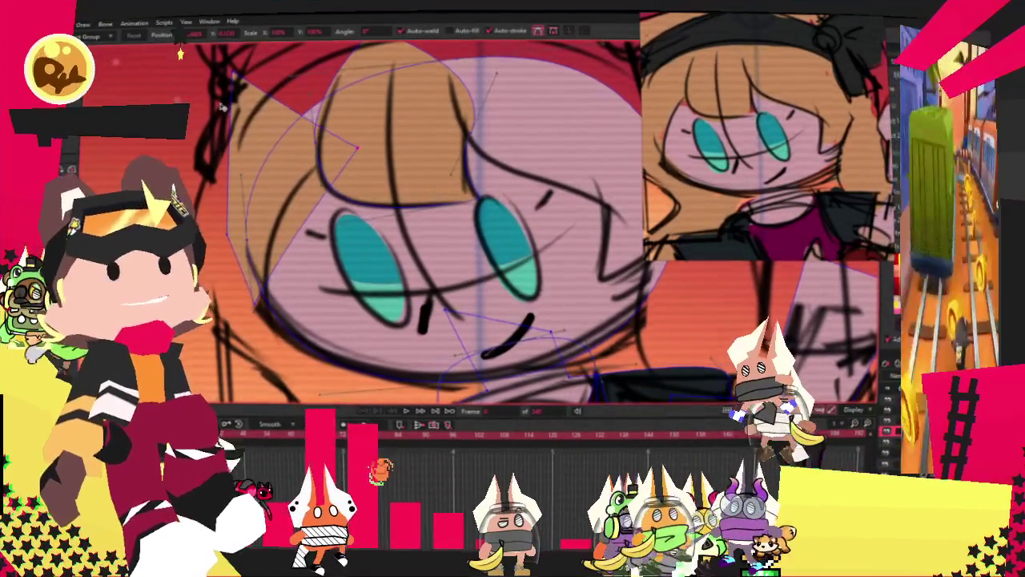
{"action": "key", "text": "c"}
{"action": "scroll", "coordinate": [321, 168], "scroll_direction": "up", "scroll_amount": 1}
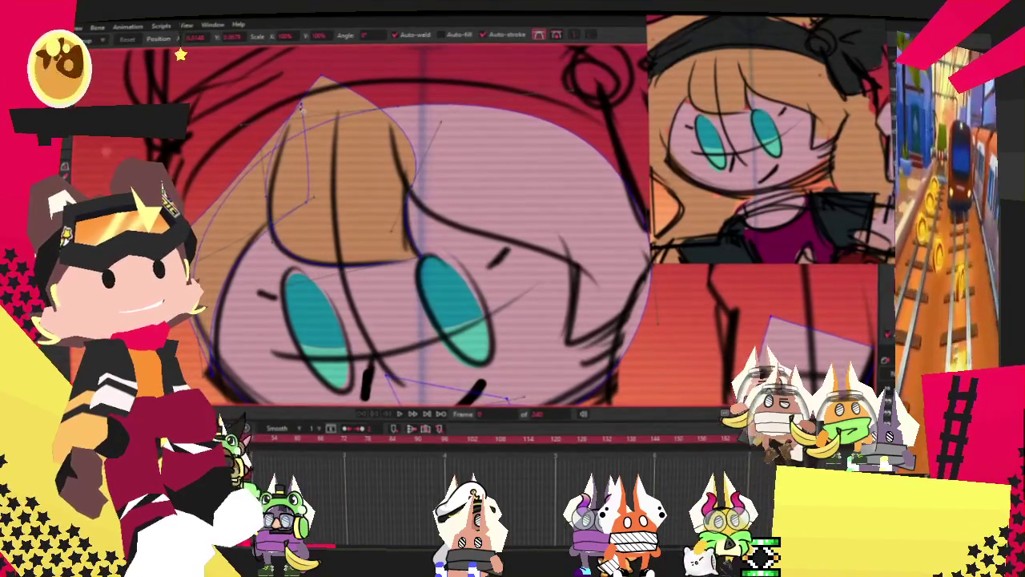
Smooth the hair bangs' edges using the Curvature and Transform Points tools
{"action": "scroll", "coordinate": [472, 238], "scroll_direction": "up", "scroll_amount": 2}
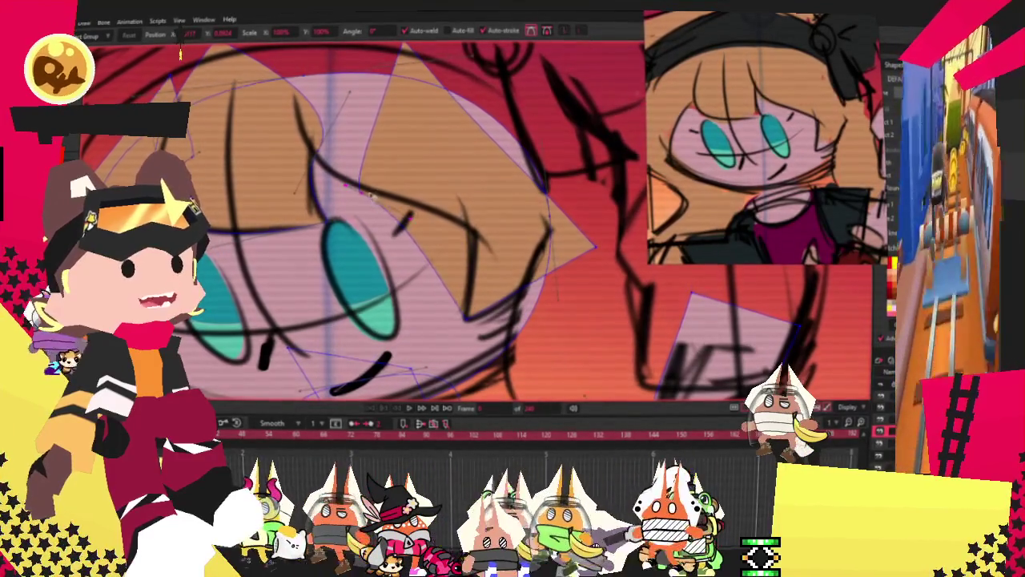
{"action": "key", "text": "alt+q"}
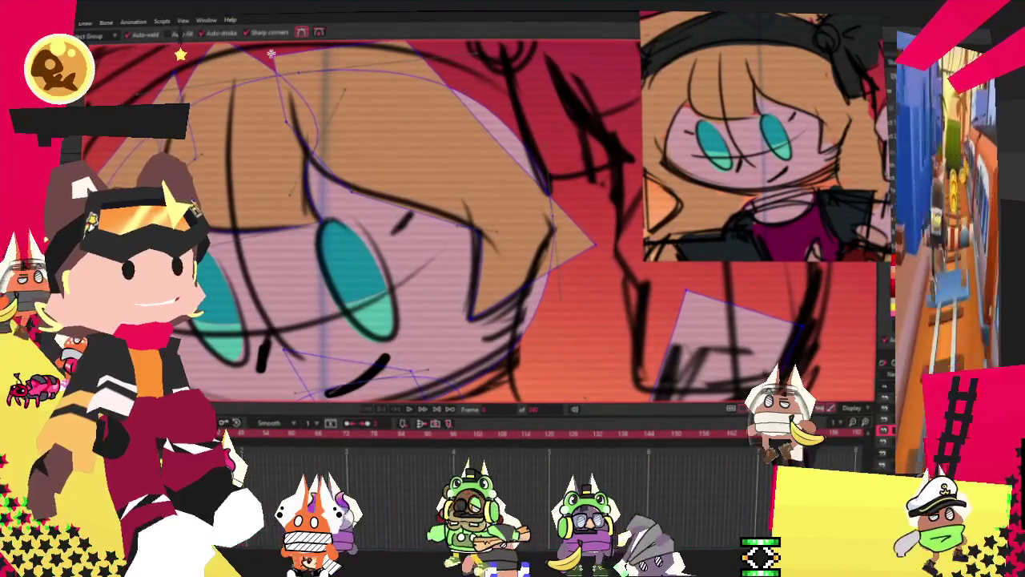
{"action": "scroll", "coordinate": [360, 104], "scroll_direction": "down", "scroll_amount": 2}
{"action": "scroll", "coordinate": [421, 118], "scroll_direction": "down", "scroll_amount": 2}
{"action": "scroll", "coordinate": [422, 118], "scroll_direction": "up", "scroll_amount": 2}
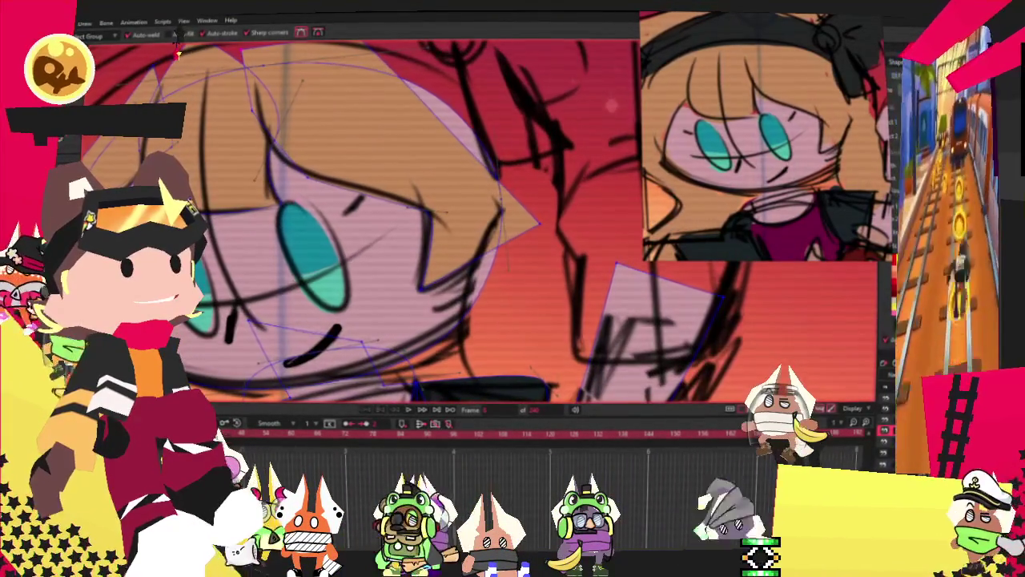
{"action": "key", "text": "t"}
{"action": "scroll", "coordinate": [381, 103], "scroll_direction": "down", "scroll_amount": 2}
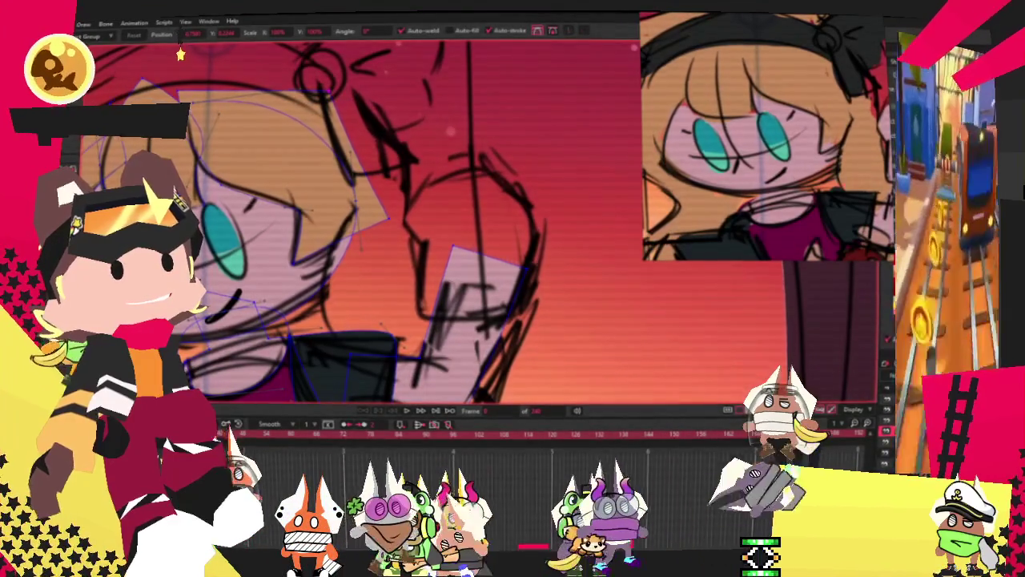
{"action": "key", "text": "c"}
{"action": "scroll", "coordinate": [184, 53], "scroll_direction": "up", "scroll_amount": 3}
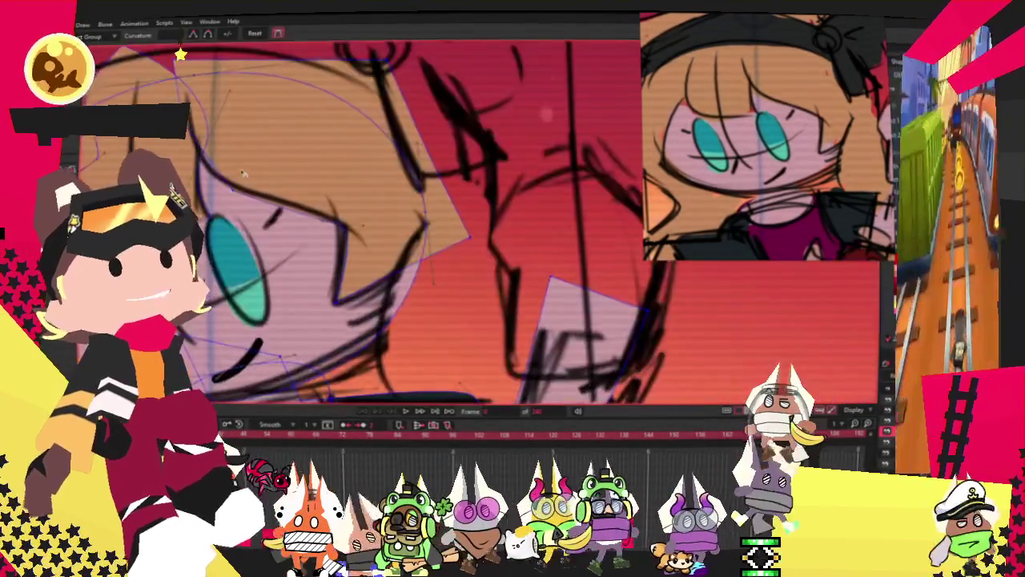
{"action": "scroll", "coordinate": [180, 54], "scroll_direction": "up", "scroll_amount": 2}
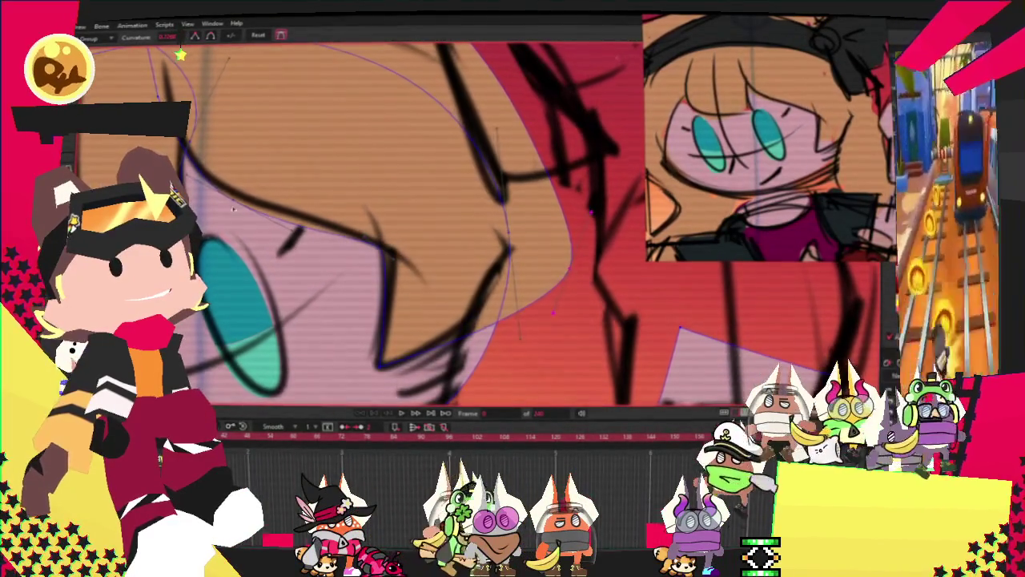
Pull the head outline's right edge inward, then deselect the point
{"action": "left_click_drag", "start_coordinate": [569, 256], "coordinate": [502, 242]}
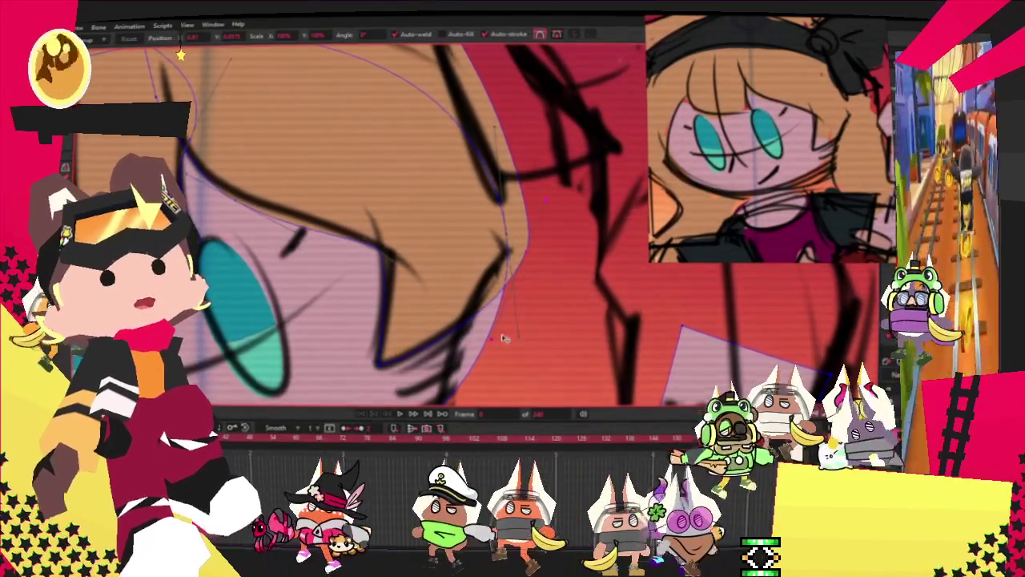
{"action": "scroll", "coordinate": [500, 340], "scroll_direction": "down", "scroll_amount": 3}
{"action": "scroll", "coordinate": [284, 171], "scroll_direction": "up", "scroll_amount": 3}
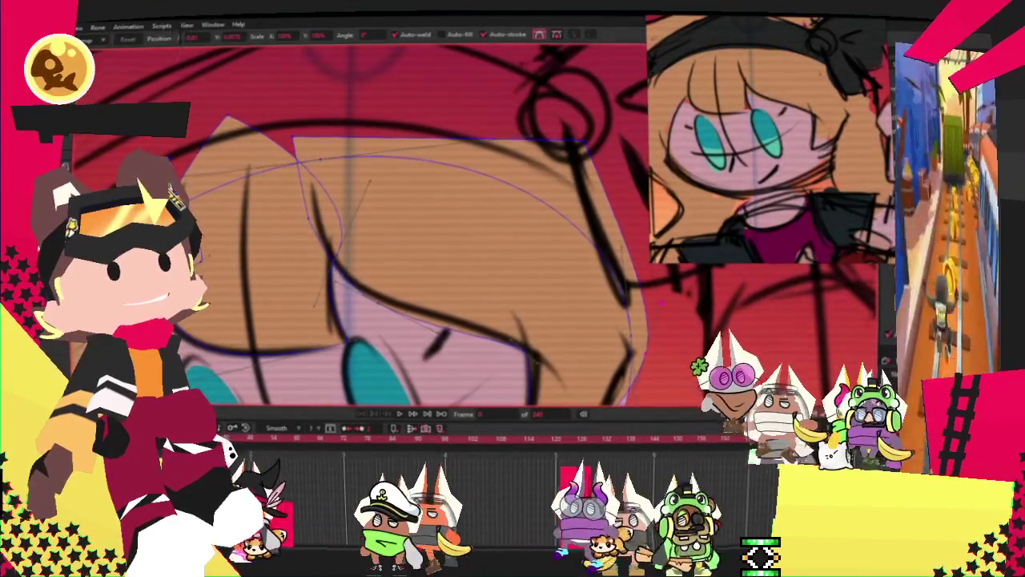
{"action": "key", "text": "c"}
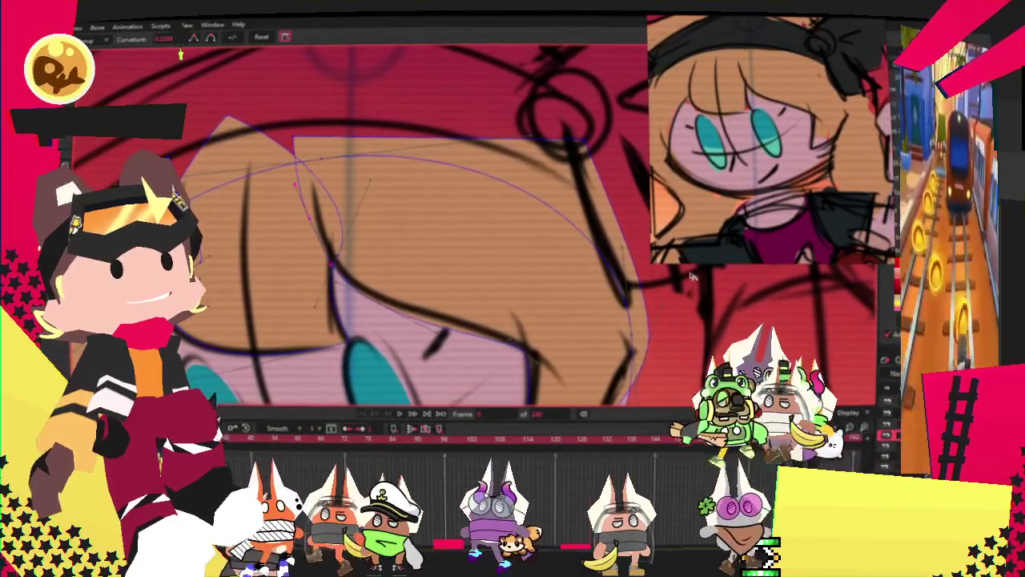
{"action": "left_click", "coordinate": [205, 153]}
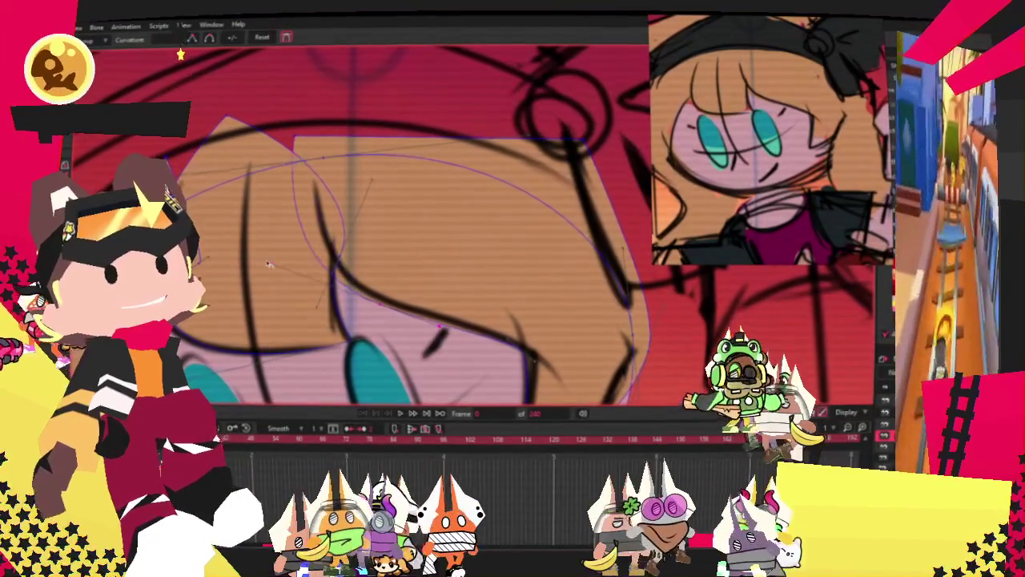
{"action": "scroll", "coordinate": [291, 269], "scroll_direction": "down", "scroll_amount": 1}
{"action": "scroll", "coordinate": [297, 256], "scroll_direction": "down", "scroll_amount": 1}
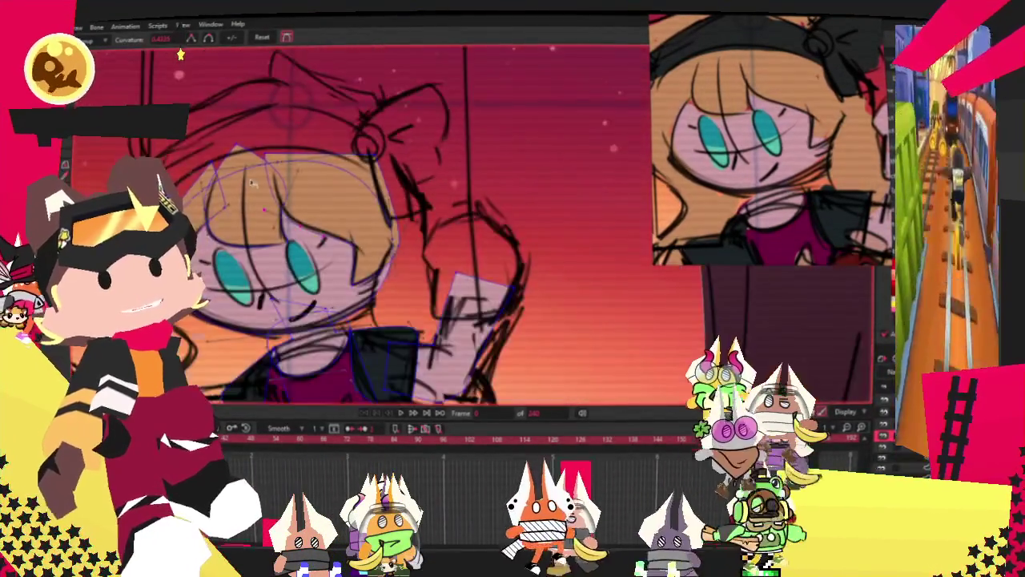
Zoom out to check the whole character without sketch lines, then zoom back to the face
{"action": "scroll", "coordinate": [300, 244], "scroll_direction": "down", "scroll_amount": 1}
{"action": "scroll", "coordinate": [305, 230], "scroll_direction": "down", "scroll_amount": 2}
{"action": "scroll", "coordinate": [305, 230], "scroll_direction": "up", "scroll_amount": 1}
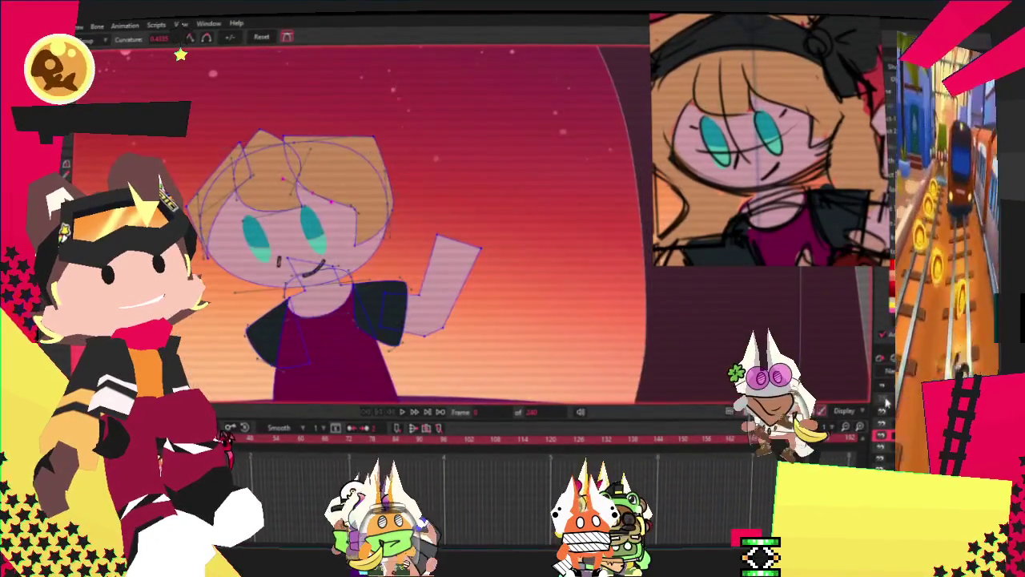
{"action": "scroll", "coordinate": [444, 276], "scroll_direction": "down", "scroll_amount": 2}
{"action": "scroll", "coordinate": [418, 283], "scroll_direction": "up", "scroll_amount": 1}
{"action": "scroll", "coordinate": [392, 258], "scroll_direction": "down", "scroll_amount": 2}
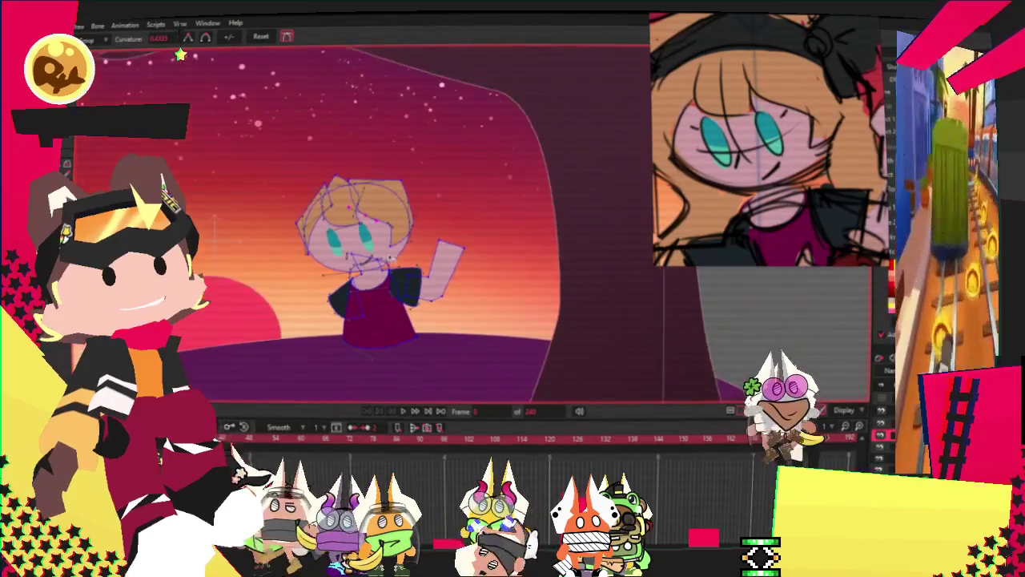
{"action": "scroll", "coordinate": [347, 285], "scroll_direction": "up", "scroll_amount": 2}
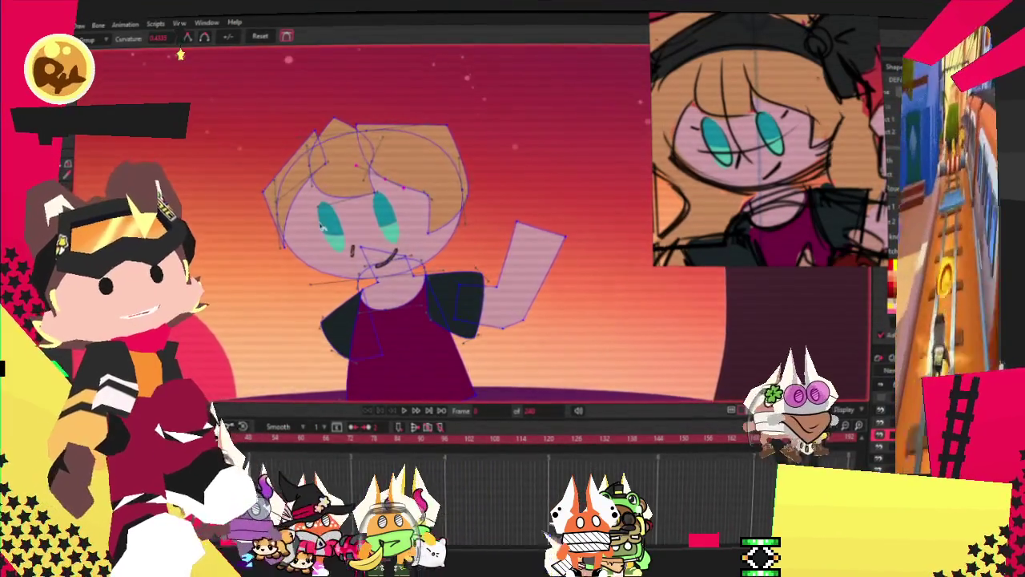
{"action": "scroll", "coordinate": [322, 225], "scroll_direction": "up", "scroll_amount": 1}
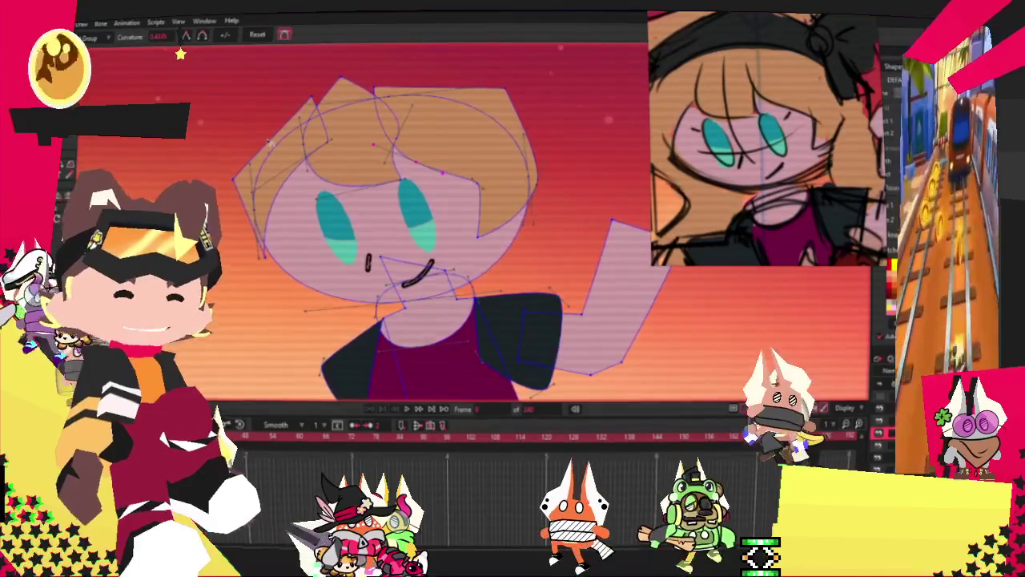
{"action": "scroll", "coordinate": [269, 143], "scroll_direction": "down", "scroll_amount": 2}
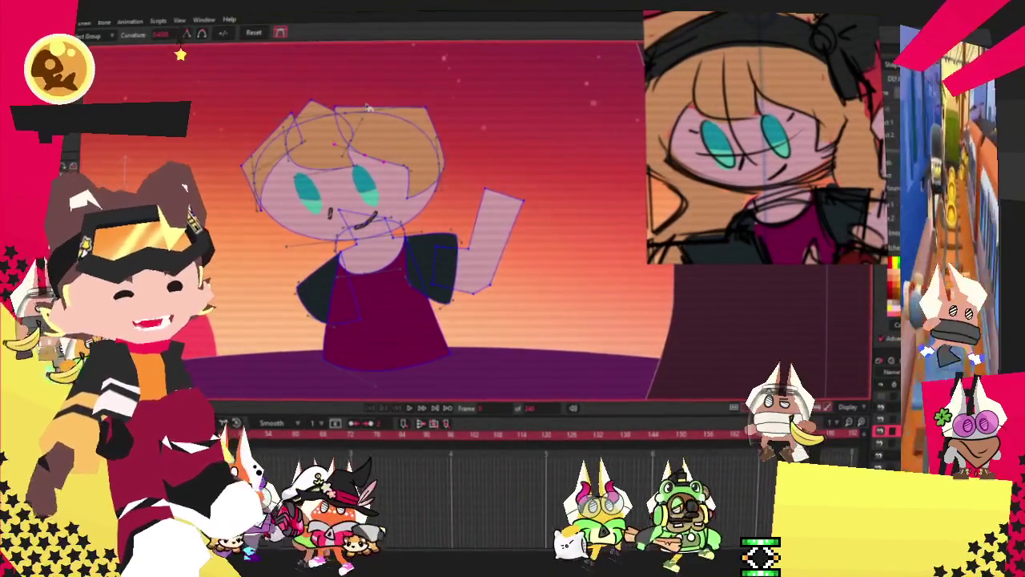
{"action": "scroll", "coordinate": [292, 99], "scroll_direction": "up", "scroll_amount": 4}
{"action": "scroll", "coordinate": [292, 99], "scroll_direction": "up", "scroll_amount": 1}
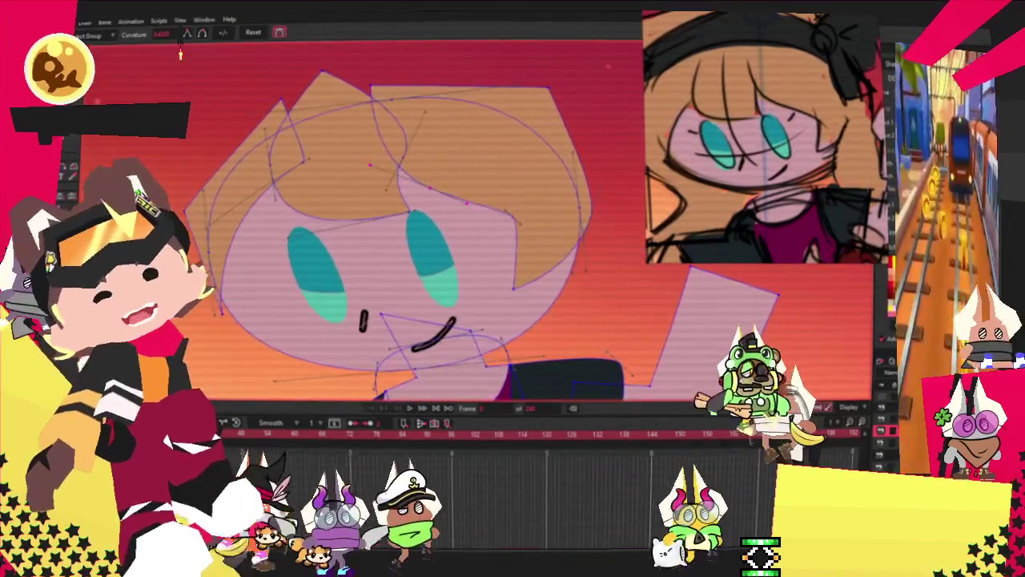
{"action": "key", "text": "q"}
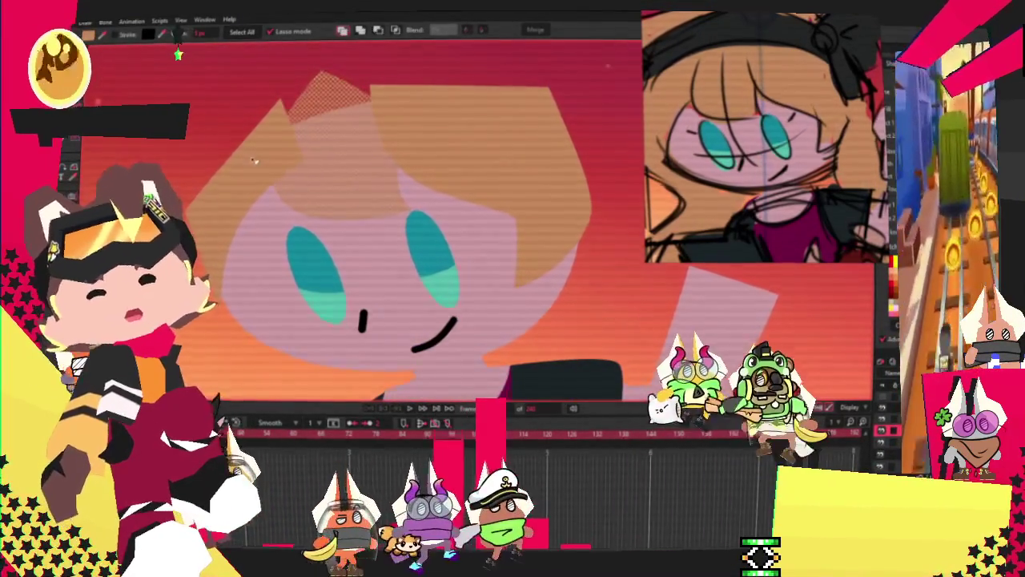
Give the large hair shape a thick dark outline stroke
{"action": "left_click", "coordinate": [451, 141]}
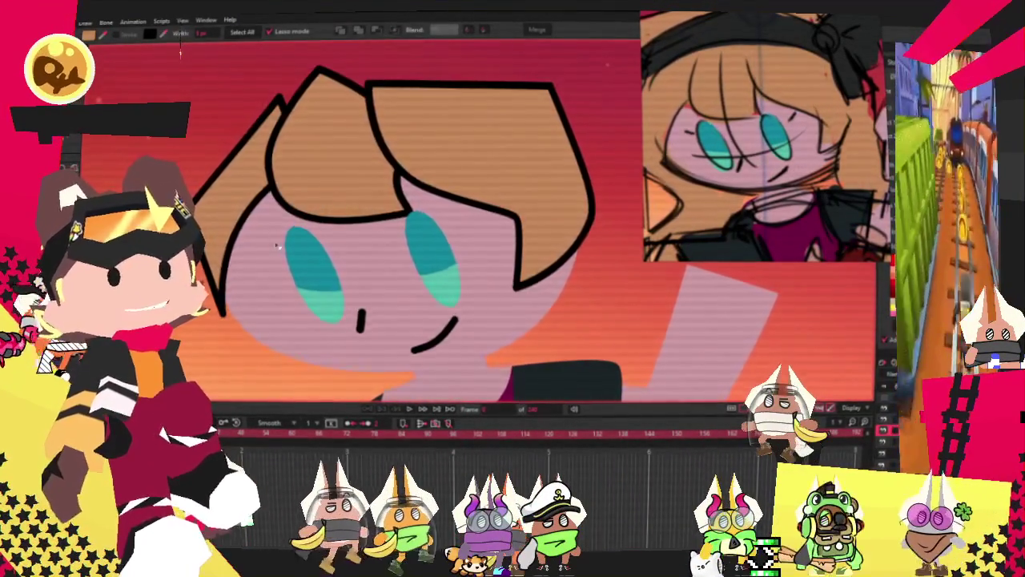
{"action": "key", "text": "t"}
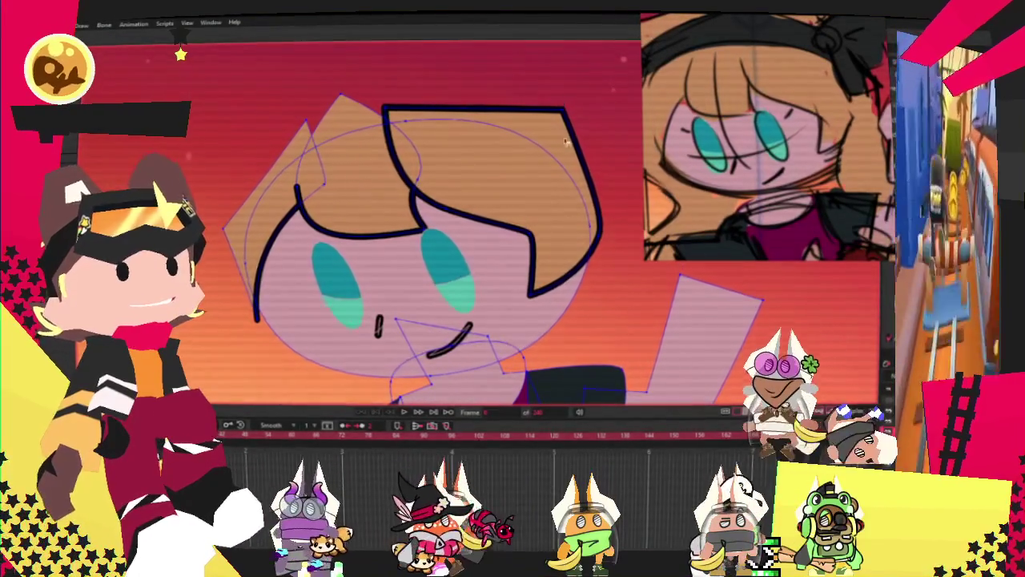
Shorten the hair stroke by moving its top end down
{"action": "scroll", "coordinate": [529, 132], "scroll_direction": "down", "scroll_amount": 3}
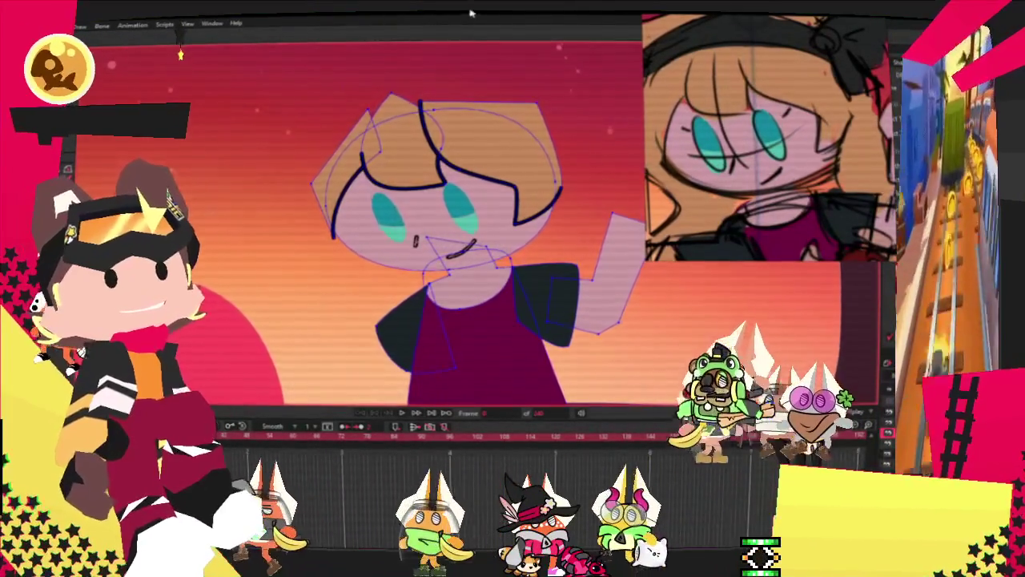
{"action": "scroll", "coordinate": [481, 240], "scroll_direction": "up", "scroll_amount": 3}
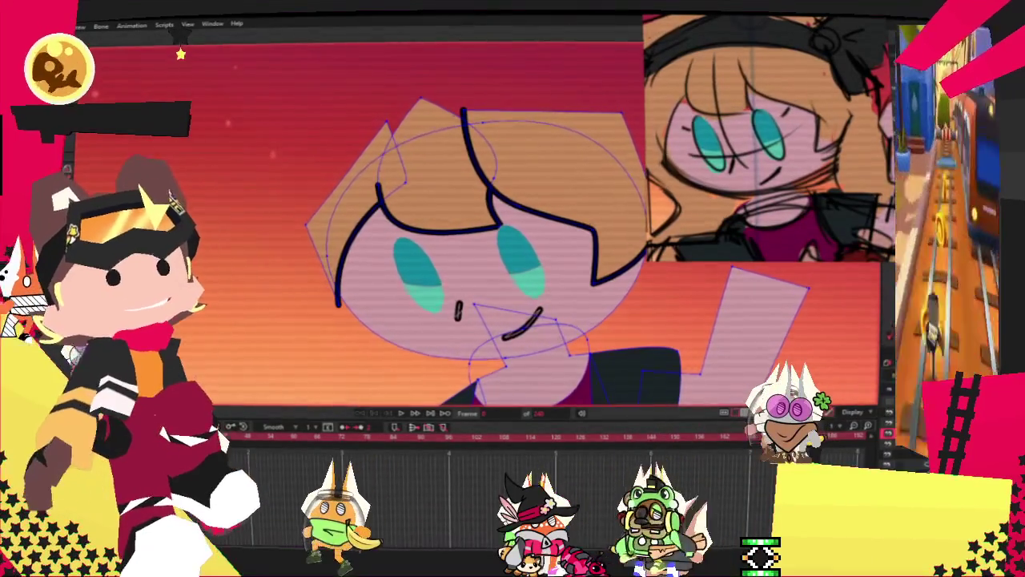
{"action": "scroll", "coordinate": [500, 94], "scroll_direction": "up", "scroll_amount": 2}
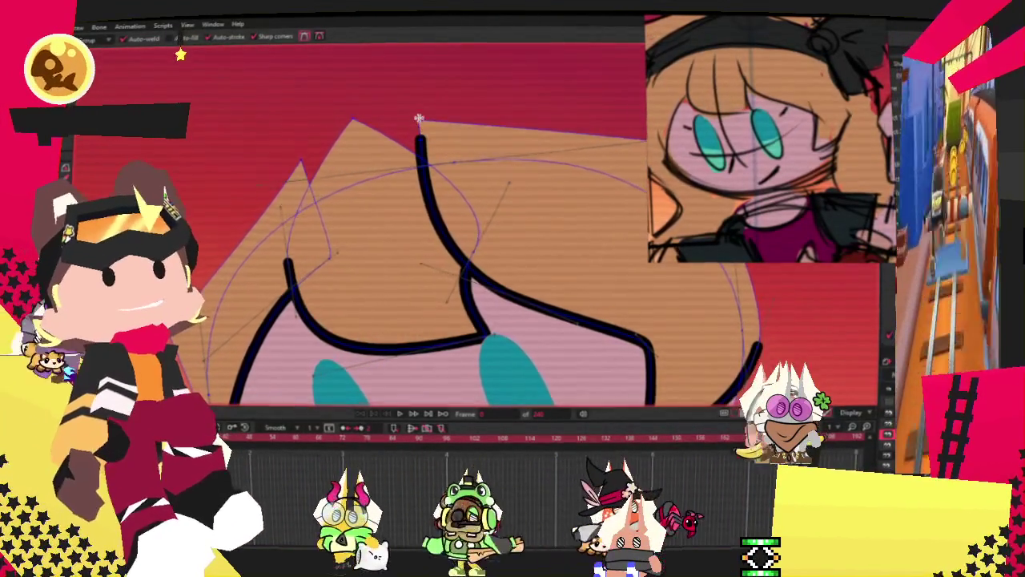
{"action": "key", "text": "t"}
{"action": "scroll", "coordinate": [324, 145], "scroll_direction": "up", "scroll_amount": 1}
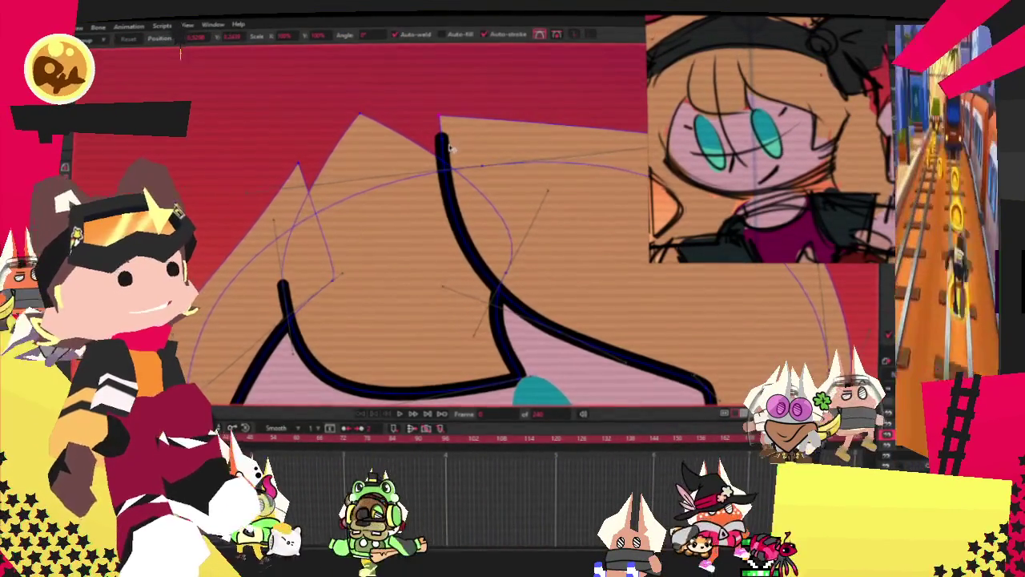
{"action": "left_click_drag", "start_coordinate": [443, 148], "coordinate": [478, 270]}
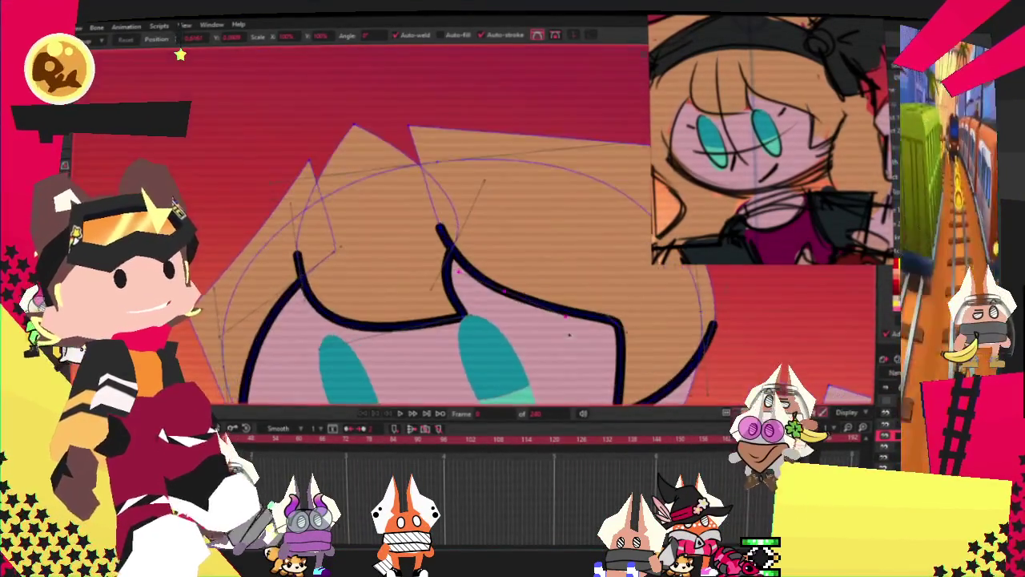
Reshape the left bang stroke's upper end and make it drop more steeply
{"action": "scroll", "coordinate": [609, 352], "scroll_direction": "down", "scroll_amount": 3}
{"action": "scroll", "coordinate": [576, 319], "scroll_direction": "up", "scroll_amount": 2}
{"action": "scroll", "coordinate": [435, 240], "scroll_direction": "down", "scroll_amount": 2}
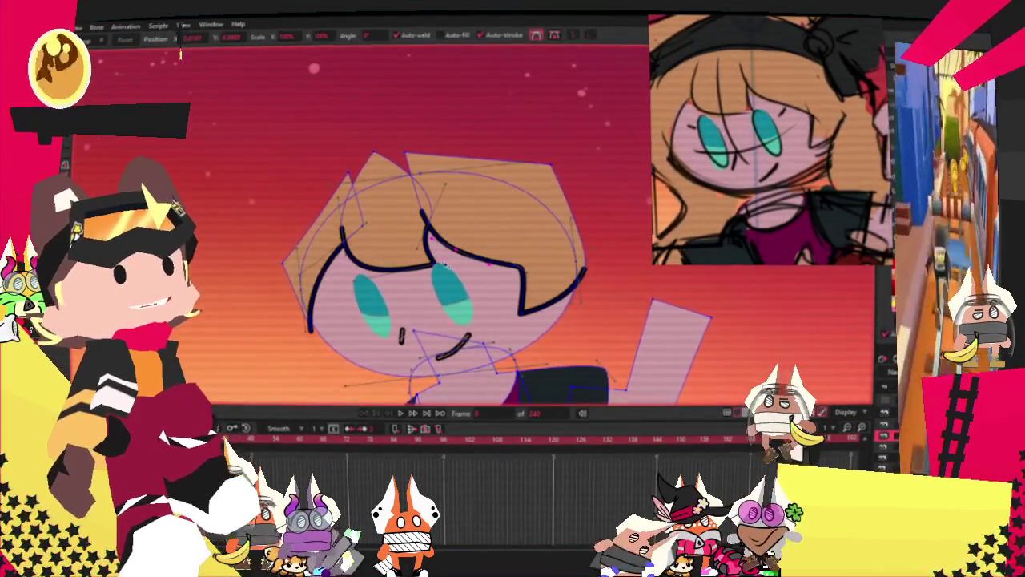
{"action": "scroll", "coordinate": [443, 263], "scroll_direction": "up", "scroll_amount": 1}
{"action": "scroll", "coordinate": [424, 248], "scroll_direction": "up", "scroll_amount": 1}
{"action": "scroll", "coordinate": [404, 231], "scroll_direction": "up", "scroll_amount": 1}
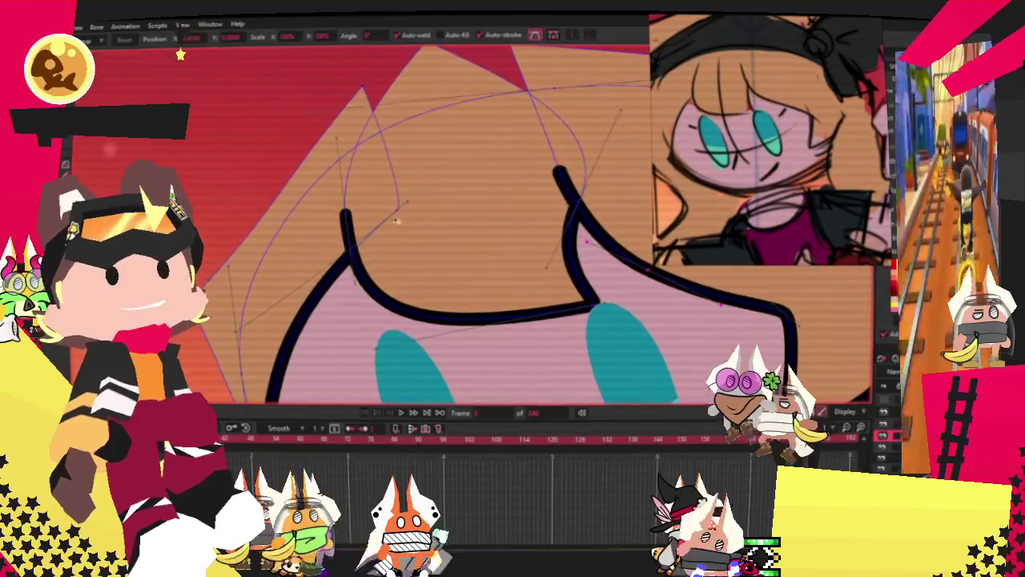
{"action": "left_click_drag", "start_coordinate": [344, 213], "coordinate": [376, 180]}
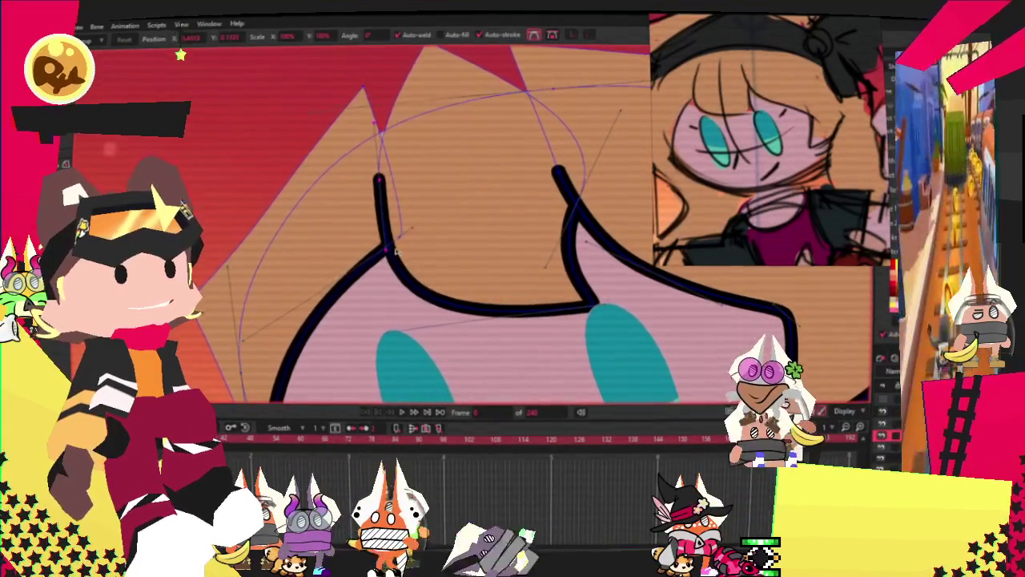
{"action": "left_click_drag", "start_coordinate": [358, 264], "coordinate": [386, 248]}
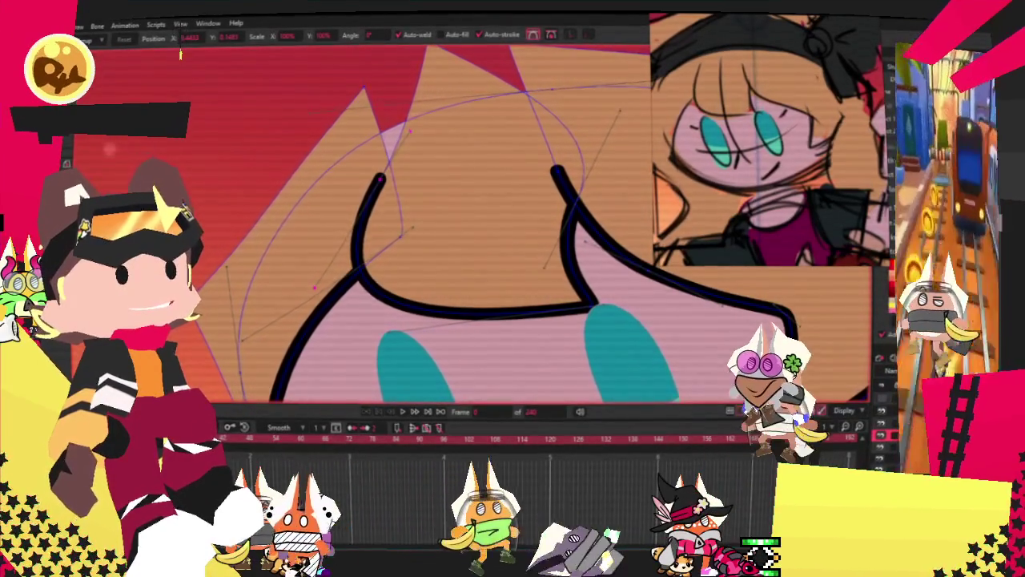
Add a point to pull the bang's middle down-left and move its top end up-left
{"action": "key", "text": "a"}
{"action": "mouse_move", "coordinate": [393, 224]}
{"action": "left_mouse_down"}
{"action": "mouse_move", "coordinate": [332, 256]}
{"action": "mouse_move", "coordinate": [361, 274]}
{"action": "left_mouse_up"}
{"action": "key", "text": "c"}
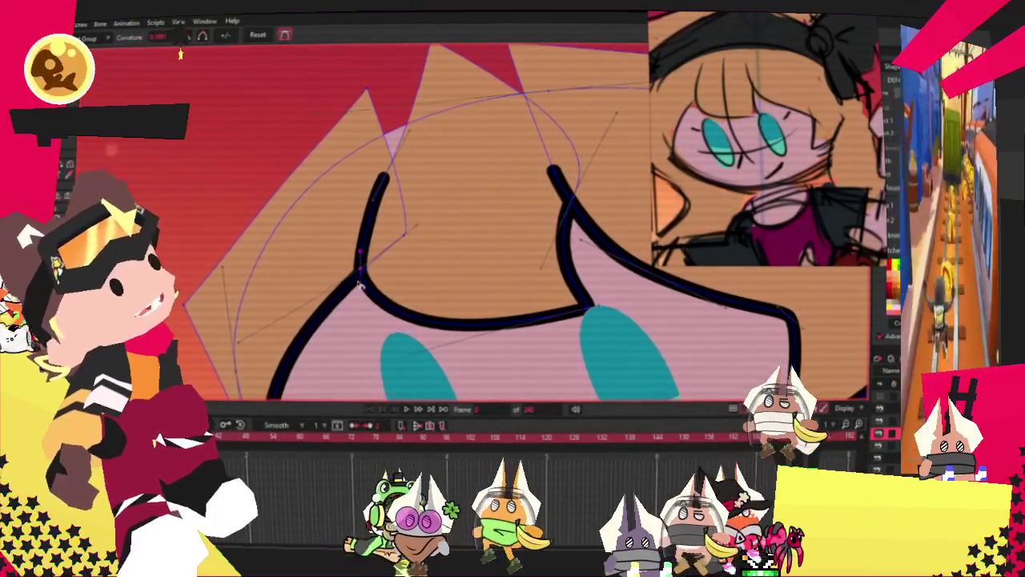
{"action": "key", "text": "alt+s"}
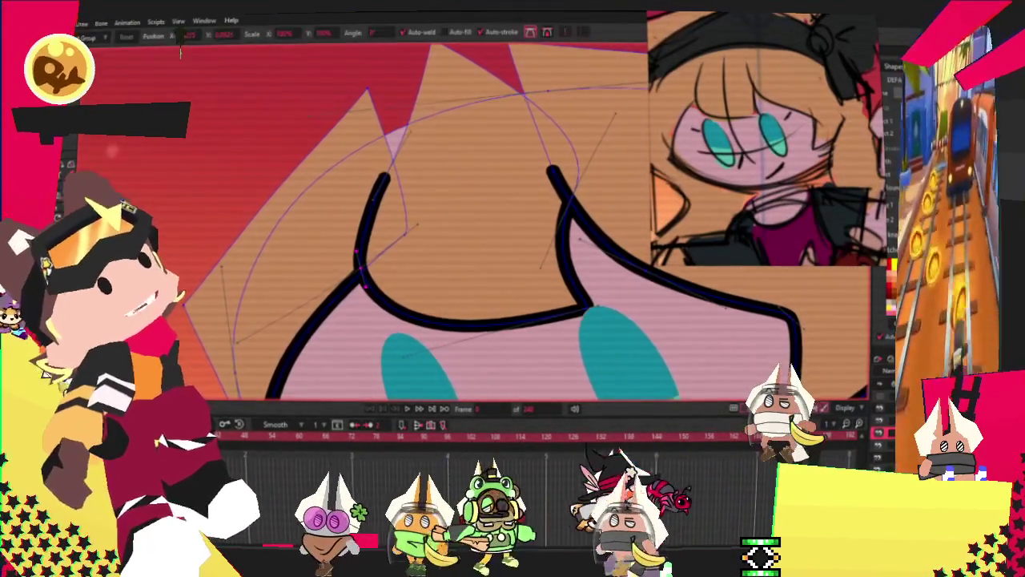
{"action": "left_click_drag", "start_coordinate": [384, 172], "coordinate": [375, 151]}
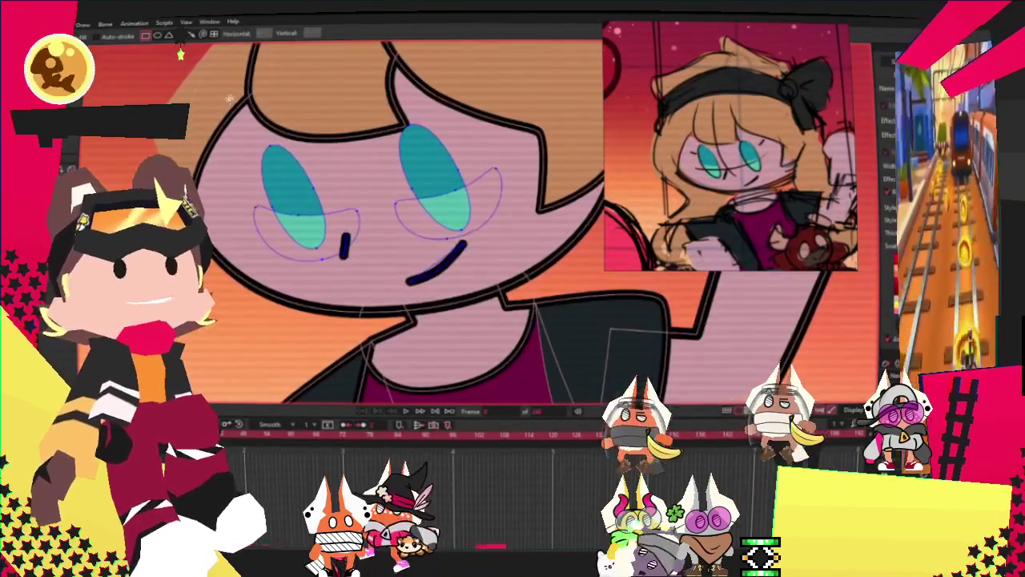
{"action": "mouse_move", "coordinate": [211, 79]}
{"action": "left_mouse_down"}
{"action": "mouse_move", "coordinate": [346, 178]}
{"action": "mouse_move", "coordinate": [451, 177]}
{"action": "left_mouse_up"}
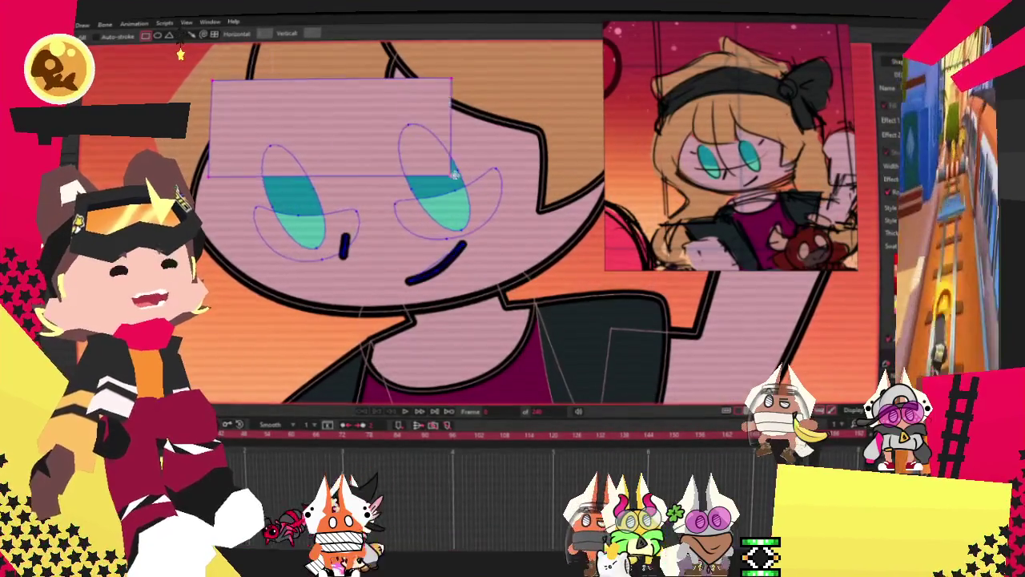
{"action": "key", "text": "Delete"}
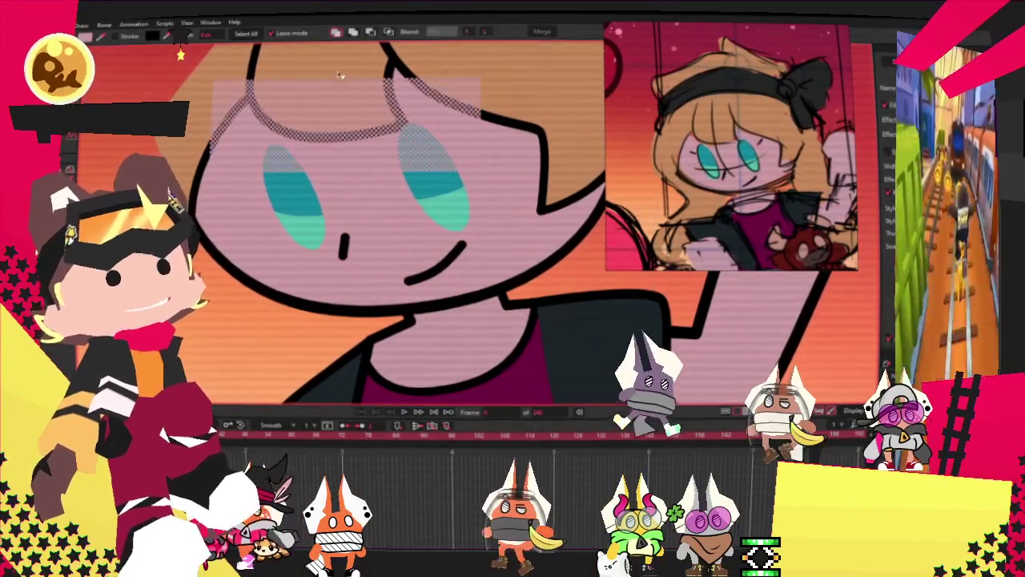
{"action": "left_click", "coordinate": [377, 32]}
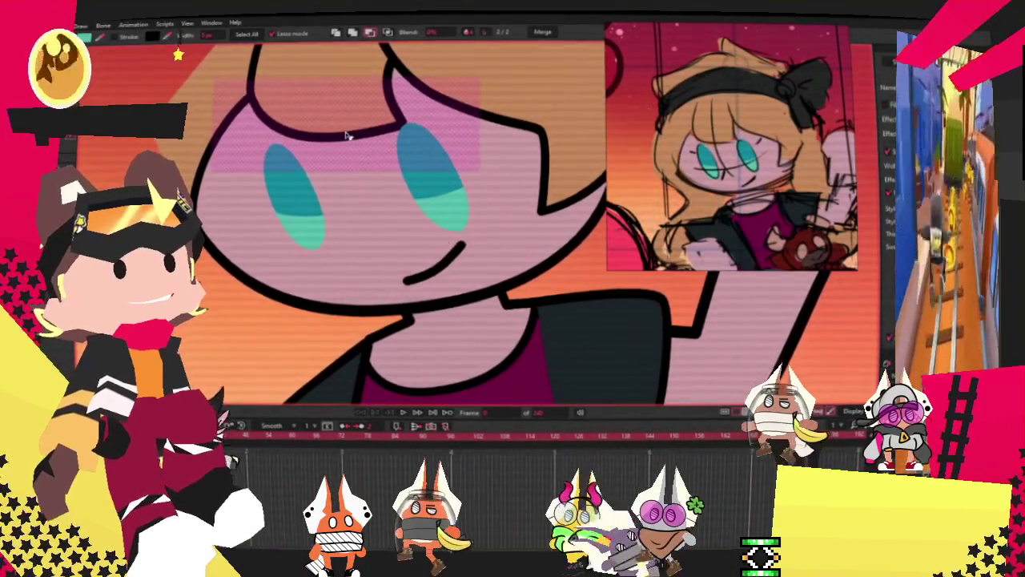
{"action": "left_click", "coordinate": [296, 187]}
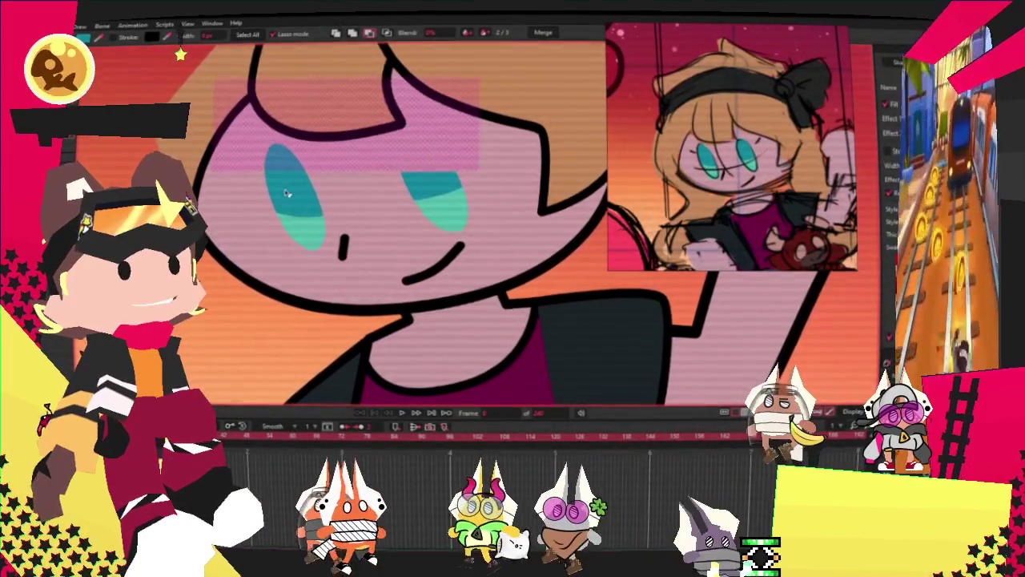
{"action": "key", "text": "g"}
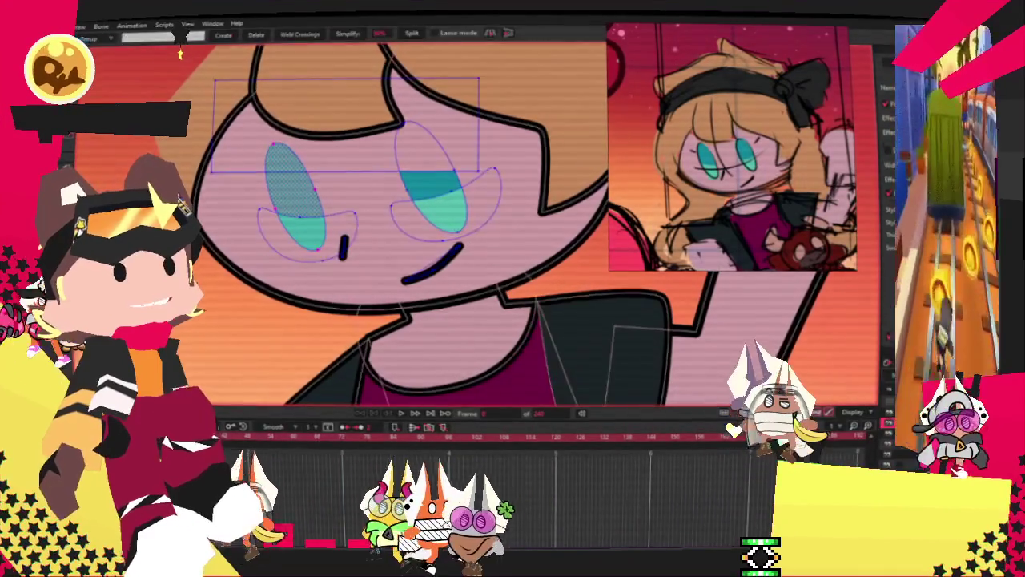
{"action": "key", "text": "alt+s"}
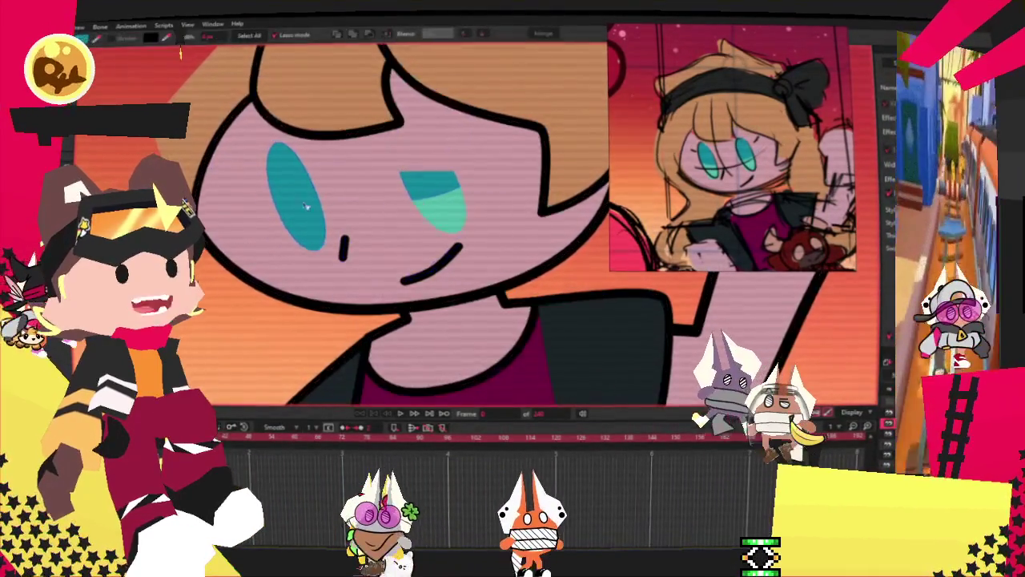
{"action": "key", "text": "Delete"}
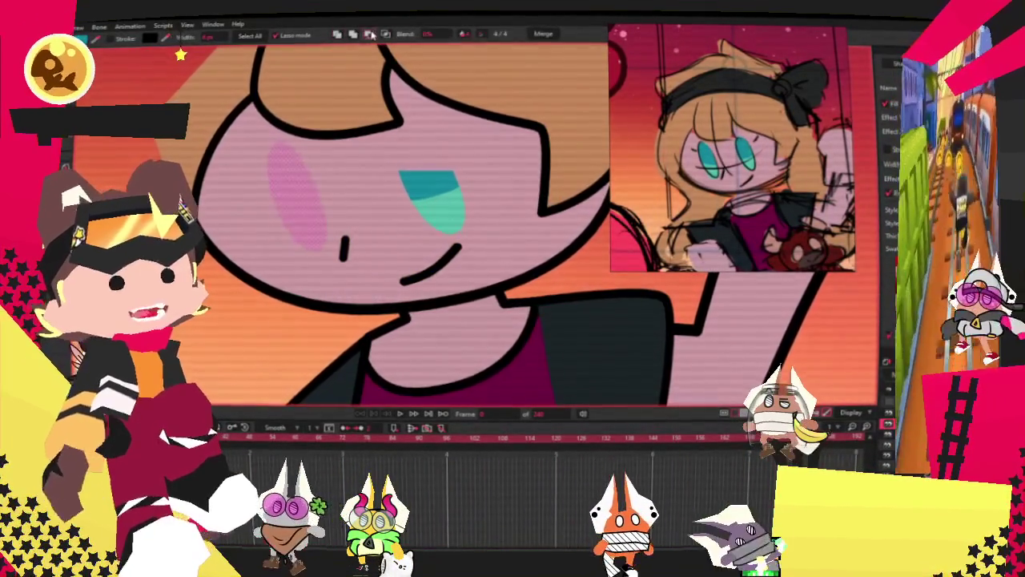
{"action": "key", "text": "Delete"}
{"action": "key", "text": "ctrl+z"}
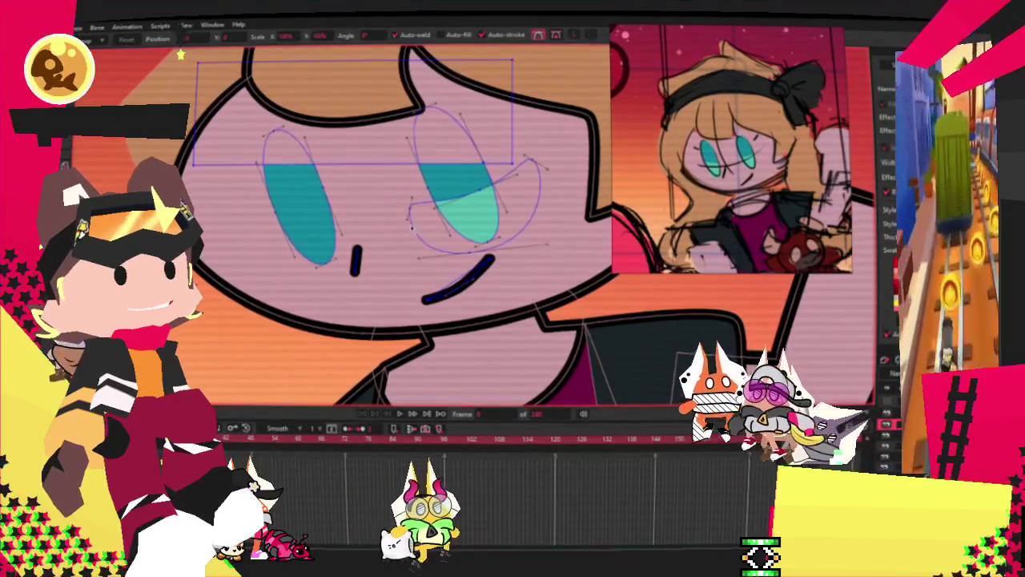
{"action": "left_click", "coordinate": [480, 208]}
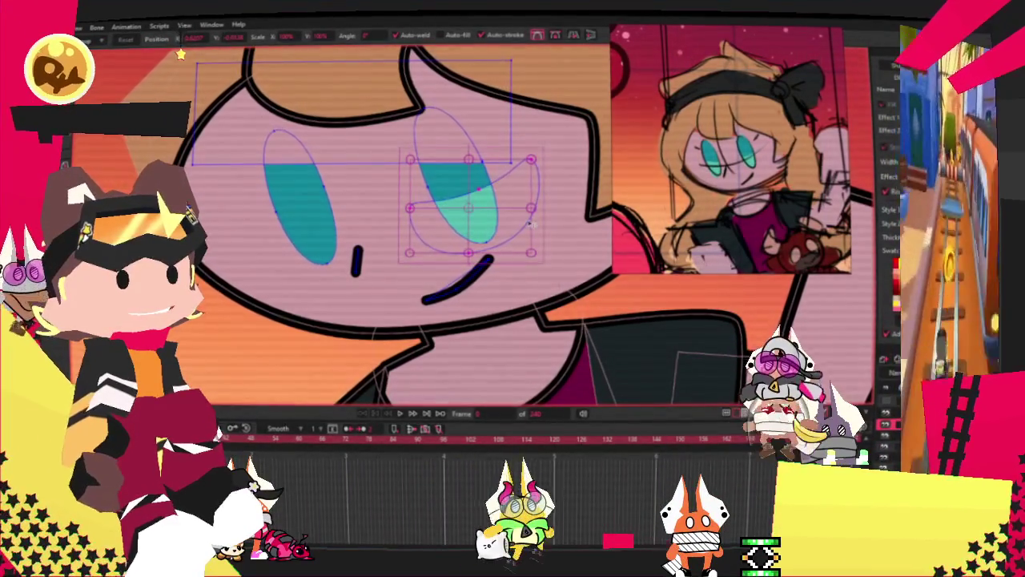
{"action": "left_click", "coordinate": [304, 208]}
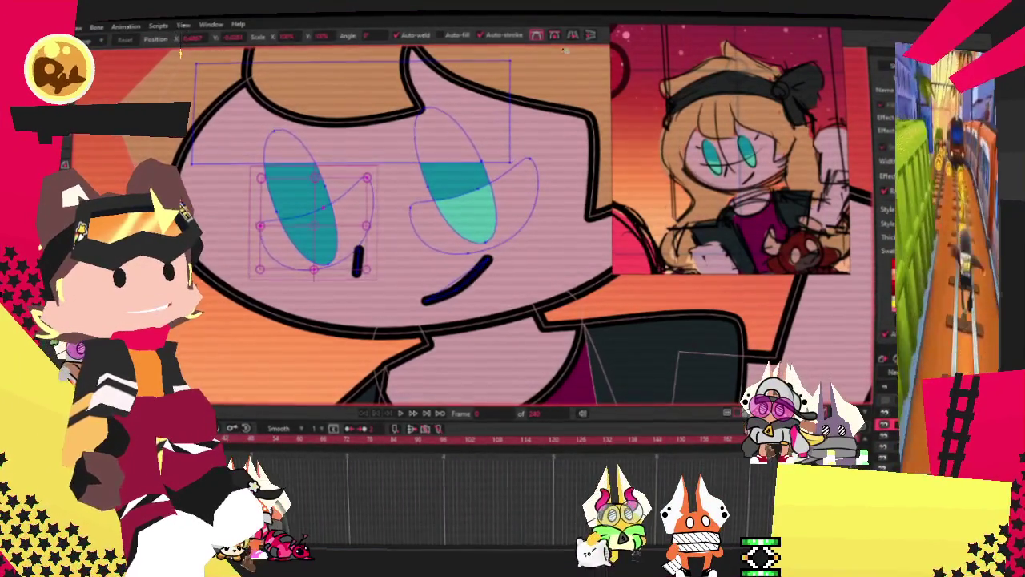
{"action": "scroll", "coordinate": [367, 255], "scroll_direction": "up", "scroll_amount": 2}
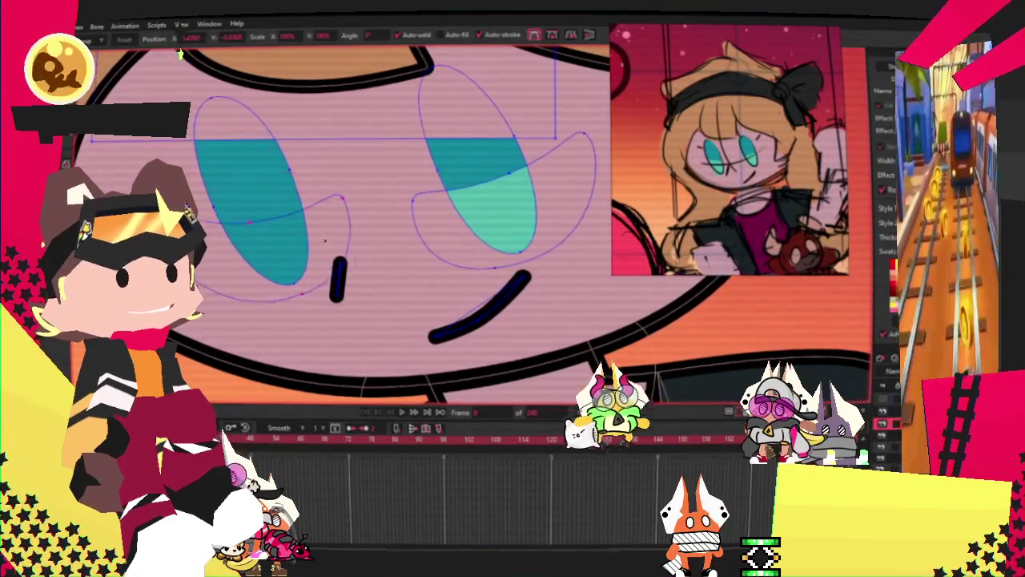
{"action": "key", "text": "g"}
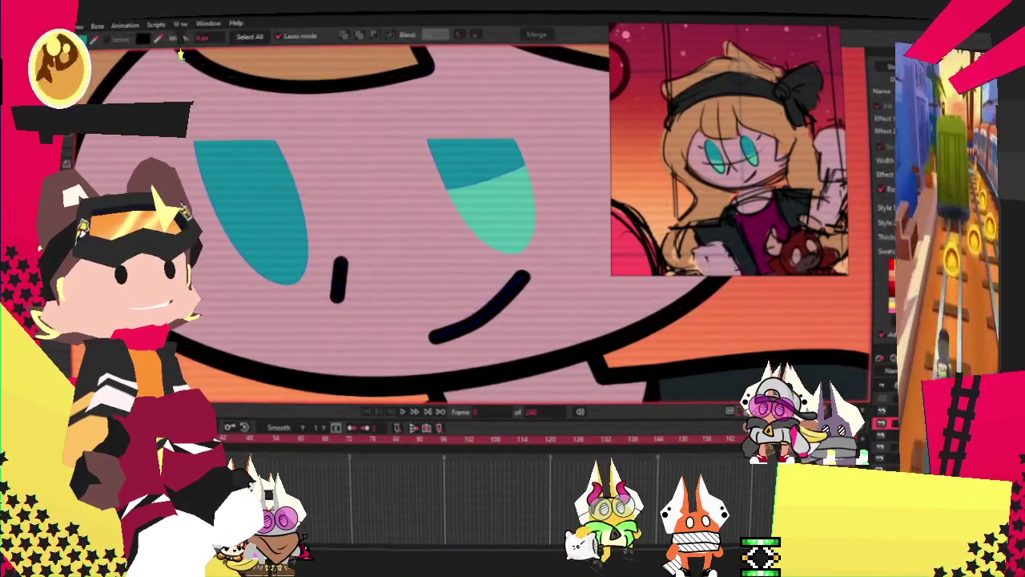
{"action": "scroll", "coordinate": [277, 255], "scroll_direction": "down", "scroll_amount": 3}
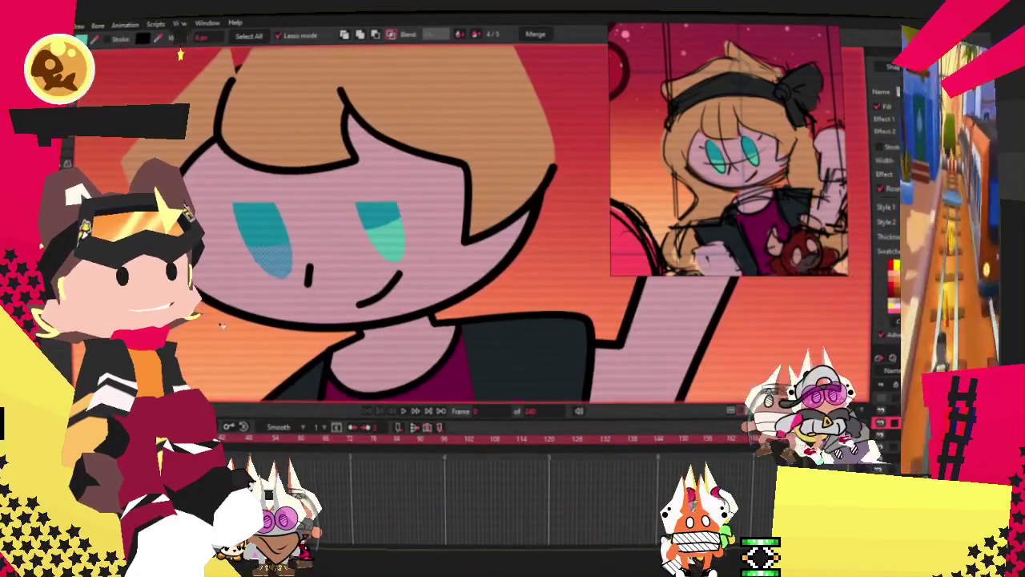
{"action": "scroll", "coordinate": [276, 255], "scroll_direction": "down", "scroll_amount": 2}
{"action": "scroll", "coordinate": [276, 254], "scroll_direction": "up", "scroll_amount": 2}
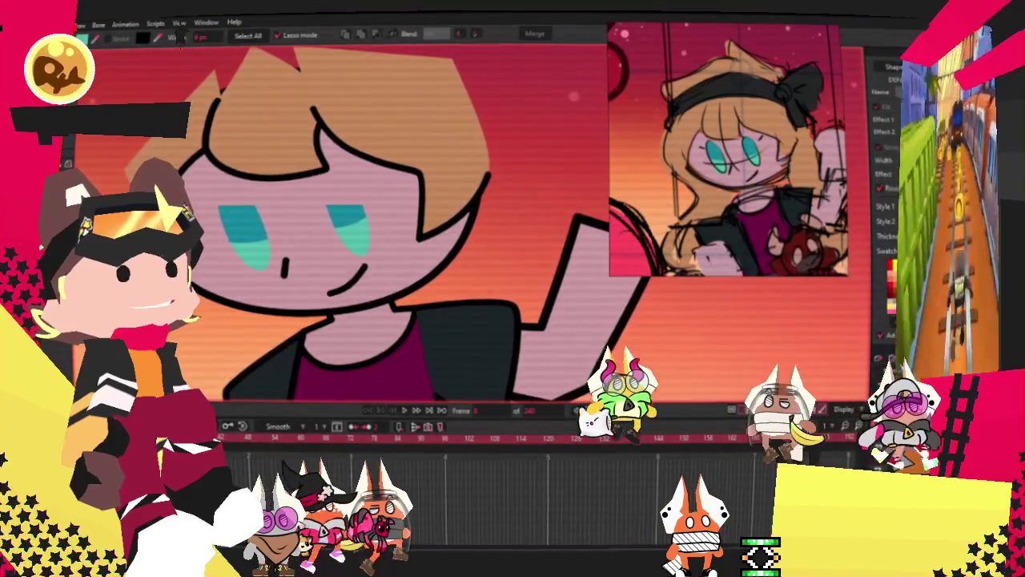
{"action": "key", "text": "t"}
{"action": "scroll", "coordinate": [180, 55], "scroll_direction": "up", "scroll_amount": 3}
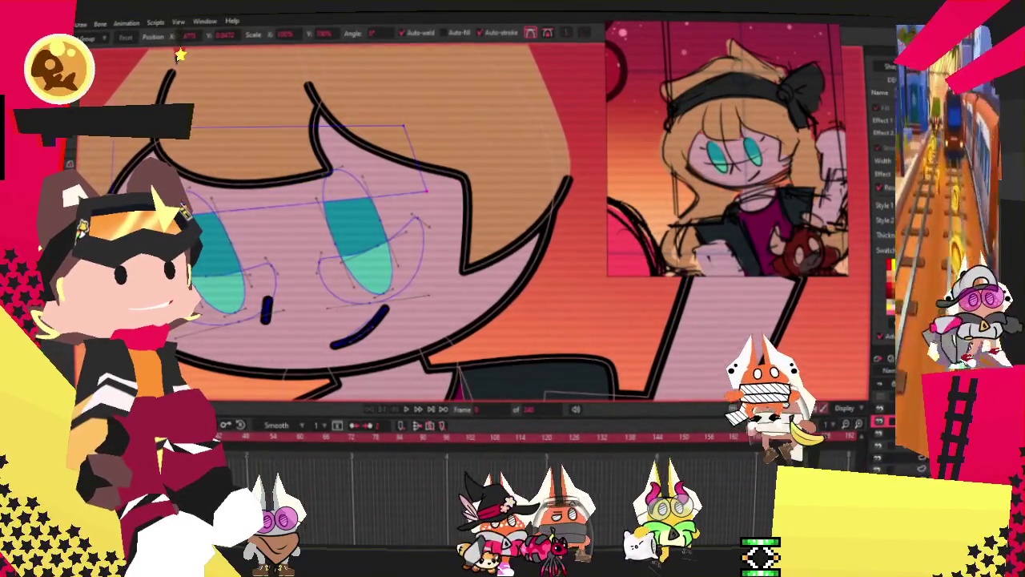
{"action": "key", "text": "a"}
{"action": "key", "text": "t"}
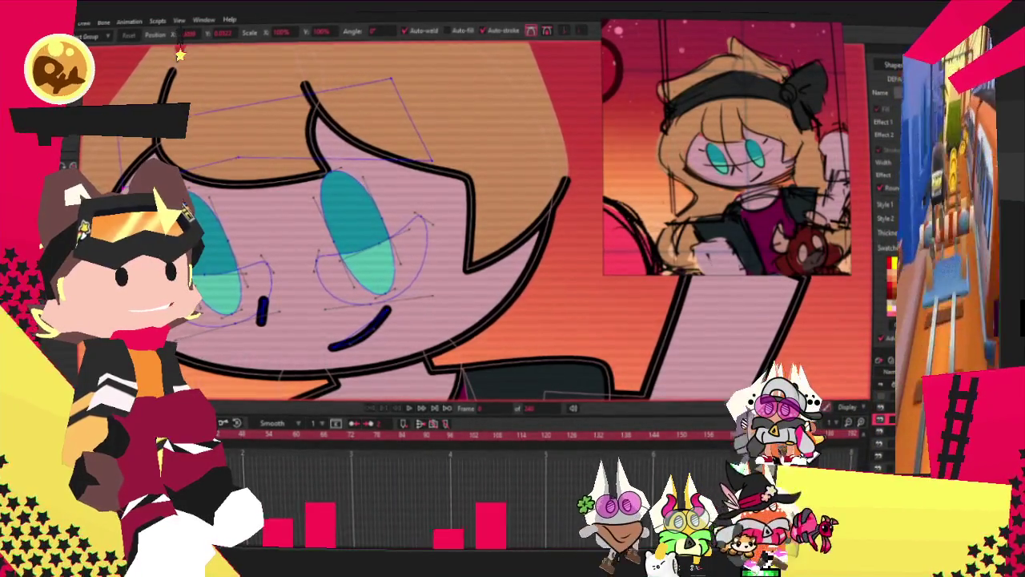
{"action": "scroll", "coordinate": [353, 189], "scroll_direction": "up", "scroll_amount": 1}
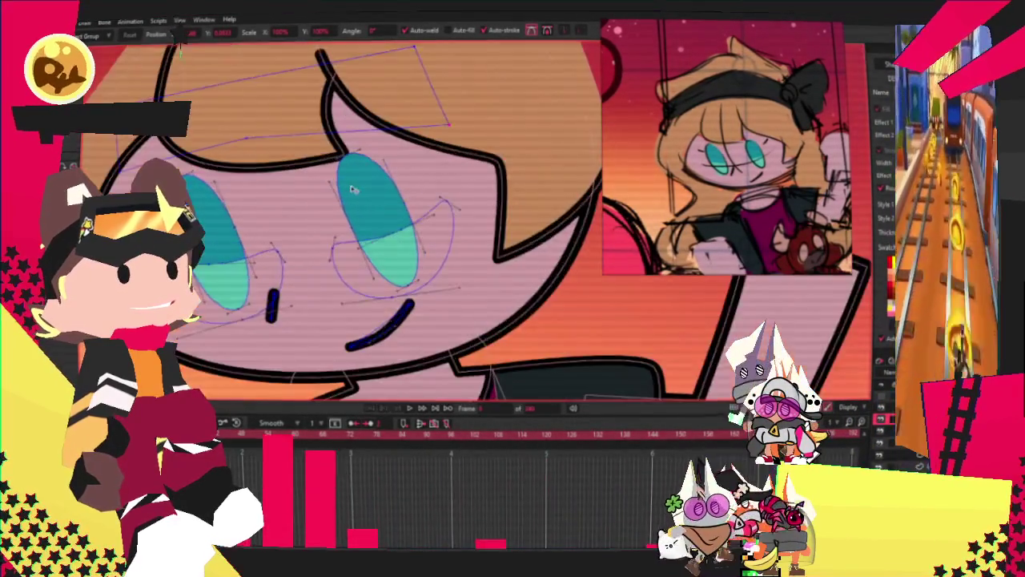
{"action": "scroll", "coordinate": [322, 227], "scroll_direction": "down", "scroll_amount": 1}
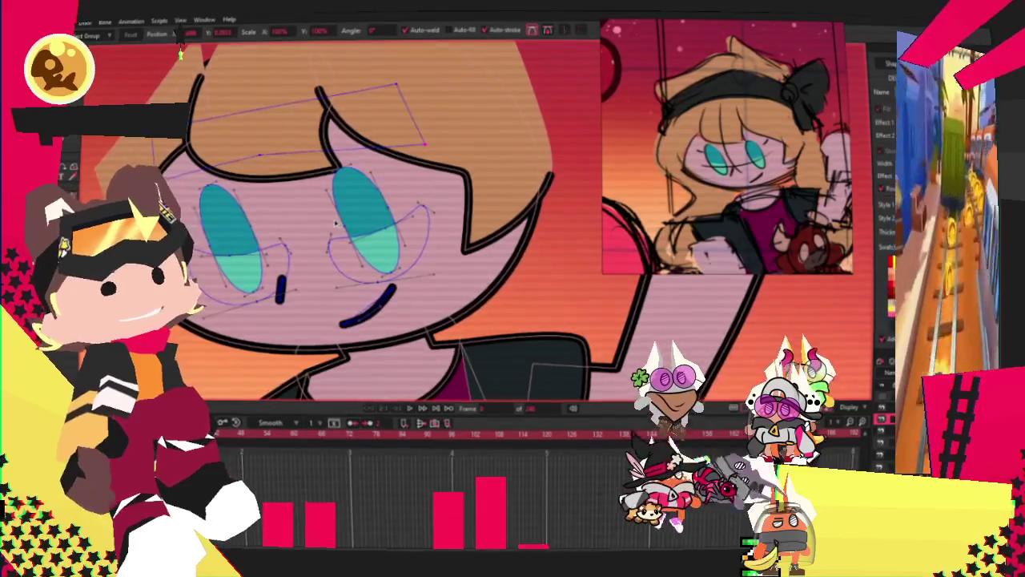
{"action": "scroll", "coordinate": [336, 221], "scroll_direction": "up", "scroll_amount": 1}
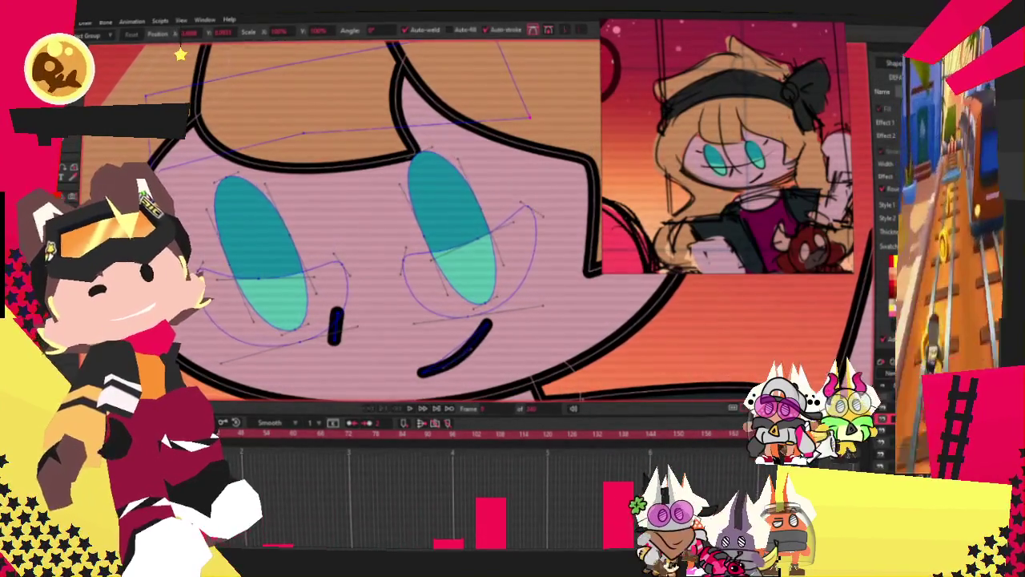
{"action": "key", "text": "d"}
{"action": "scroll", "coordinate": [298, 172], "scroll_direction": "up", "scroll_amount": 1}
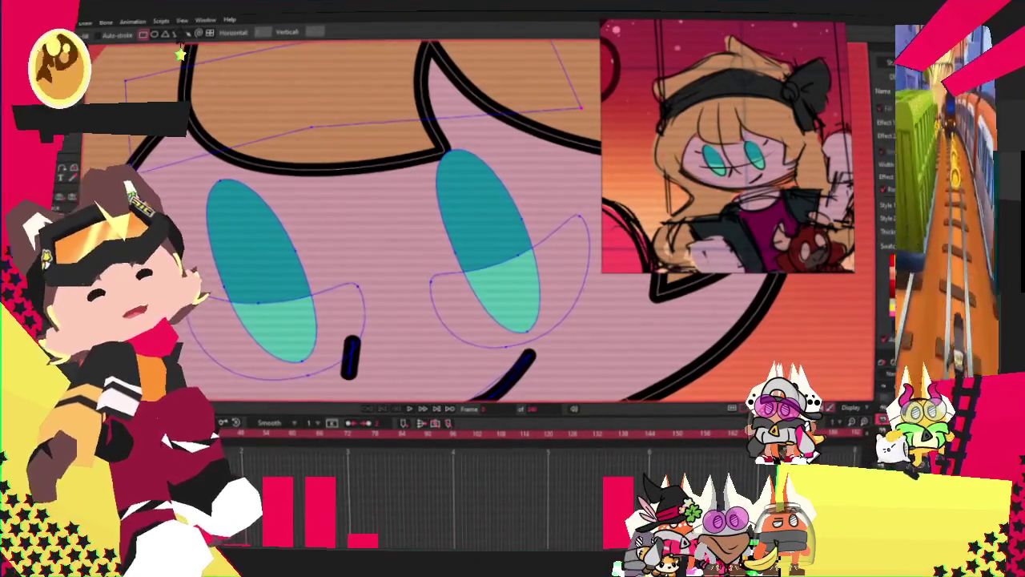
{"action": "scroll", "coordinate": [180, 55], "scroll_direction": "up", "scroll_amount": 1}
{"action": "key", "text": "t"}
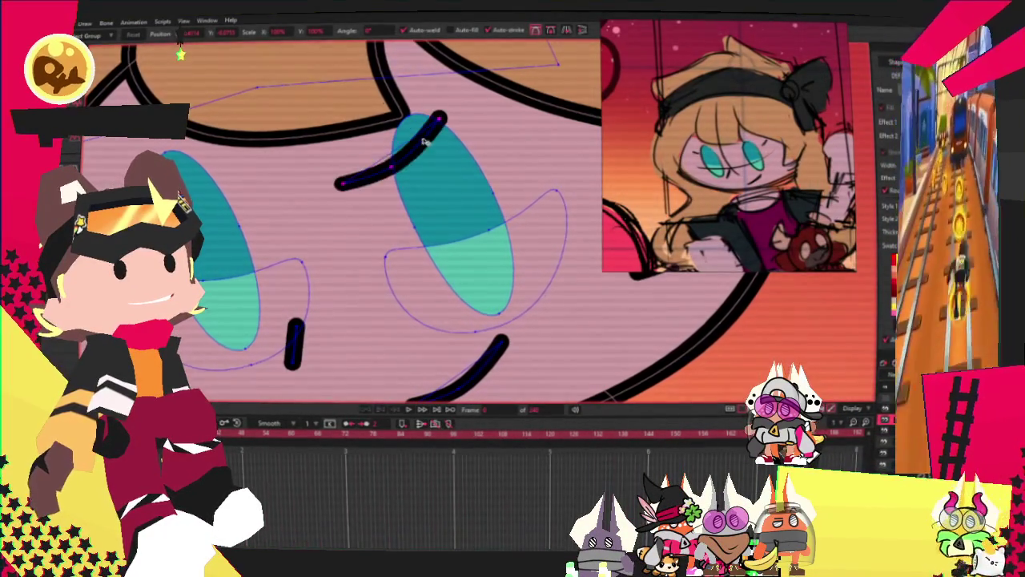
Bend the eyebrow stroke into a raised arch with its right end pulled out and down
{"action": "left_click_drag", "start_coordinate": [437, 125], "coordinate": [384, 63]}
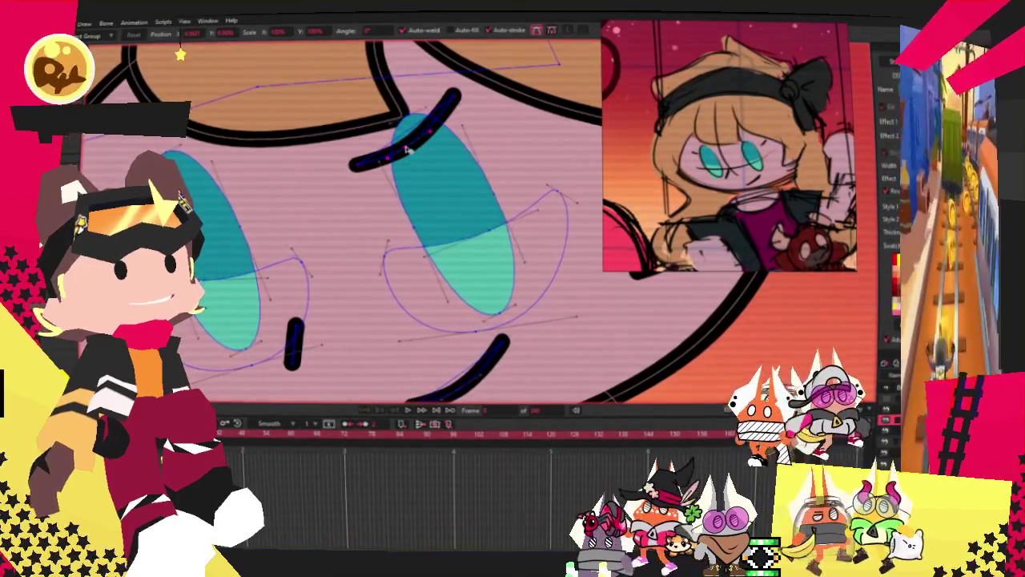
{"action": "left_click_drag", "start_coordinate": [454, 98], "coordinate": [492, 121]}
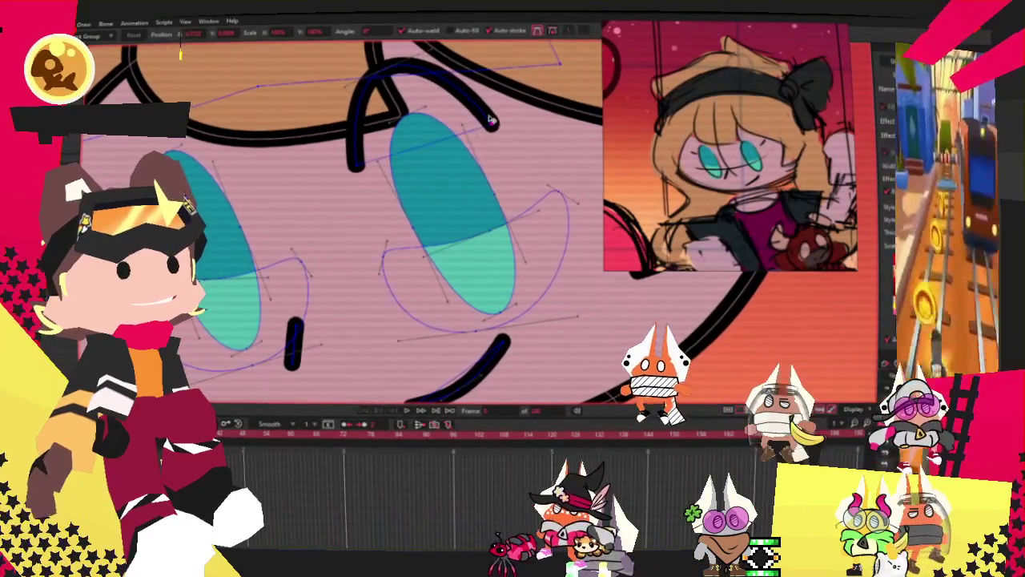
{"action": "scroll", "coordinate": [177, 48], "scroll_direction": "down", "scroll_amount": 1}
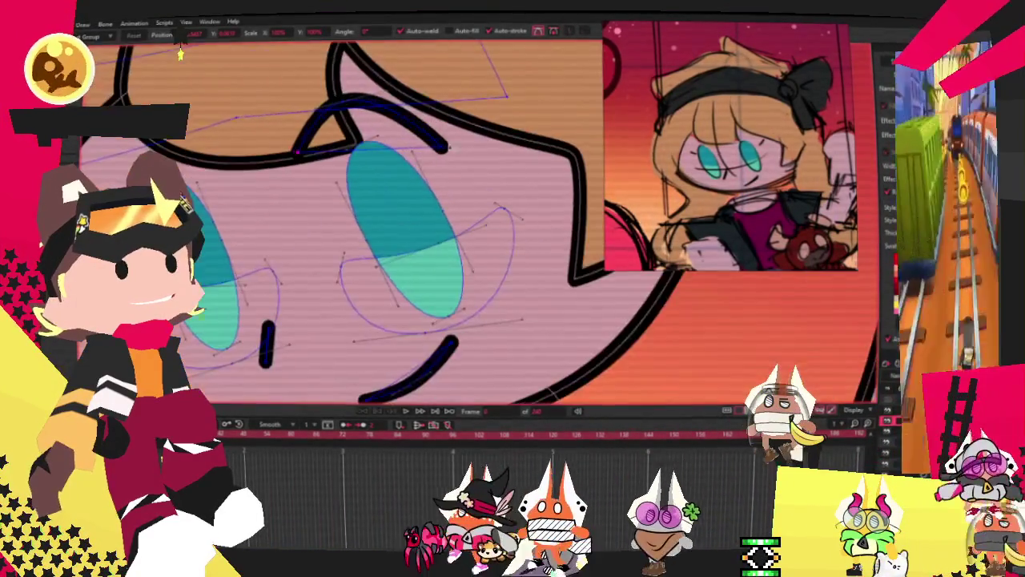
{"action": "left_click_drag", "start_coordinate": [439, 128], "coordinate": [352, 80]}
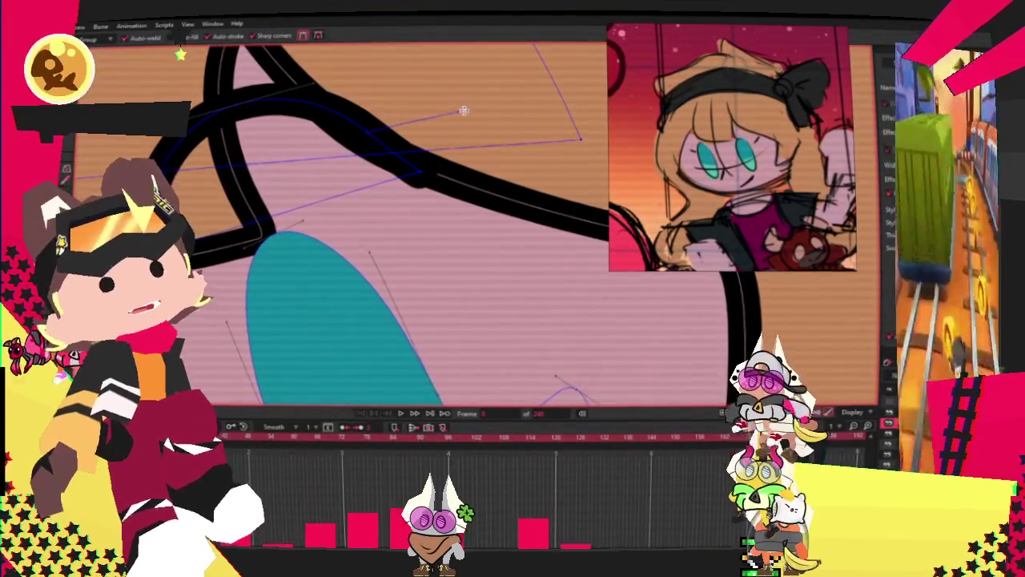
Select the fill shape beside the black stroke and zoom out to the whole face
{"action": "left_click", "coordinate": [421, 170]}
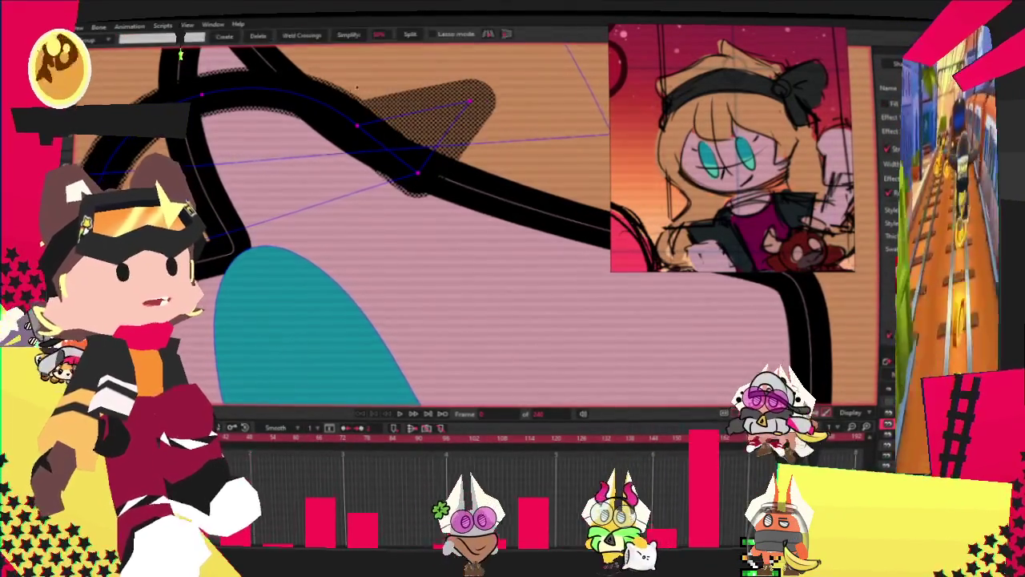
{"action": "key", "text": "c"}
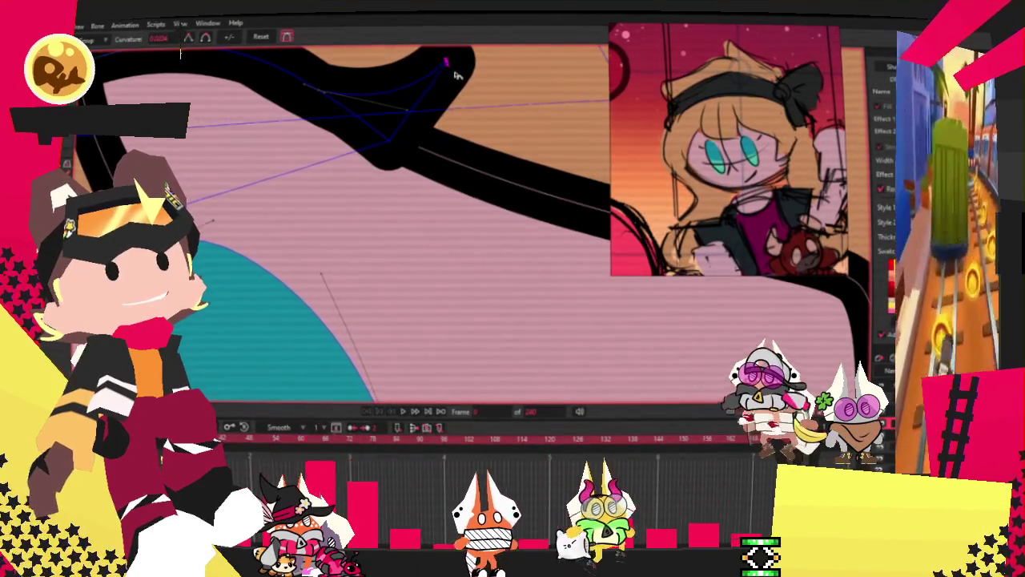
{"action": "scroll", "coordinate": [461, 132], "scroll_direction": "up", "scroll_amount": 3}
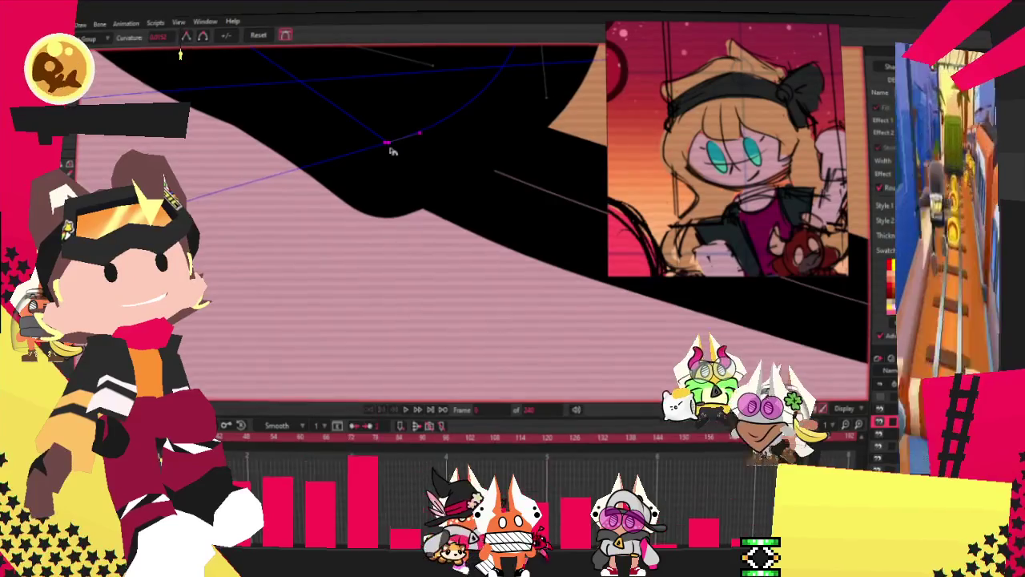
{"action": "scroll", "coordinate": [395, 150], "scroll_direction": "down", "scroll_amount": 2}
{"action": "scroll", "coordinate": [395, 150], "scroll_direction": "down", "scroll_amount": 2}
{"action": "scroll", "coordinate": [395, 150], "scroll_direction": "down", "scroll_amount": 2}
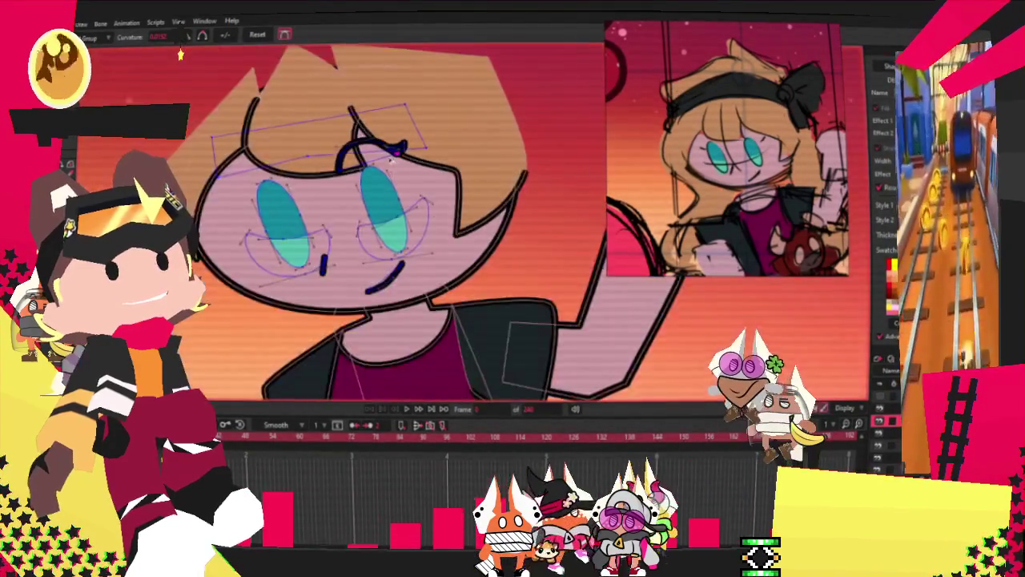
Reshape the black stroke above the eye and flatten a lash curl into a near-horizontal line
{"action": "scroll", "coordinate": [378, 177], "scroll_direction": "up", "scroll_amount": 3}
{"action": "left_click_drag", "start_coordinate": [450, 171], "coordinate": [465, 181]}
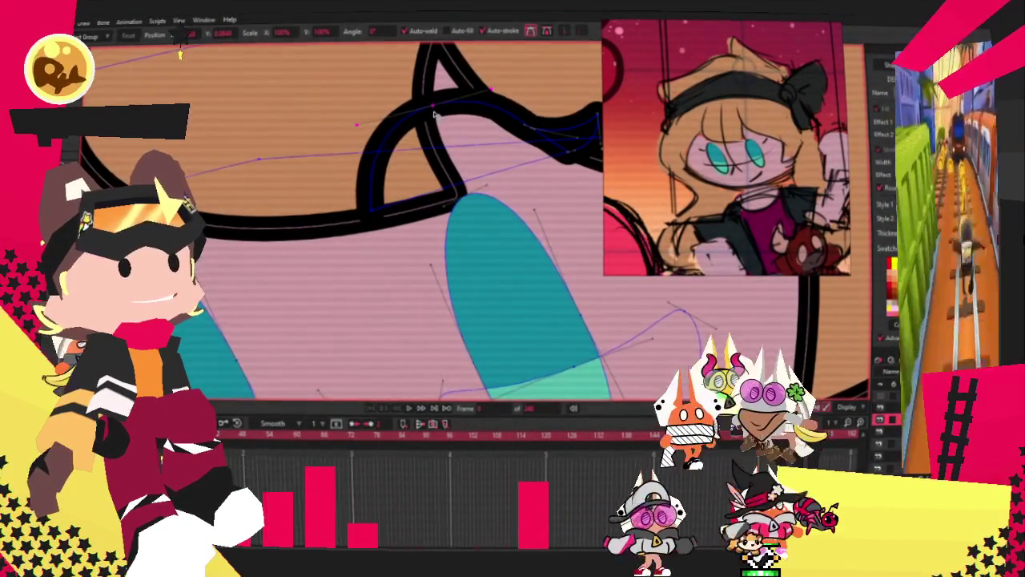
{"action": "scroll", "coordinate": [434, 113], "scroll_direction": "down", "scroll_amount": 2}
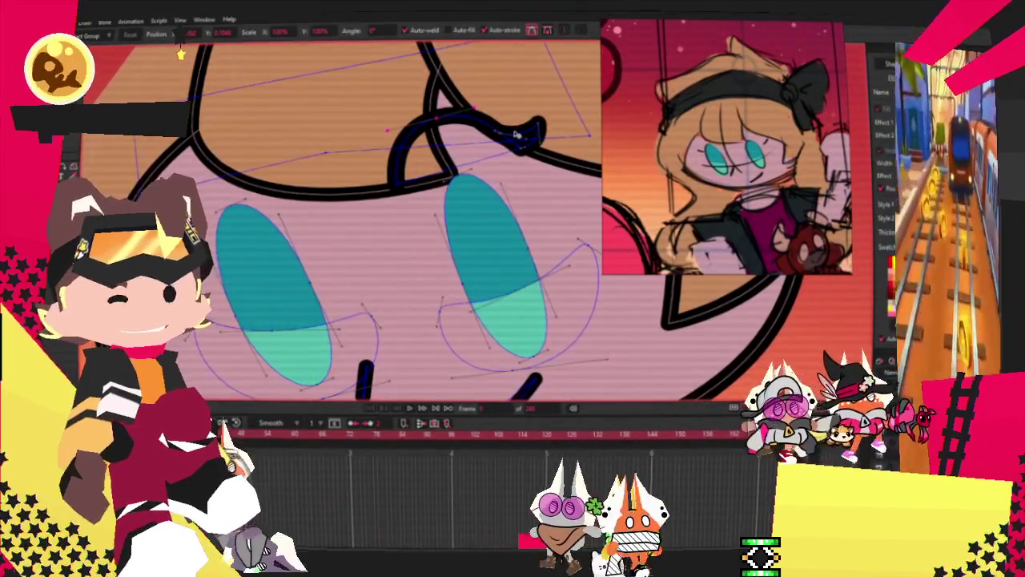
{"action": "mouse_move", "coordinate": [517, 135]}
{"action": "left_mouse_down"}
{"action": "mouse_move", "coordinate": [478, 172]}
{"action": "mouse_move", "coordinate": [433, 136]}
{"action": "left_mouse_up"}
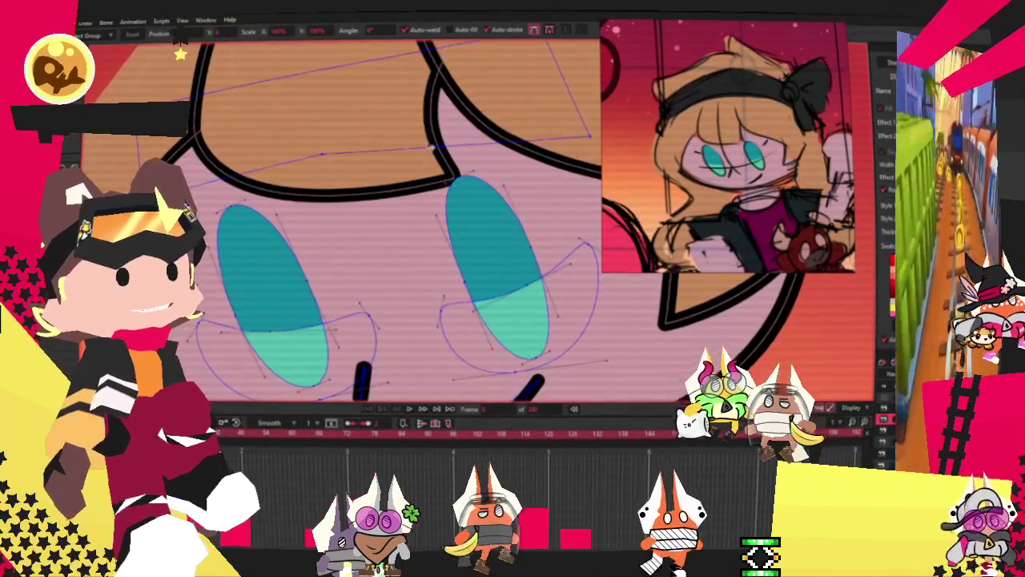
{"action": "scroll", "coordinate": [432, 135], "scroll_direction": "down", "scroll_amount": 2}
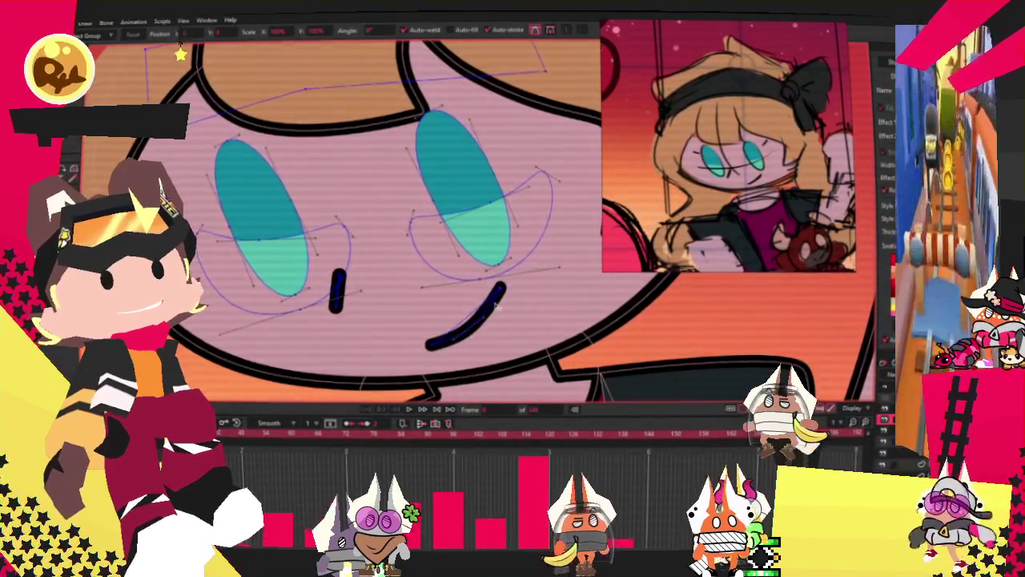
Select the mouth stroke and move the other lash curl up and to the left
{"action": "left_click", "coordinate": [488, 310]}
{"action": "scroll", "coordinate": [420, 108], "scroll_direction": "down", "scroll_amount": 2}
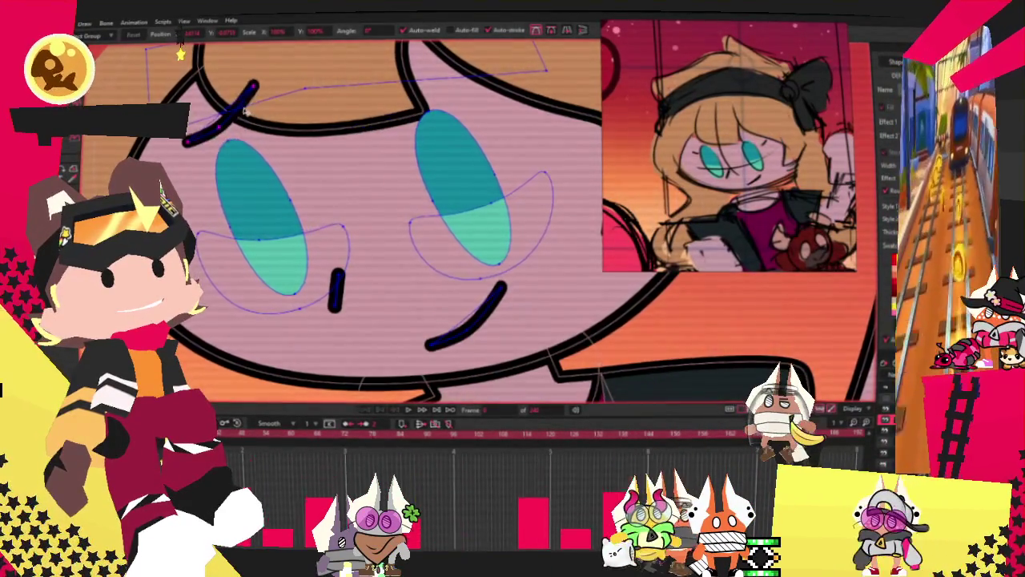
{"action": "scroll", "coordinate": [420, 108], "scroll_direction": "down", "scroll_amount": 2}
{"action": "scroll", "coordinate": [272, 164], "scroll_direction": "up", "scroll_amount": 6}
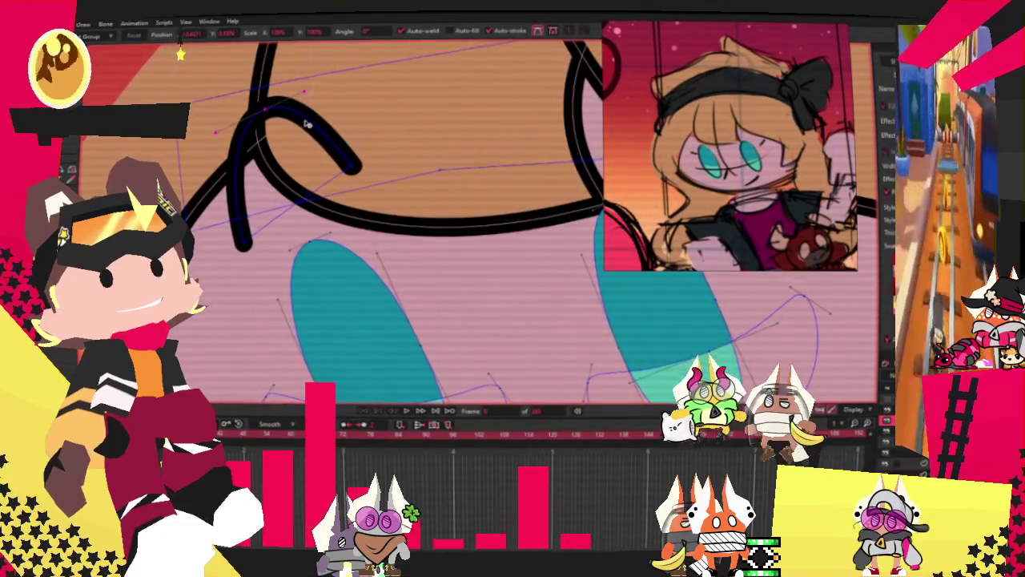
{"action": "left_click_drag", "start_coordinate": [323, 135], "coordinate": [292, 70]}
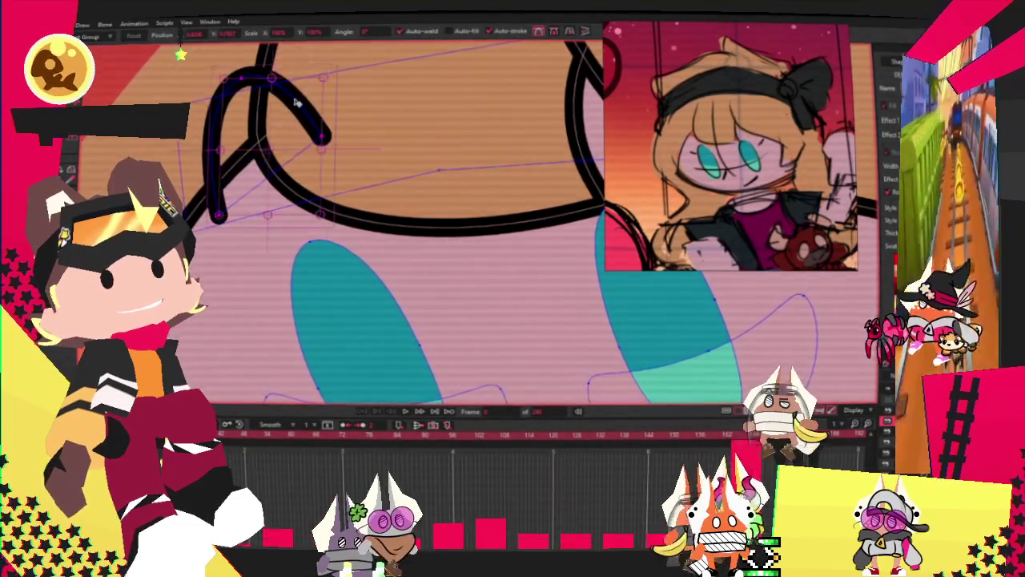
{"action": "scroll", "coordinate": [295, 103], "scroll_direction": "down", "scroll_amount": 4}
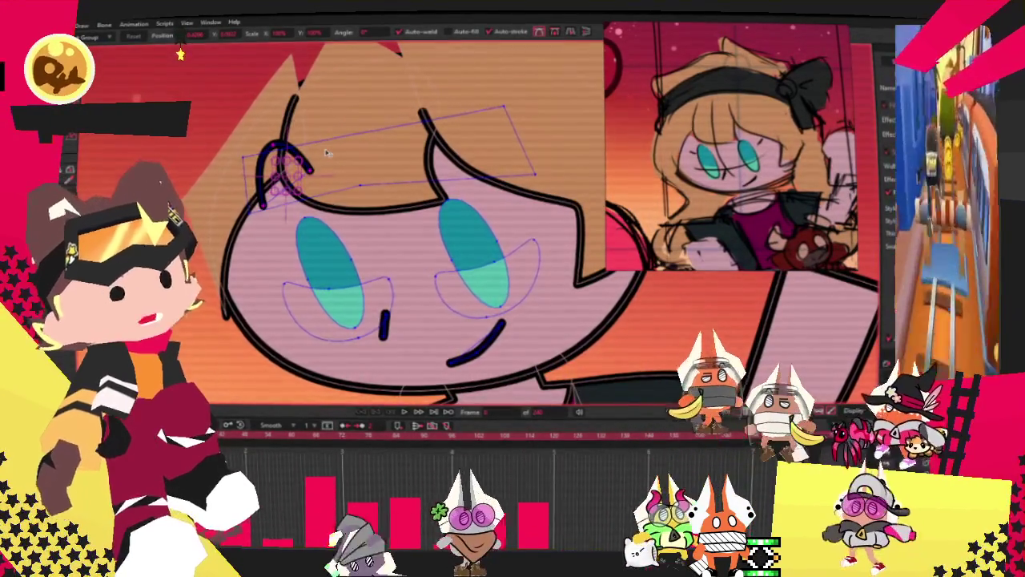
{"action": "scroll", "coordinate": [300, 156], "scroll_direction": "up", "scroll_amount": 2}
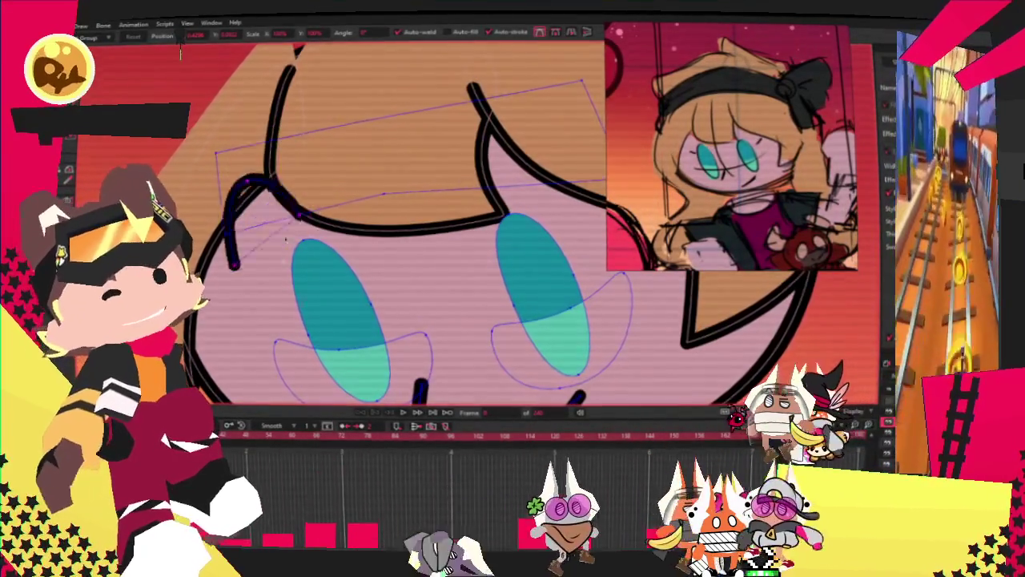
{"action": "scroll", "coordinate": [277, 296], "scroll_direction": "down", "scroll_amount": 2}
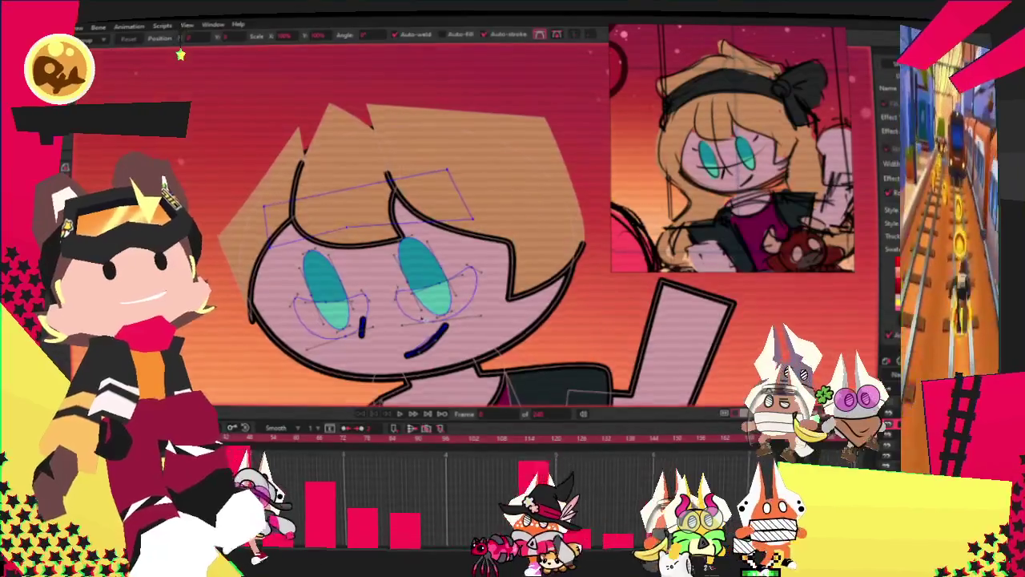
{"action": "scroll", "coordinate": [335, 340], "scroll_direction": "up", "scroll_amount": 2}
{"action": "scroll", "coordinate": [335, 340], "scroll_direction": "up", "scroll_amount": 2}
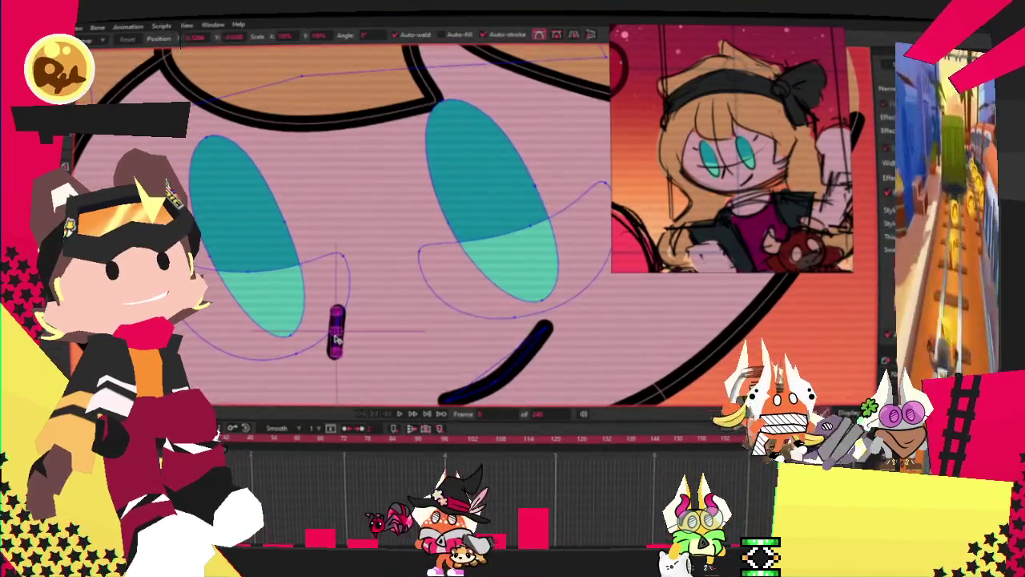
{"action": "scroll", "coordinate": [339, 341], "scroll_direction": "up", "scroll_amount": 1}
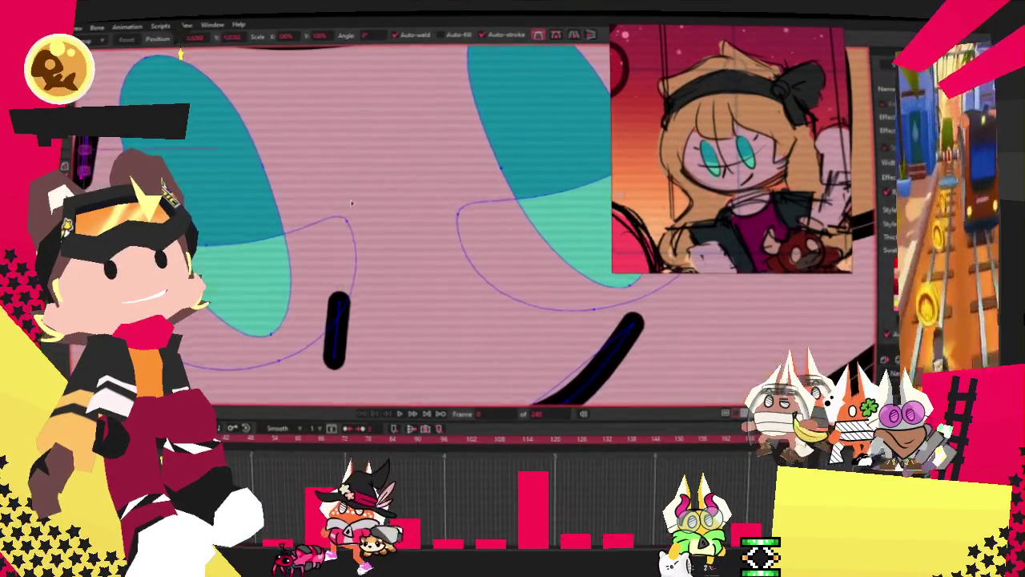
Draw a small black triangular lash at the left eye's outer corner and fill it
{"action": "left_click_drag", "start_coordinate": [347, 201], "coordinate": [539, 249]}
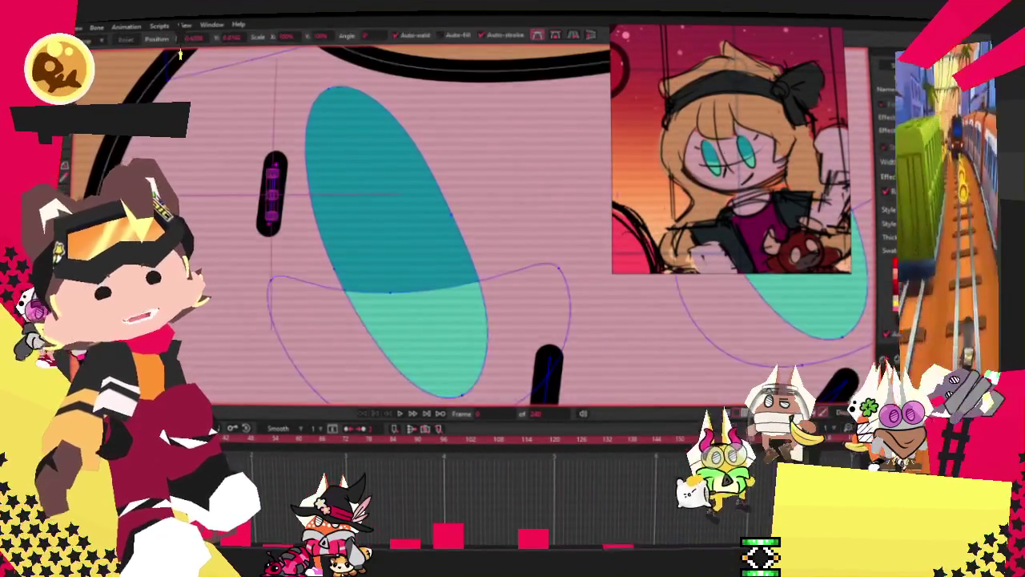
{"action": "scroll", "coordinate": [280, 206], "scroll_direction": "up", "scroll_amount": 2}
{"action": "scroll", "coordinate": [281, 208], "scroll_direction": "up", "scroll_amount": 2}
{"action": "key", "text": "a"}
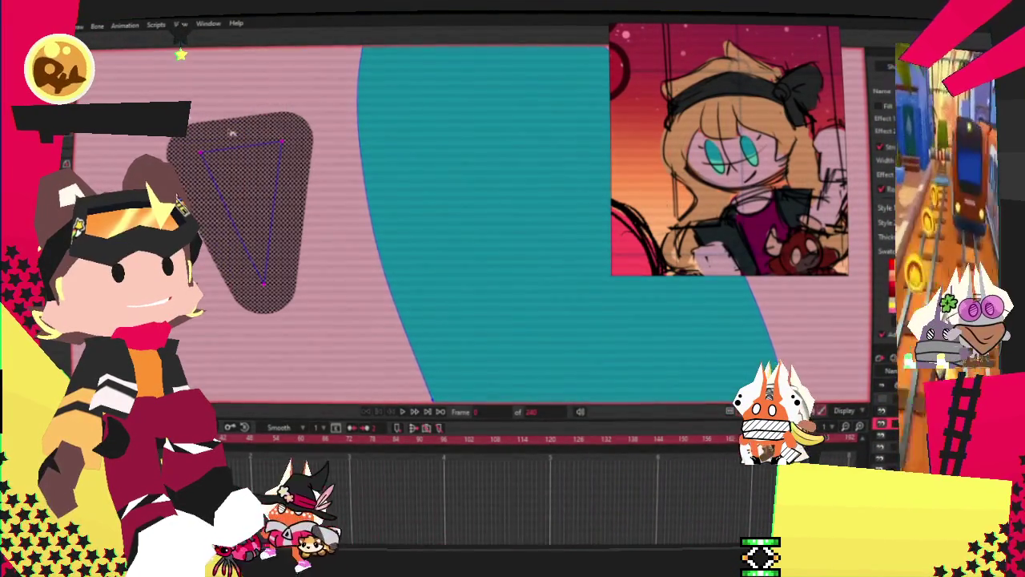
{"action": "scroll", "coordinate": [285, 206], "scroll_direction": "down", "scroll_amount": 3}
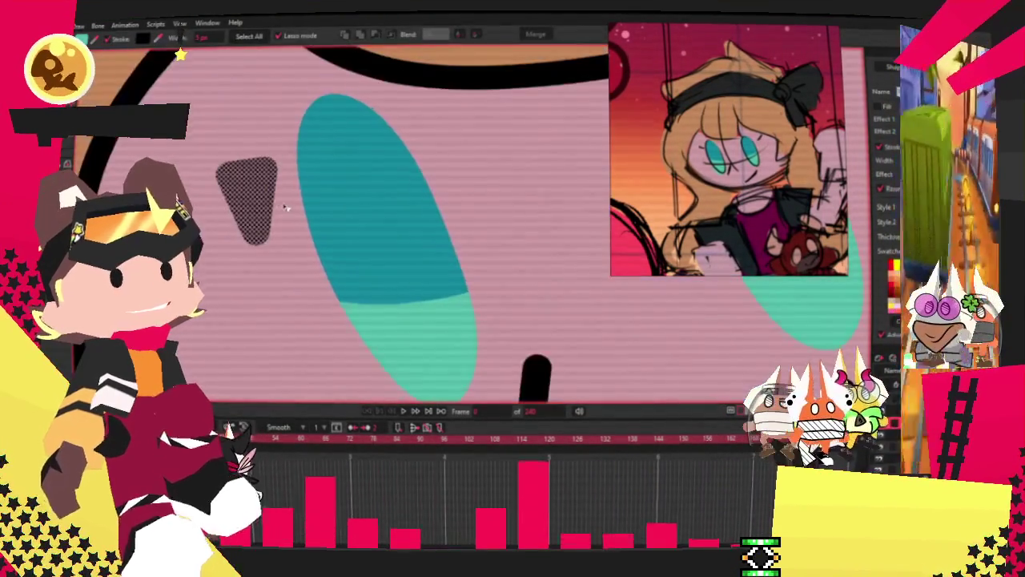
{"action": "key", "text": "t"}
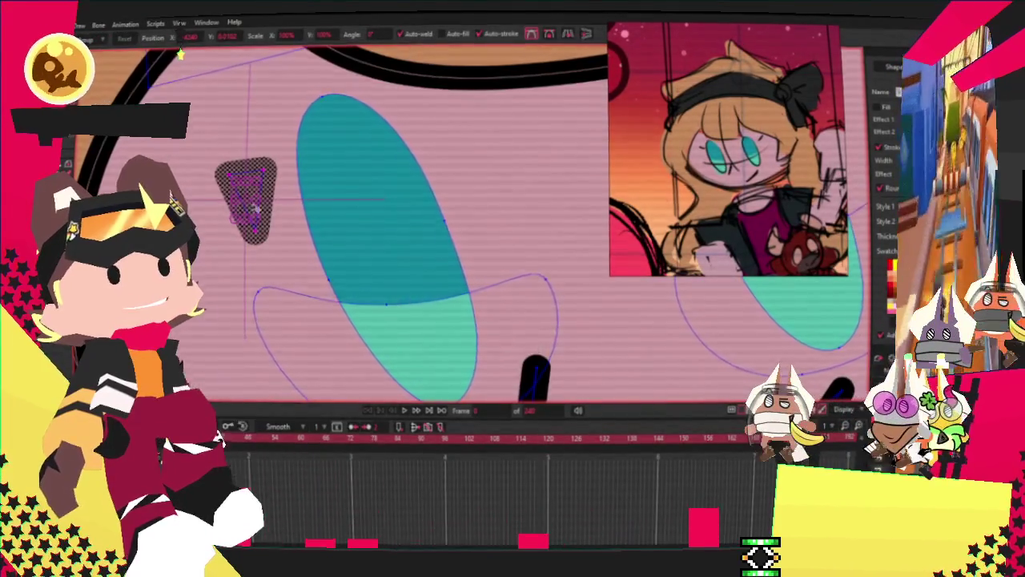
{"action": "scroll", "coordinate": [257, 208], "scroll_direction": "up", "scroll_amount": 2}
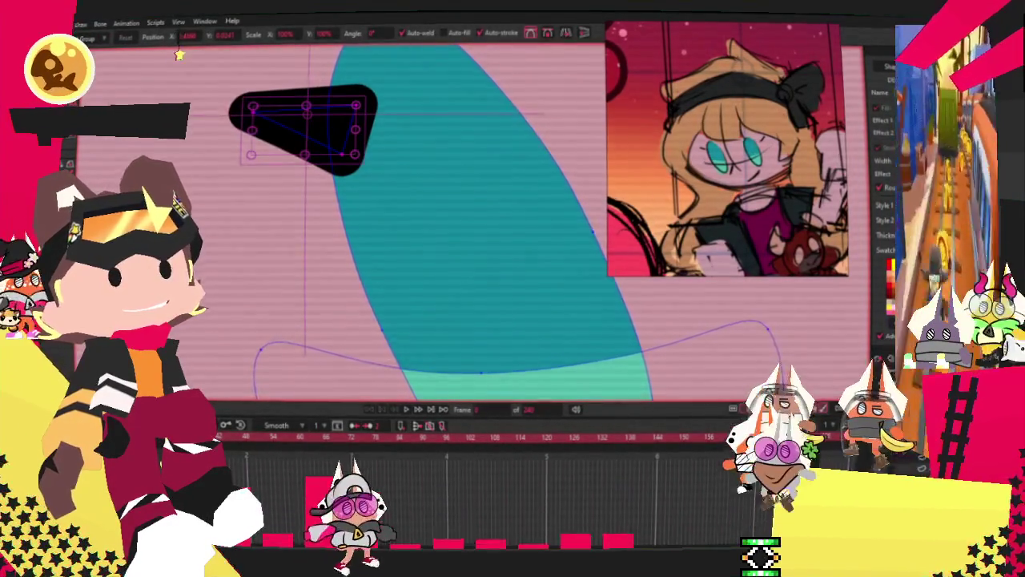
{"action": "key", "text": "g"}
{"action": "scroll", "coordinate": [287, 136], "scroll_direction": "down", "scroll_amount": 2}
{"action": "scroll", "coordinate": [296, 168], "scroll_direction": "down", "scroll_amount": 2}
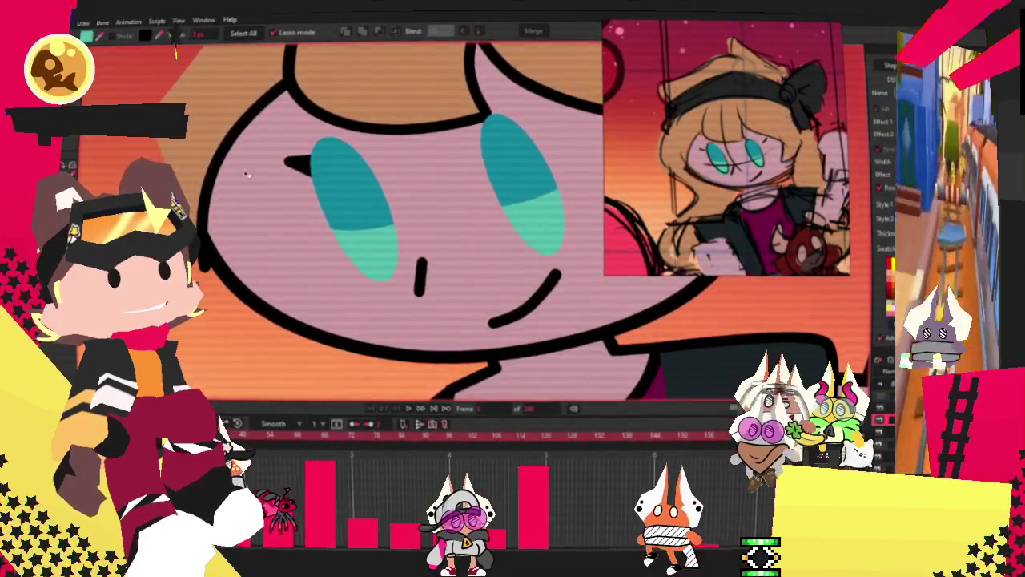
Smooth the left-eye lash's points and stretch its tip outward into a tapering flick
{"action": "scroll", "coordinate": [242, 182], "scroll_direction": "up", "scroll_amount": 2}
{"action": "key", "text": "t"}
{"action": "scroll", "coordinate": [336, 170], "scroll_direction": "up", "scroll_amount": 3}
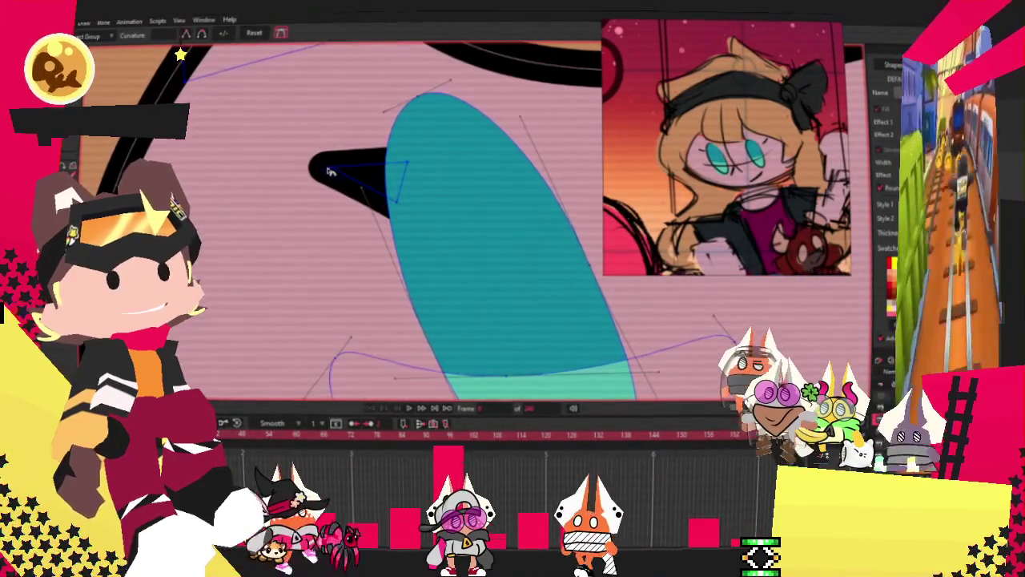
{"action": "left_click_drag", "start_coordinate": [328, 167], "coordinate": [409, 162]}
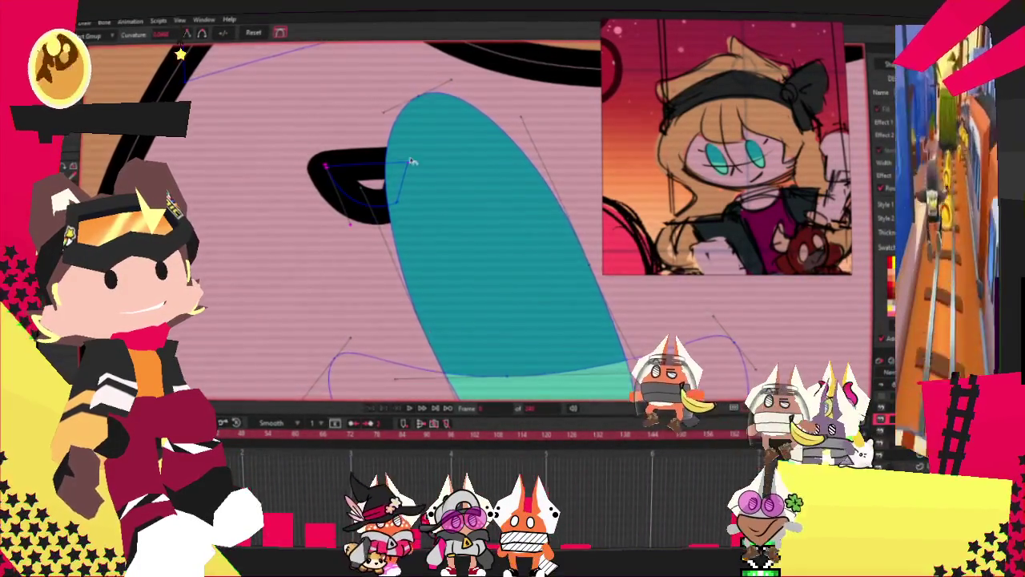
{"action": "scroll", "coordinate": [417, 164], "scroll_direction": "up", "scroll_amount": 2}
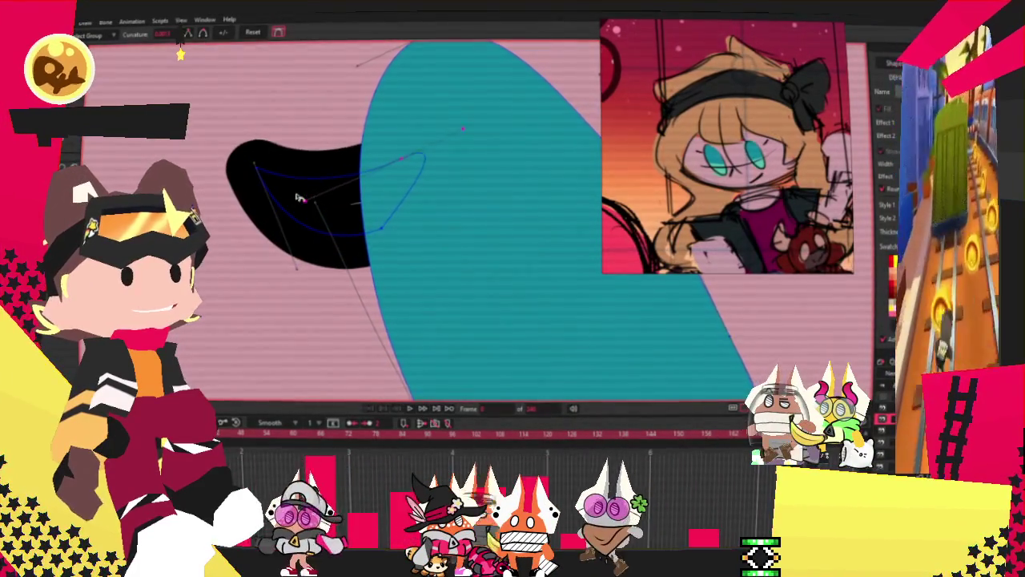
{"action": "scroll", "coordinate": [292, 268], "scroll_direction": "up", "scroll_amount": 2}
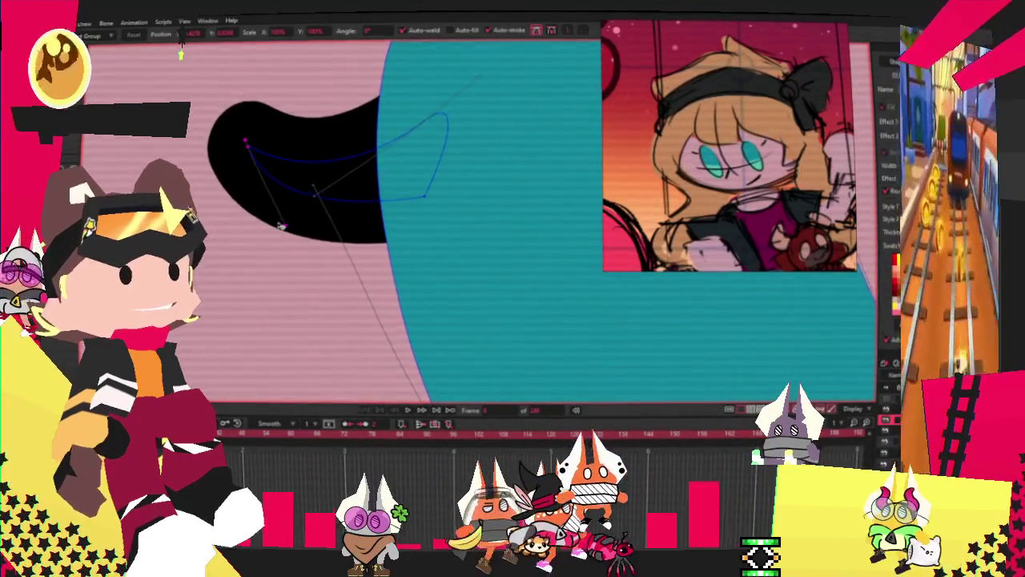
{"action": "scroll", "coordinate": [260, 210], "scroll_direction": "down", "scroll_amount": 5}
{"action": "scroll", "coordinate": [353, 240], "scroll_direction": "down", "scroll_amount": 3}
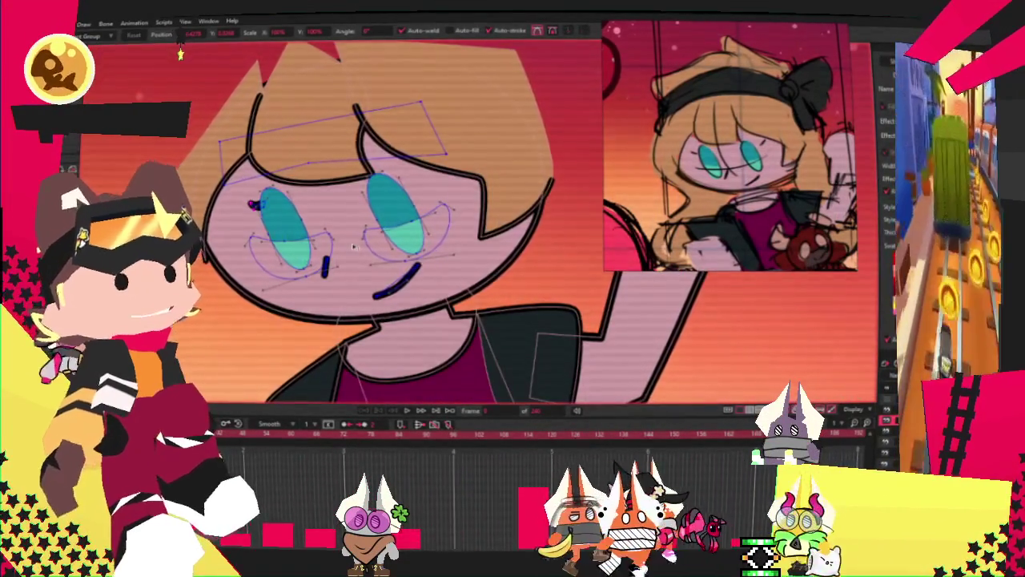
Move the left-eye lash down against the eye's edge and scale it larger
{"action": "scroll", "coordinate": [280, 200], "scroll_direction": "up", "scroll_amount": 5}
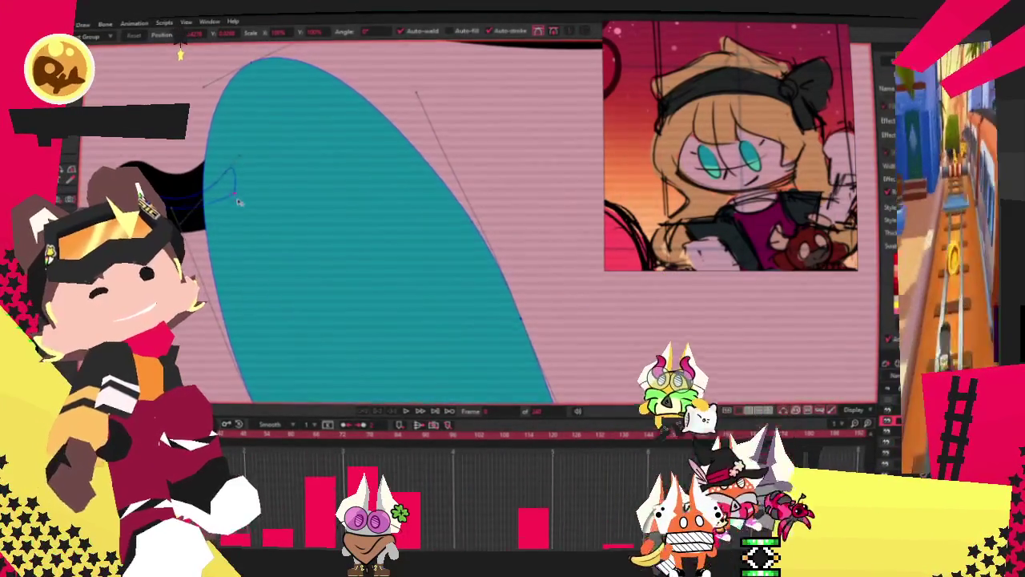
{"action": "scroll", "coordinate": [241, 199], "scroll_direction": "down", "scroll_amount": 3}
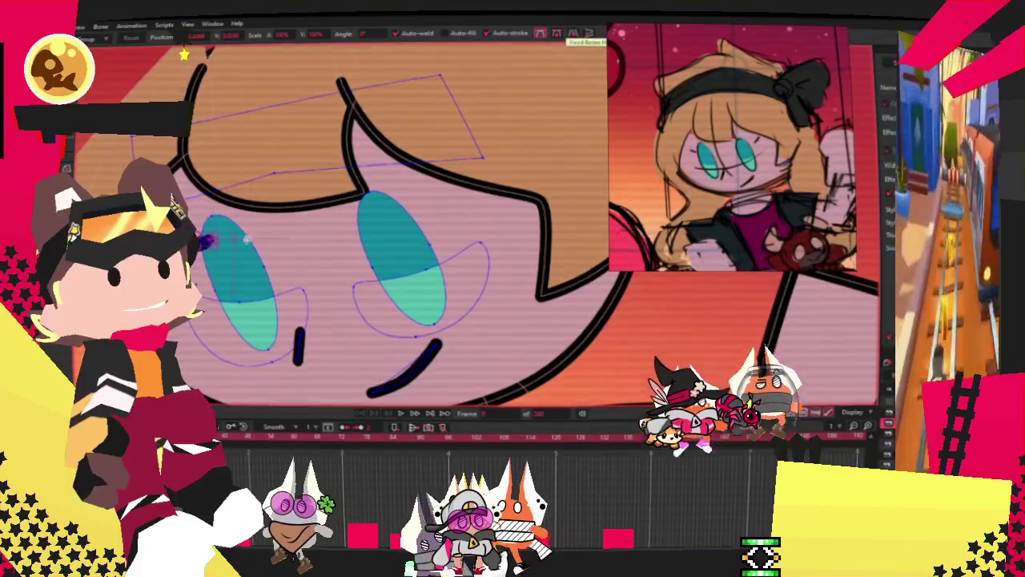
{"action": "scroll", "coordinate": [442, 212], "scroll_direction": "up", "scroll_amount": 3}
{"action": "scroll", "coordinate": [436, 216], "scroll_direction": "up", "scroll_amount": 2}
{"action": "scroll", "coordinate": [433, 220], "scroll_direction": "up", "scroll_amount": 2}
{"action": "left_click_drag", "start_coordinate": [433, 202], "coordinate": [430, 311]}
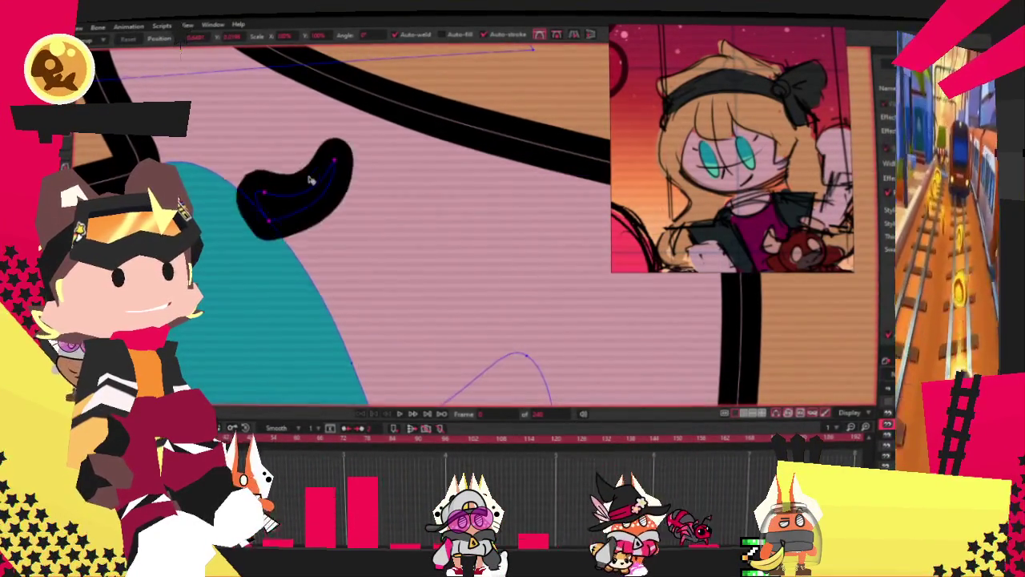
{"action": "left_click_drag", "start_coordinate": [326, 243], "coordinate": [355, 257]}
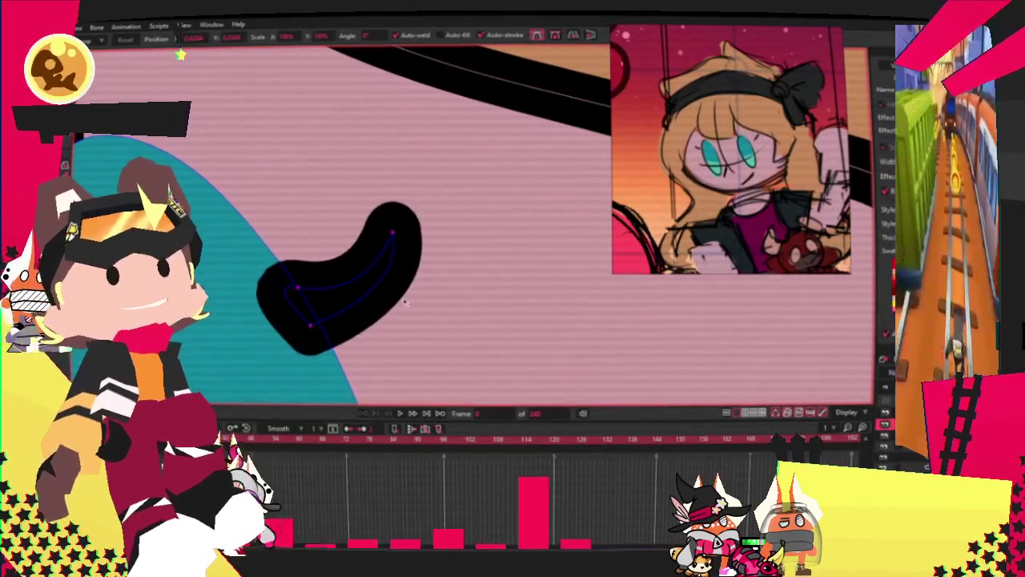
{"action": "scroll", "coordinate": [288, 200], "scroll_direction": "down", "scroll_amount": 3}
{"action": "scroll", "coordinate": [305, 196], "scroll_direction": "down", "scroll_amount": 2}
{"action": "scroll", "coordinate": [326, 193], "scroll_direction": "down", "scroll_amount": 2}
{"action": "scroll", "coordinate": [449, 209], "scroll_direction": "up", "scroll_amount": 3}
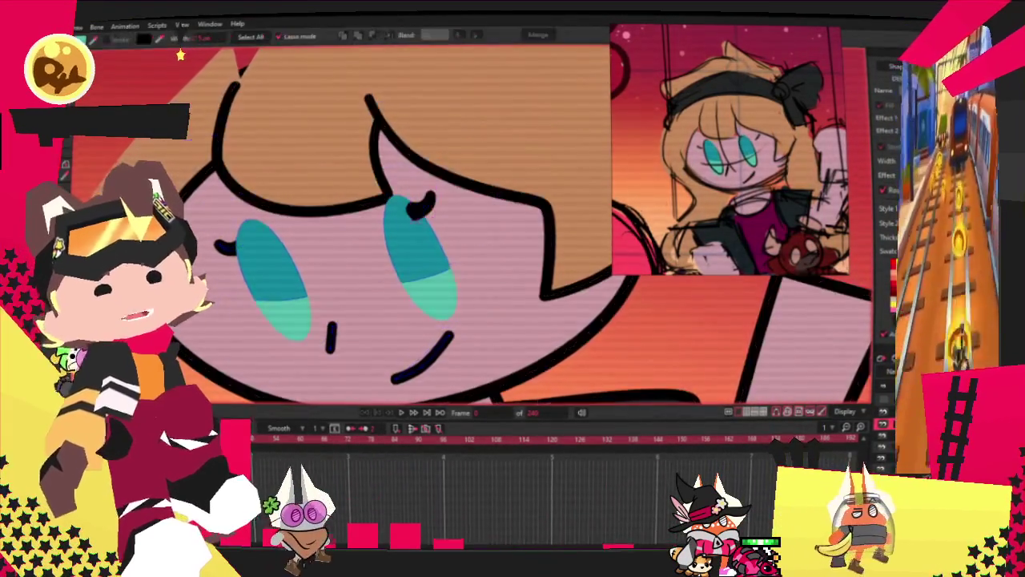
Zoom in and out to frame the girl's head and the black headband rectangle
{"action": "scroll", "coordinate": [448, 208], "scroll_direction": "up", "scroll_amount": 2}
{"action": "key", "text": "g"}
{"action": "scroll", "coordinate": [480, 192], "scroll_direction": "up", "scroll_amount": 2}
{"action": "scroll", "coordinate": [448, 174], "scroll_direction": "down", "scroll_amount": 3}
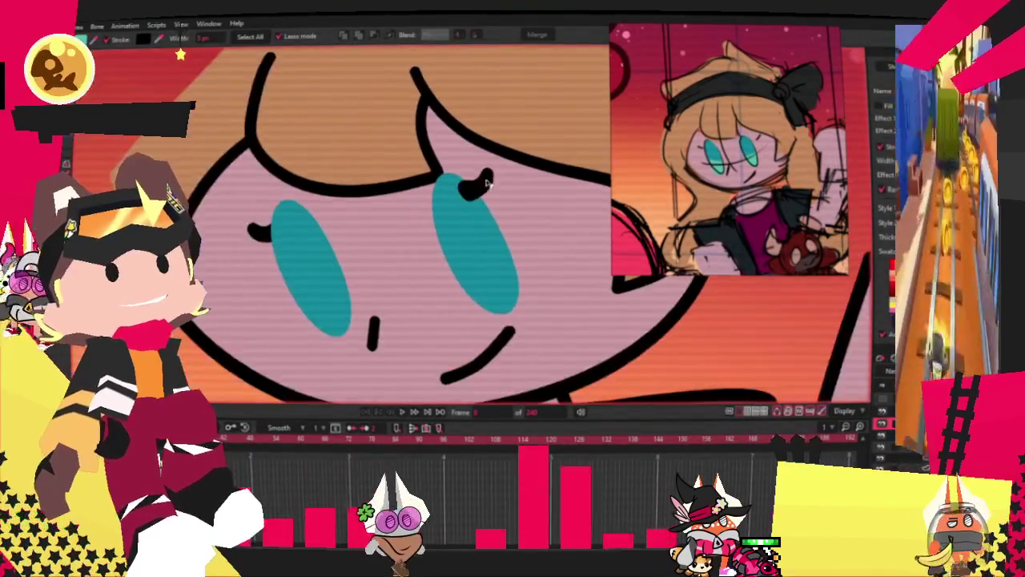
{"action": "scroll", "coordinate": [384, 171], "scroll_direction": "down", "scroll_amount": 2}
{"action": "scroll", "coordinate": [320, 168], "scroll_direction": "down", "scroll_amount": 2}
{"action": "scroll", "coordinate": [256, 165], "scroll_direction": "down", "scroll_amount": 1}
{"action": "scroll", "coordinate": [258, 160], "scroll_direction": "up", "scroll_amount": 2}
{"action": "scroll", "coordinate": [263, 152], "scroll_direction": "up", "scroll_amount": 1}
{"action": "scroll", "coordinate": [269, 140], "scroll_direction": "up", "scroll_amount": 1}
{"action": "scroll", "coordinate": [264, 152], "scroll_direction": "up", "scroll_amount": 1}
{"action": "scroll", "coordinate": [248, 184], "scroll_direction": "down", "scroll_amount": 1}
{"action": "scroll", "coordinate": [226, 231], "scroll_direction": "down", "scroll_amount": 2}
{"action": "scroll", "coordinate": [226, 230], "scroll_direction": "up", "scroll_amount": 2}
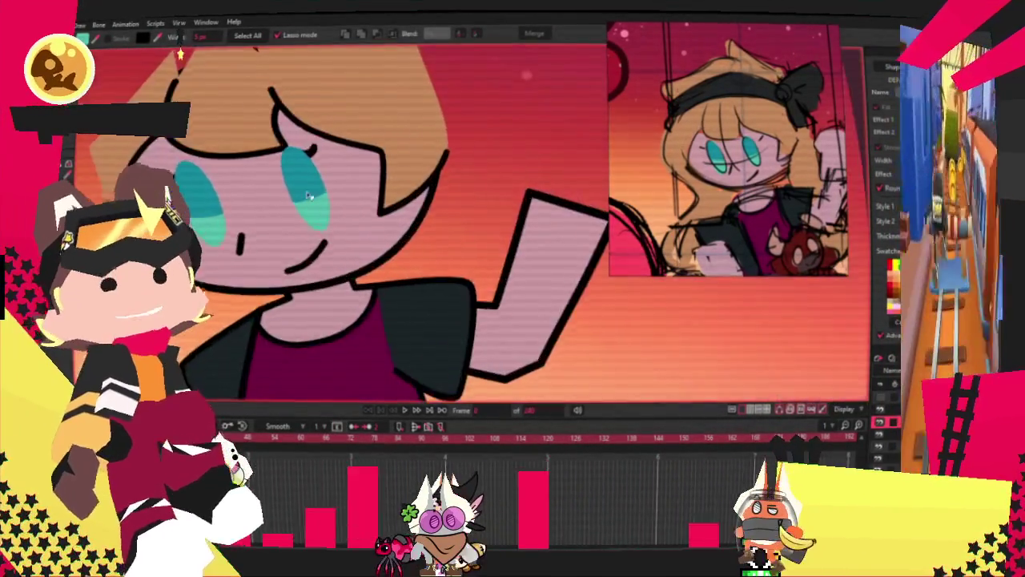
{"action": "scroll", "coordinate": [324, 206], "scroll_direction": "down", "scroll_amount": 3}
{"action": "scroll", "coordinate": [336, 200], "scroll_direction": "down", "scroll_amount": 2}
{"action": "scroll", "coordinate": [361, 232], "scroll_direction": "up", "scroll_amount": 1}
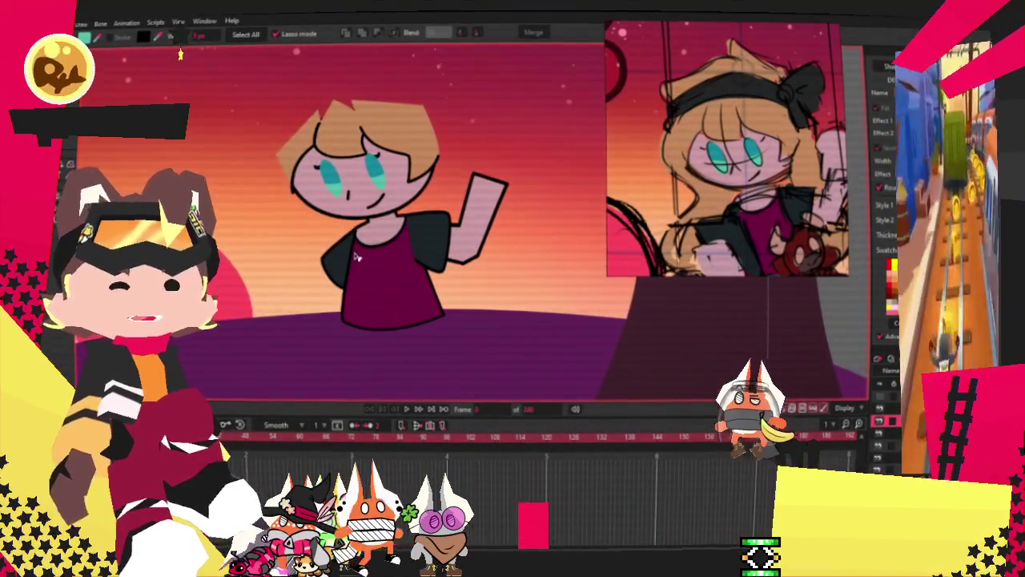
{"action": "scroll", "coordinate": [428, 248], "scroll_direction": "down", "scroll_amount": 3}
{"action": "scroll", "coordinate": [375, 220], "scroll_direction": "up", "scroll_amount": 2}
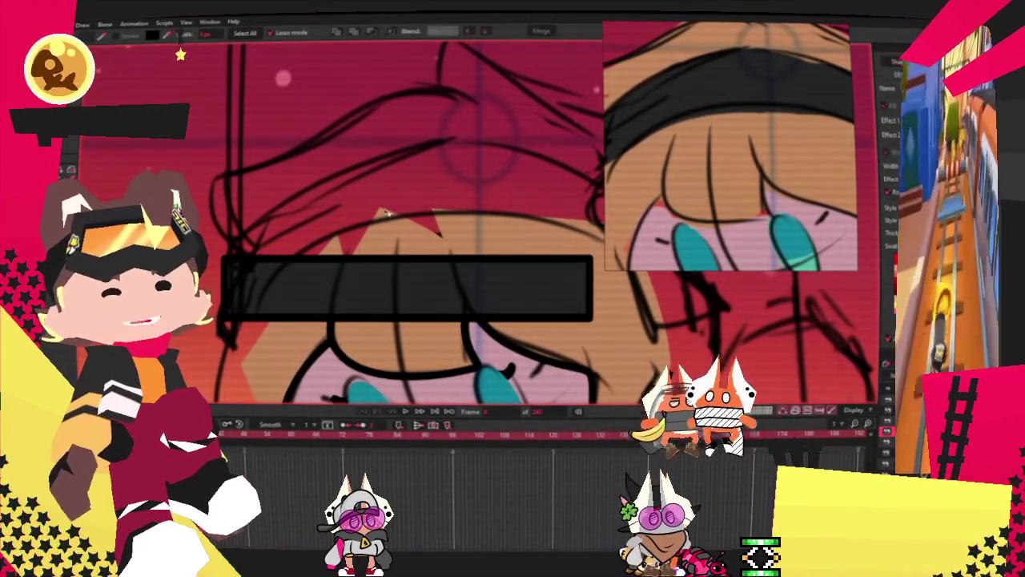
Skew the black bar into a thin slant by raising its top-right corner and bottom edge
{"action": "key", "text": "f"}
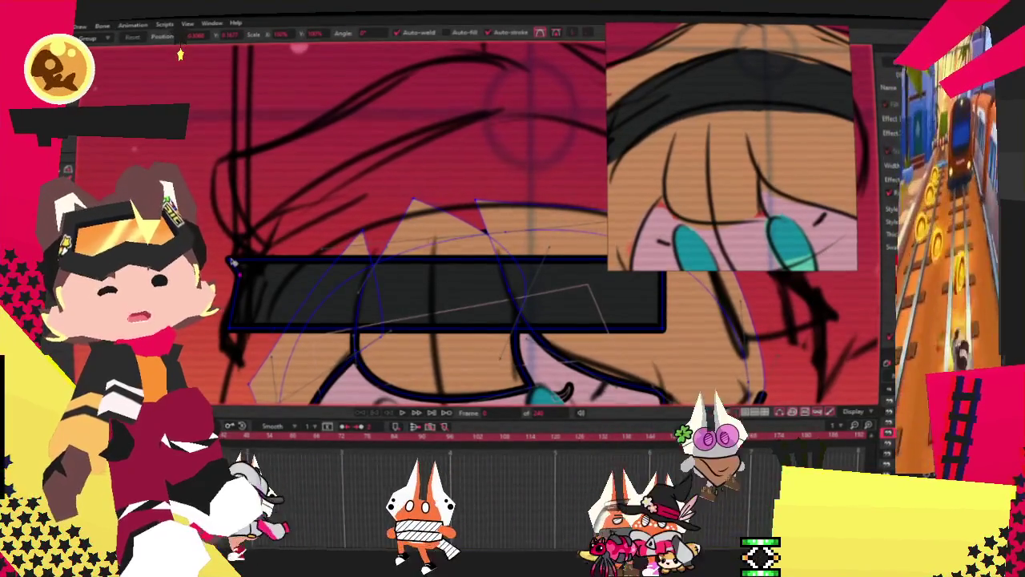
{"action": "key", "text": "t"}
{"action": "key", "text": "space"}
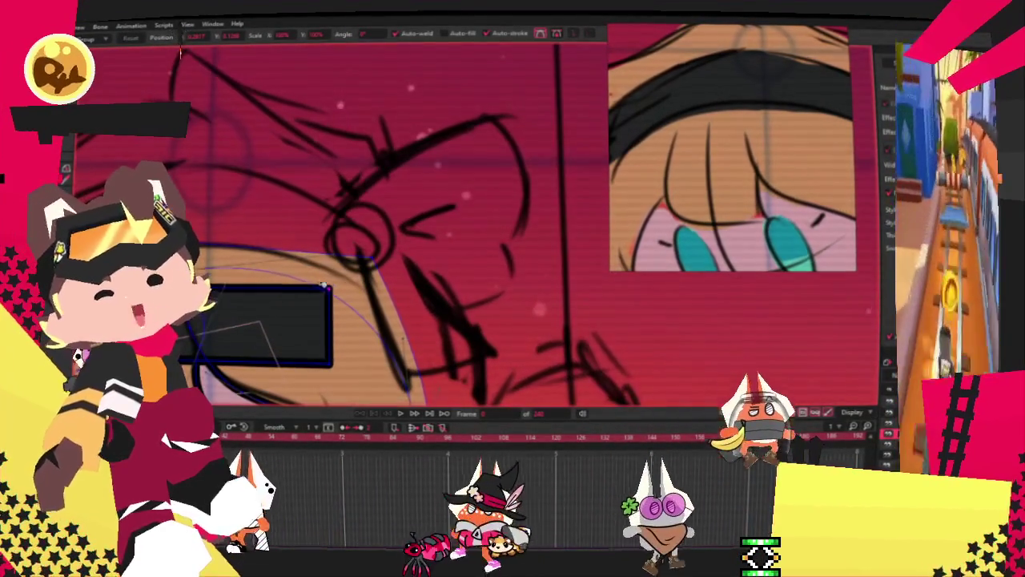
{"action": "left_click_drag", "start_coordinate": [335, 285], "coordinate": [350, 230]}
{"action": "left_click_drag", "start_coordinate": [332, 364], "coordinate": [350, 264]}
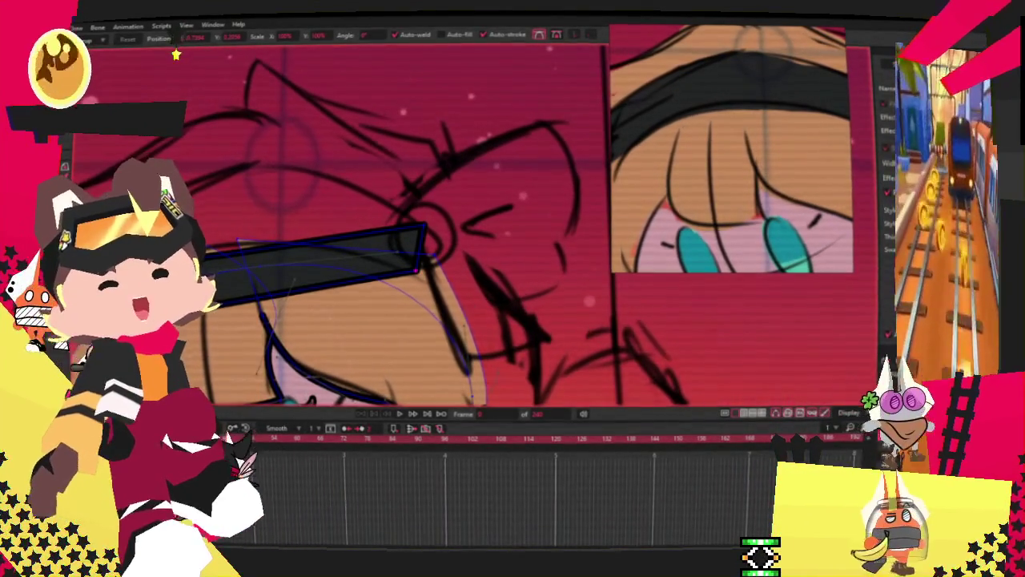
{"action": "scroll", "coordinate": [495, 267], "scroll_direction": "up", "scroll_amount": 3}
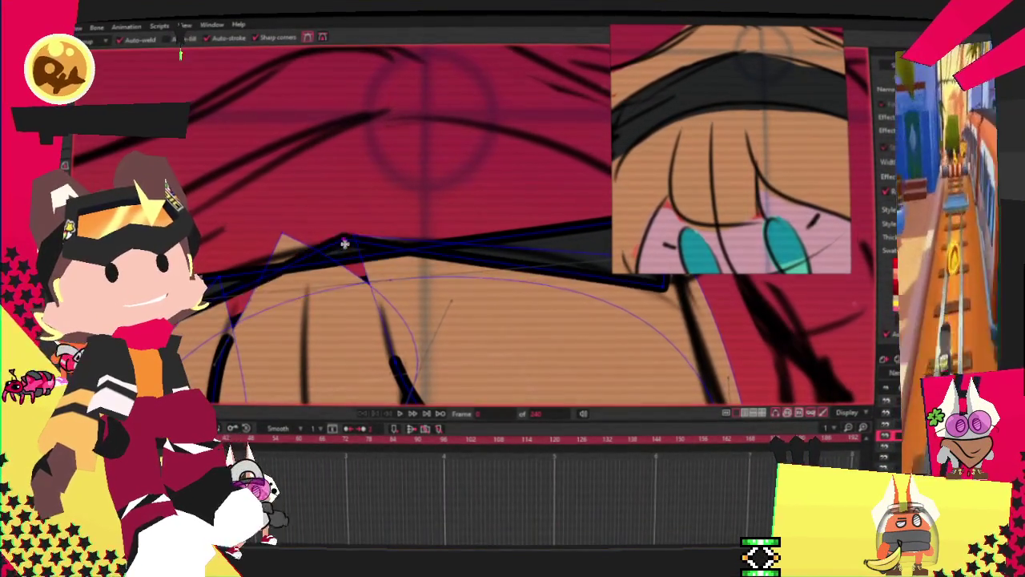
Add a peak point to the band and smooth its edges into a curve
{"action": "left_click_drag", "start_coordinate": [507, 234], "coordinate": [331, 117]}
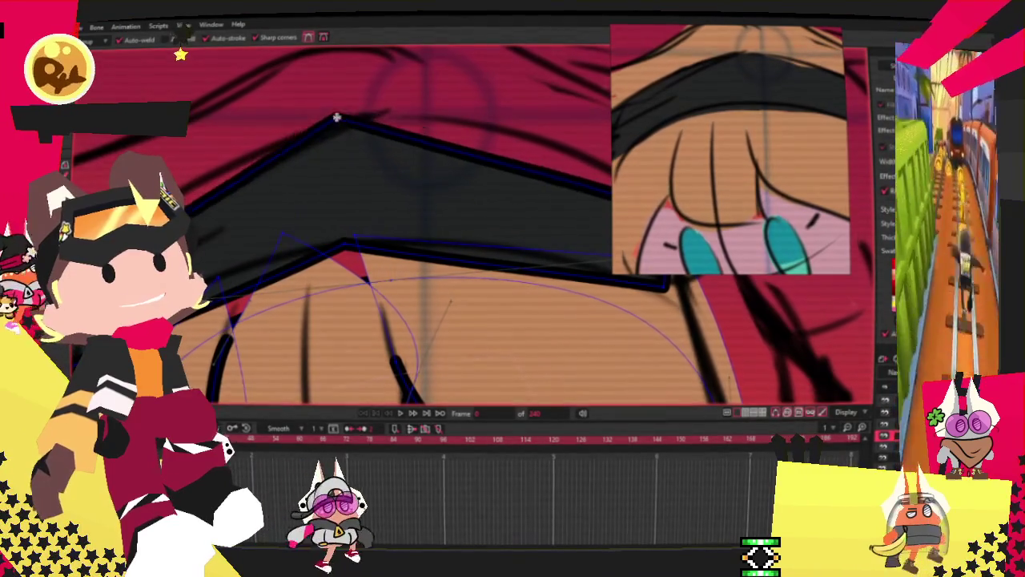
{"action": "key", "text": "c"}
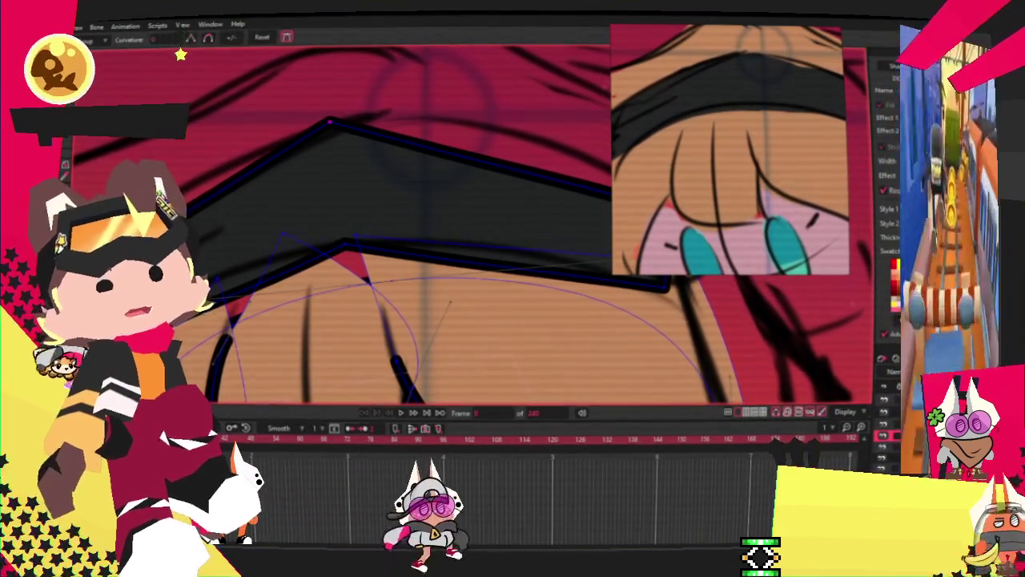
{"action": "left_click_drag", "start_coordinate": [330, 120], "coordinate": [703, 138]}
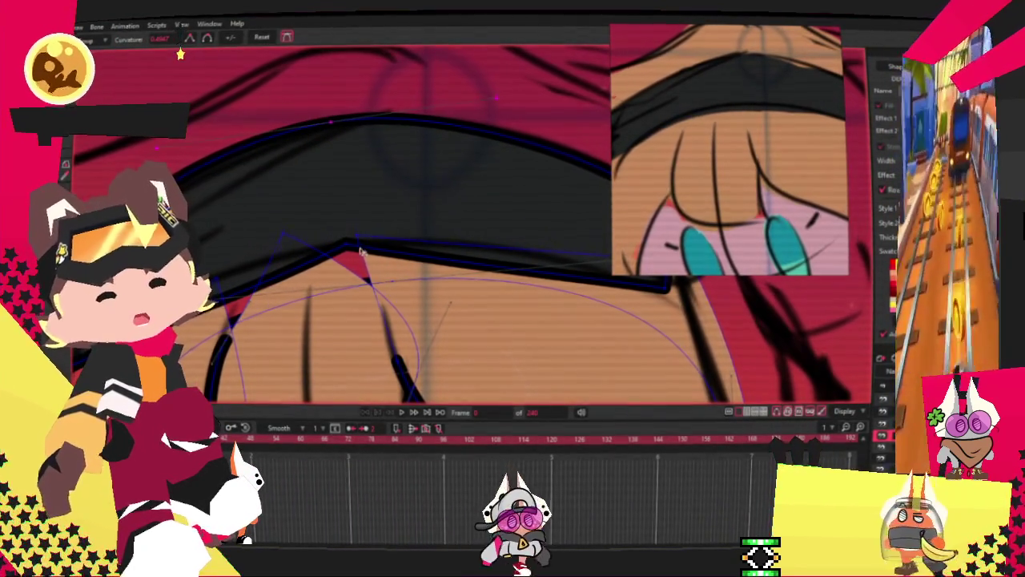
{"action": "left_click_drag", "start_coordinate": [345, 240], "coordinate": [483, 222]}
{"action": "scroll", "coordinate": [417, 204], "scroll_direction": "down", "scroll_amount": 3}
{"action": "scroll", "coordinate": [355, 208], "scroll_direction": "up", "scroll_amount": 3}
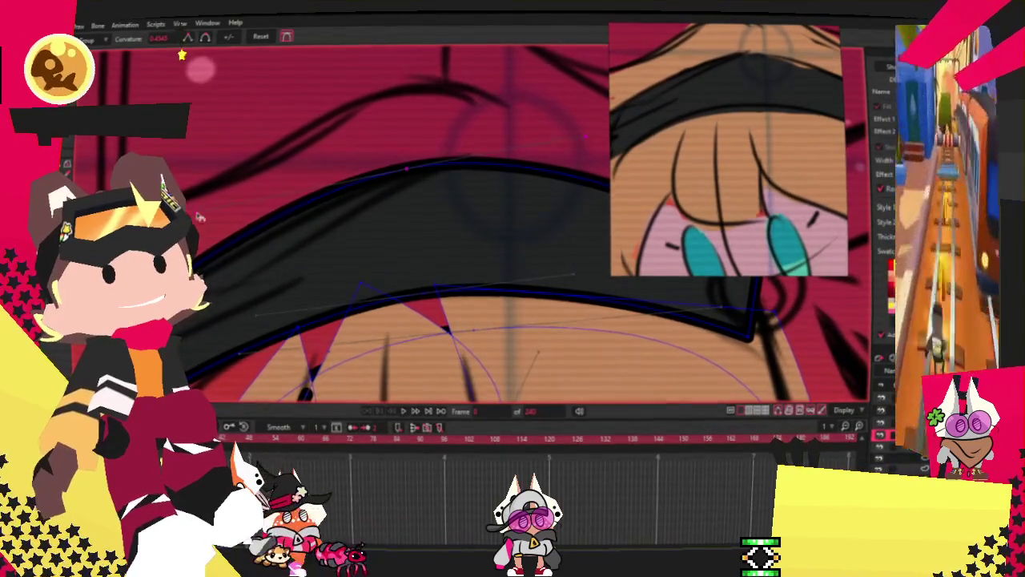
{"action": "scroll", "coordinate": [360, 176], "scroll_direction": "right", "scroll_amount": 2}
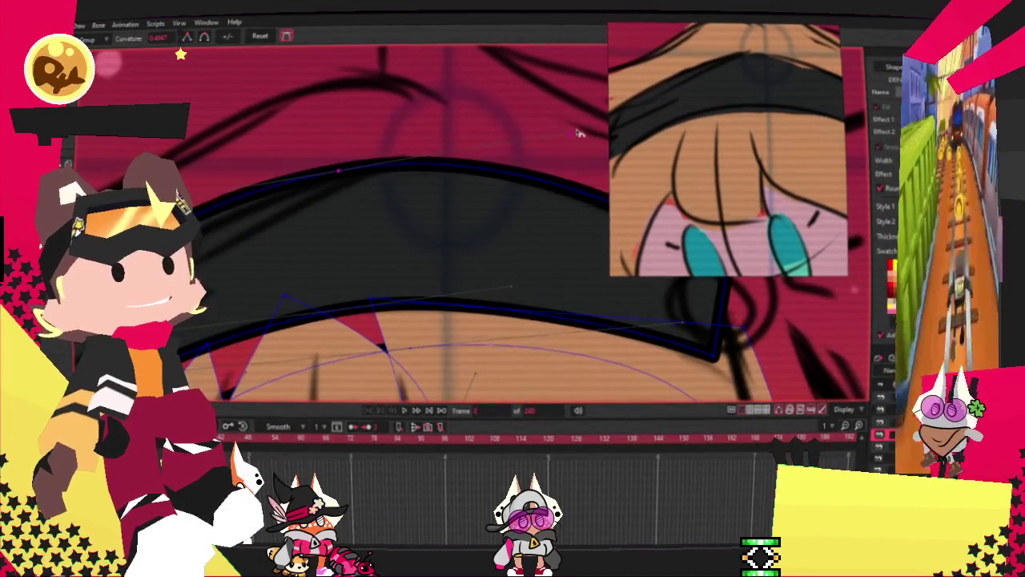
Rotate and pan the view along the head's tilt to inspect the band's left end
{"action": "left_click_drag", "start_coordinate": [448, 174], "coordinate": [221, 266]}
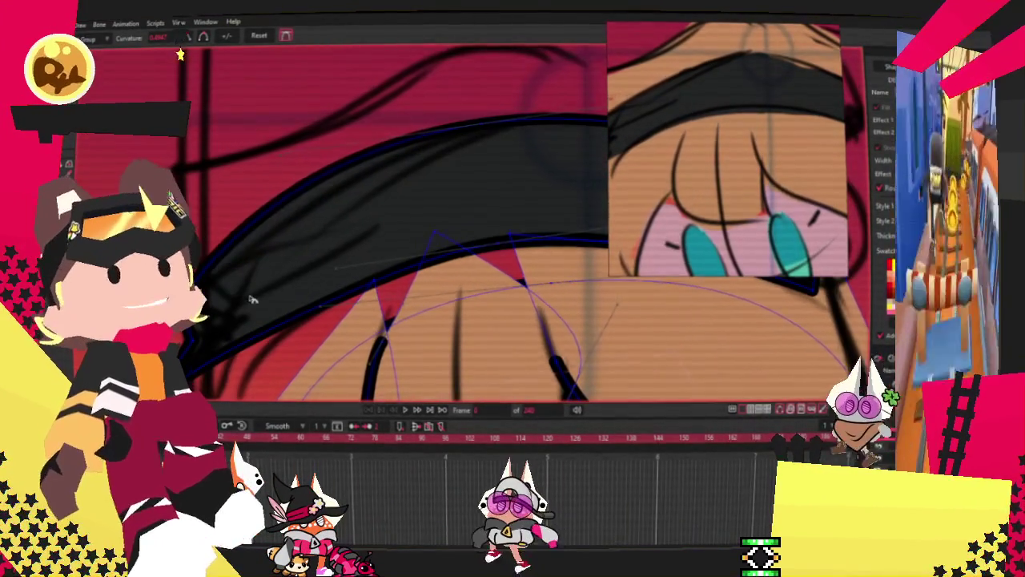
{"action": "scroll", "coordinate": [369, 225], "scroll_direction": "up", "scroll_amount": 2}
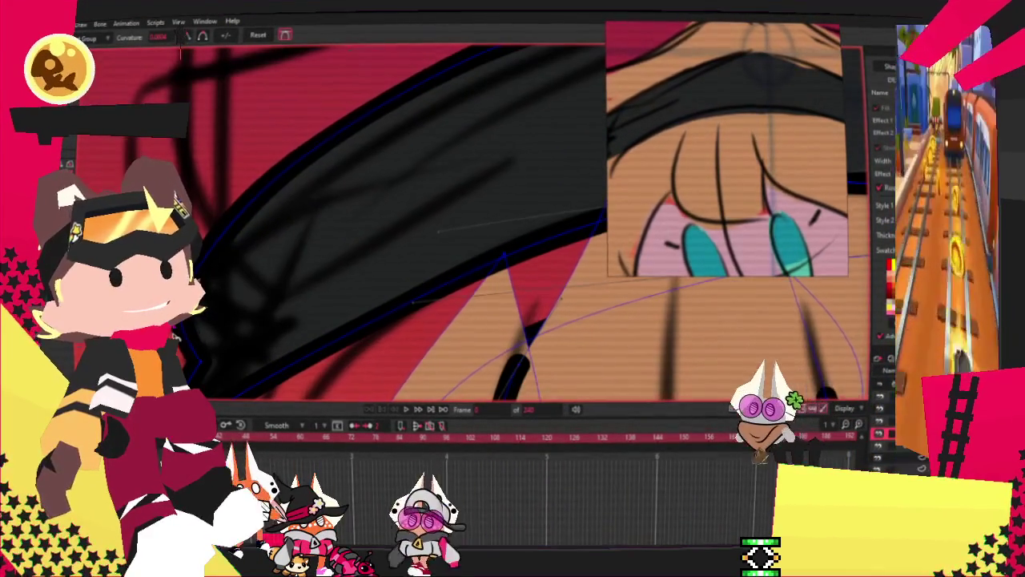
{"action": "left_click_drag", "start_coordinate": [505, 256], "coordinate": [432, 185]}
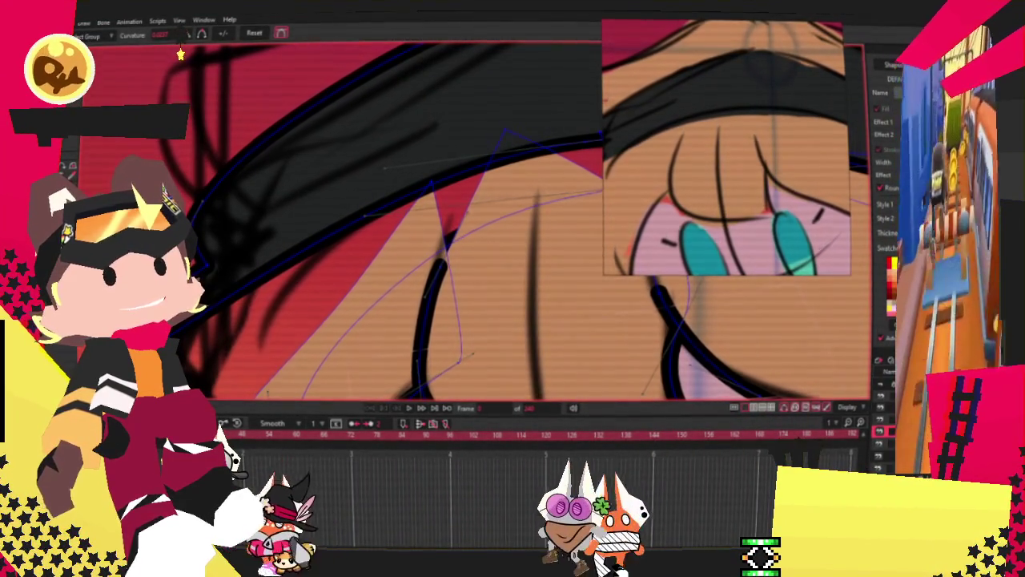
{"action": "left_click_drag", "start_coordinate": [445, 240], "coordinate": [552, 192]}
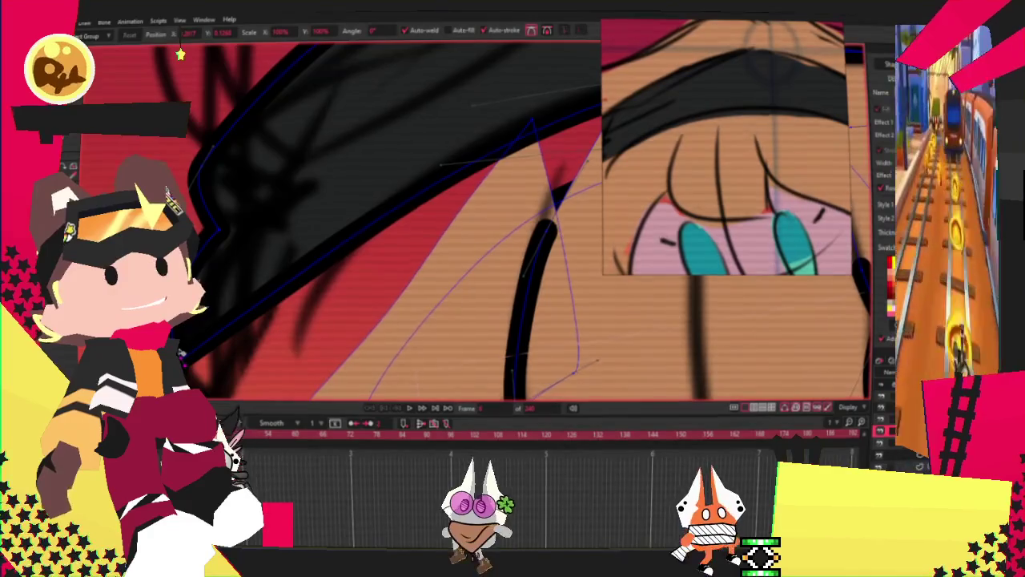
{"action": "scroll", "coordinate": [401, 240], "scroll_direction": "down", "scroll_amount": 10}
{"action": "scroll", "coordinate": [409, 243], "scroll_direction": "up", "scroll_amount": 3}
{"action": "scroll", "coordinate": [392, 224], "scroll_direction": "up", "scroll_amount": 6}
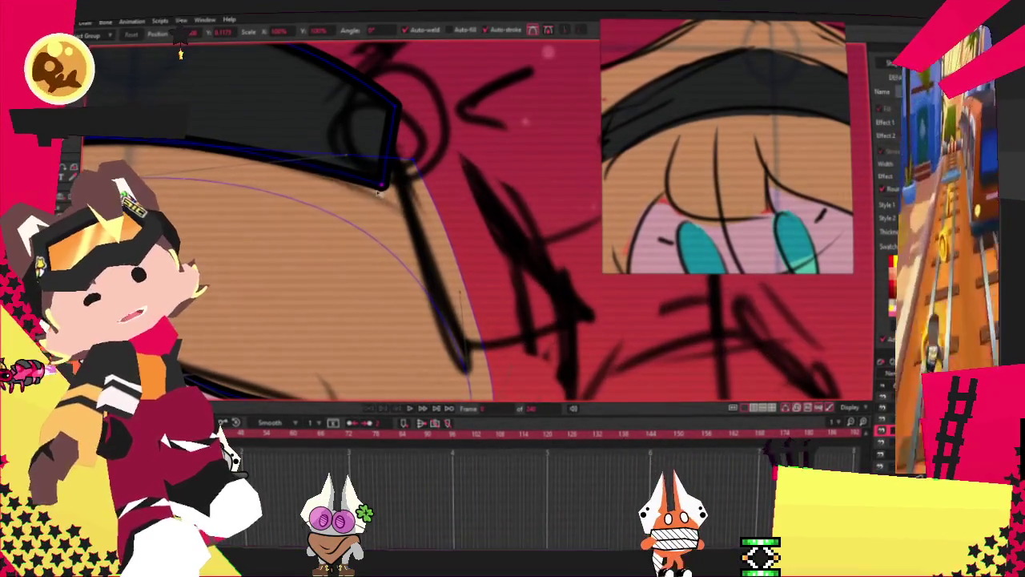
{"action": "scroll", "coordinate": [378, 187], "scroll_direction": "down", "scroll_amount": 2}
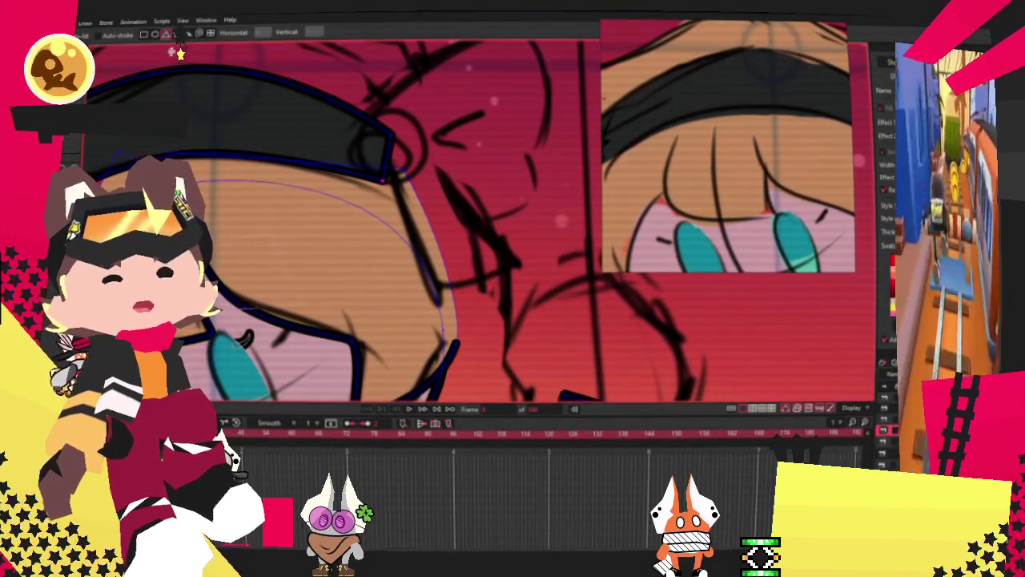
{"action": "scroll", "coordinate": [519, 104], "scroll_direction": "up", "scroll_amount": 3}
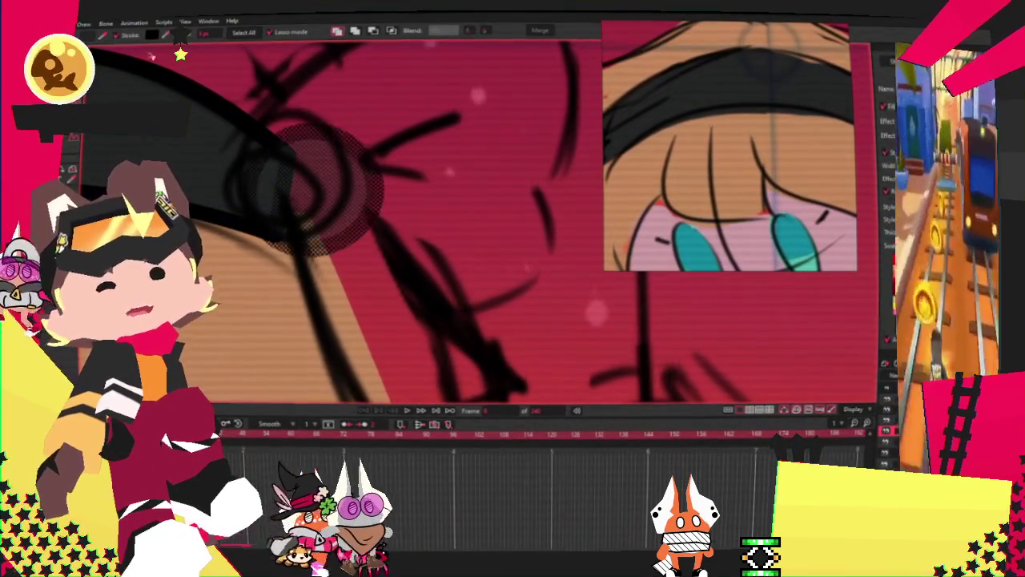
Draw a dark rectangle beside the headband's bow knot and select it
{"action": "scroll", "coordinate": [431, 236], "scroll_direction": "down", "scroll_amount": 2}
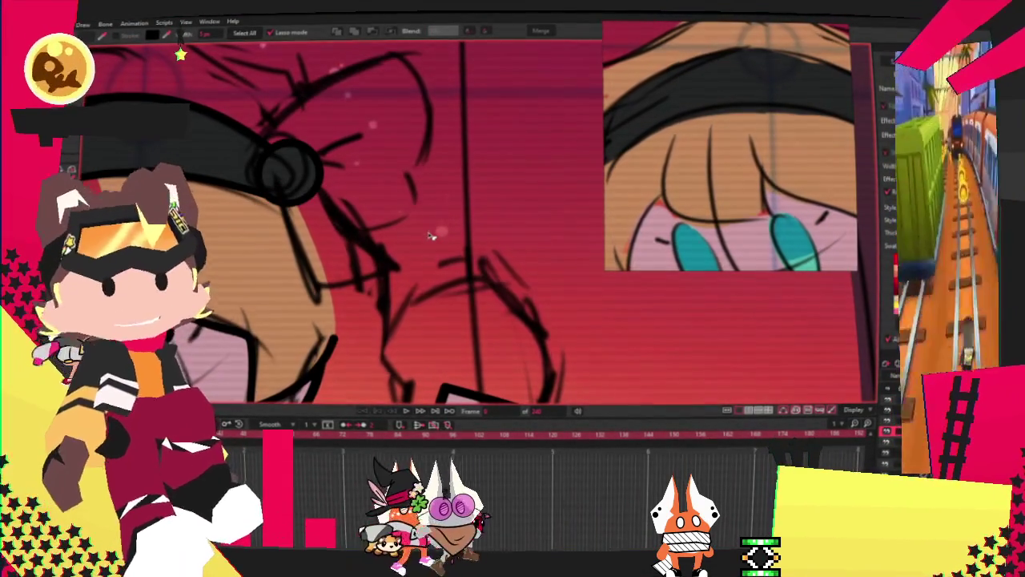
{"action": "scroll", "coordinate": [430, 236], "scroll_direction": "down", "scroll_amount": 3}
{"action": "scroll", "coordinate": [430, 236], "scroll_direction": "down", "scroll_amount": 2}
{"action": "scroll", "coordinate": [430, 236], "scroll_direction": "up", "scroll_amount": 4}
{"action": "scroll", "coordinate": [430, 236], "scroll_direction": "up", "scroll_amount": 2}
{"action": "key", "text": "alt+7"}
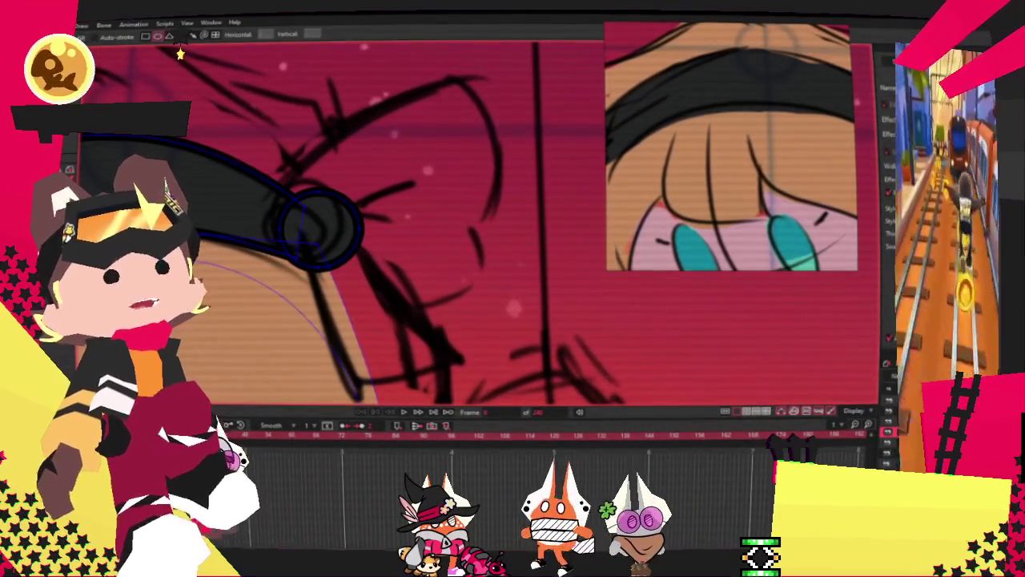
{"action": "mouse_move", "coordinate": [329, 115]}
{"action": "left_mouse_down"}
{"action": "mouse_move", "coordinate": [423, 208]}
{"action": "mouse_move", "coordinate": [473, 287]}
{"action": "left_mouse_up"}
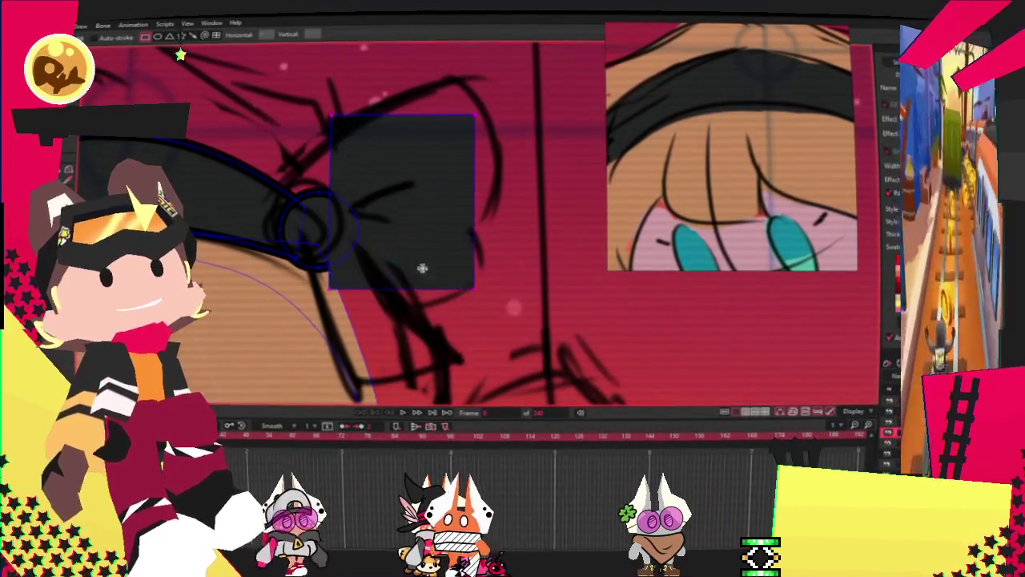
{"action": "key", "text": "alt+s"}
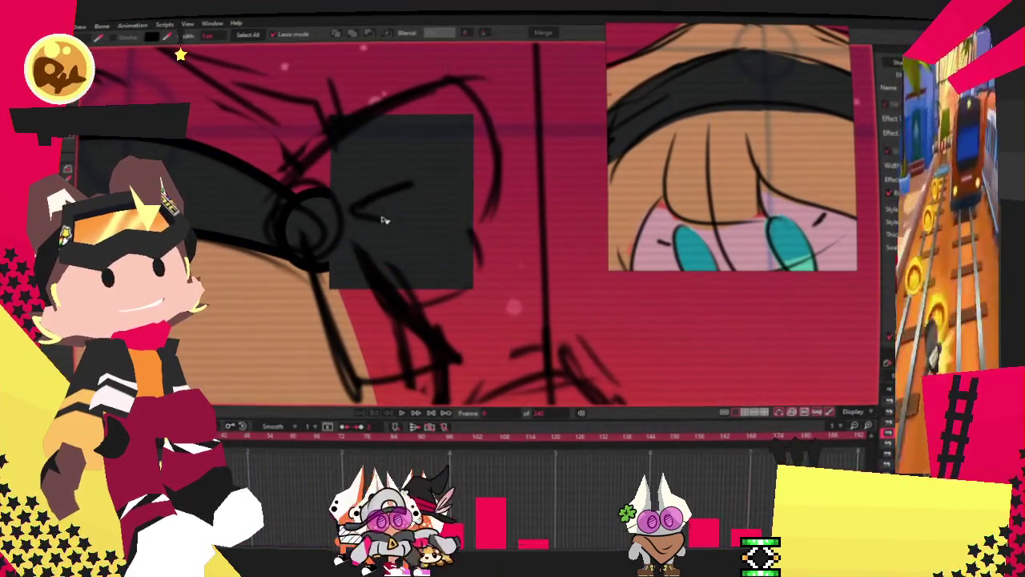
{"action": "left_click", "coordinate": [380, 216]}
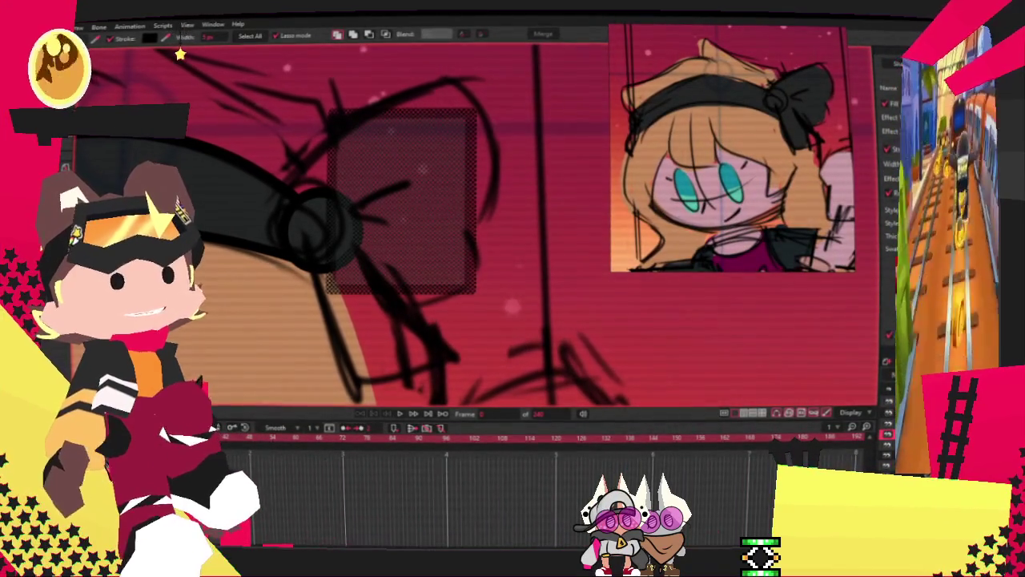
Pinch the rectangle's right edge inward and round off its top corners
{"action": "left_click_drag", "start_coordinate": [474, 212], "coordinate": [463, 231]}
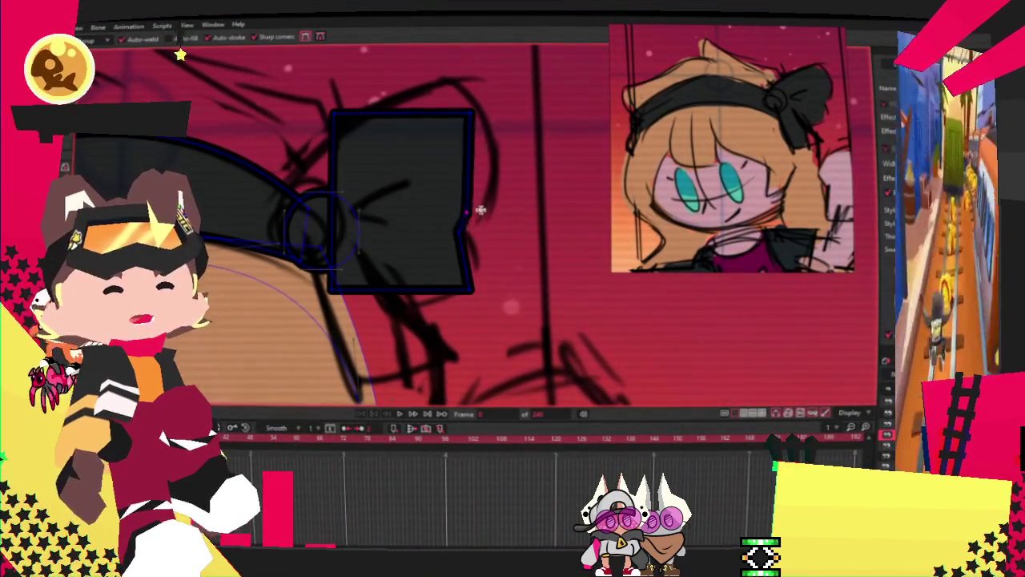
{"action": "left_click_drag", "start_coordinate": [498, 192], "coordinate": [490, 220]}
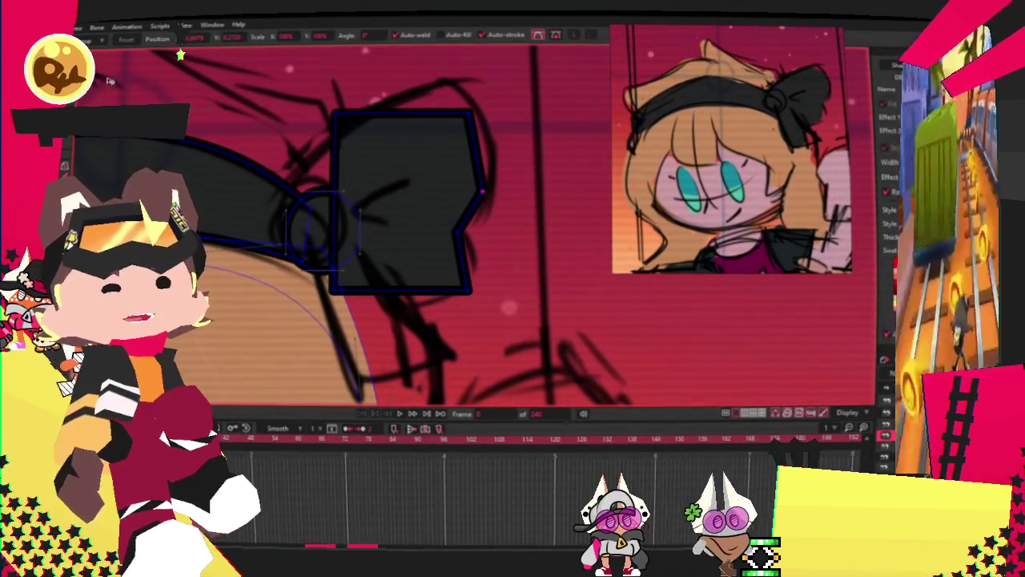
{"action": "key", "text": "c"}
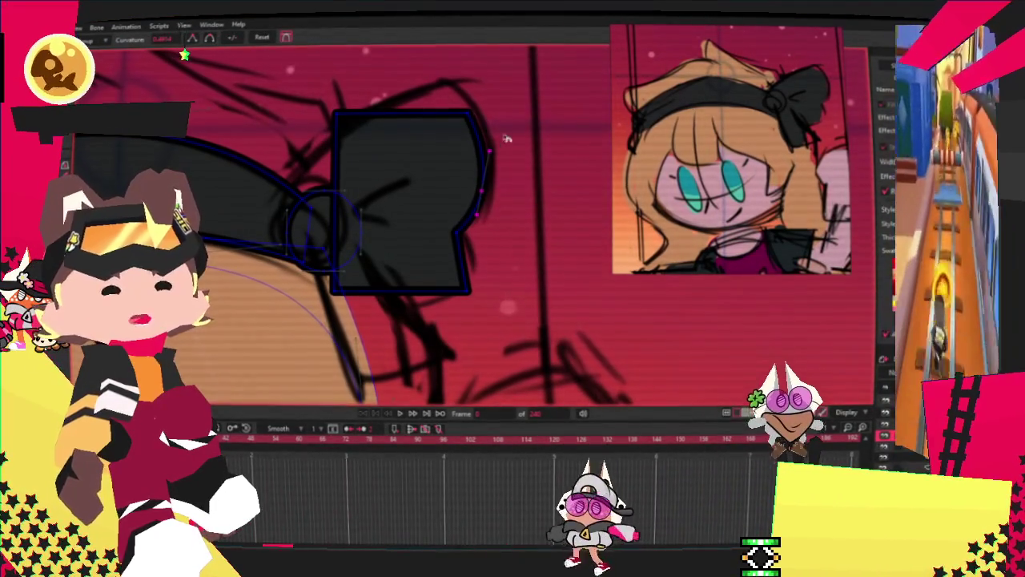
{"action": "left_click_drag", "start_coordinate": [460, 112], "coordinate": [459, 126]}
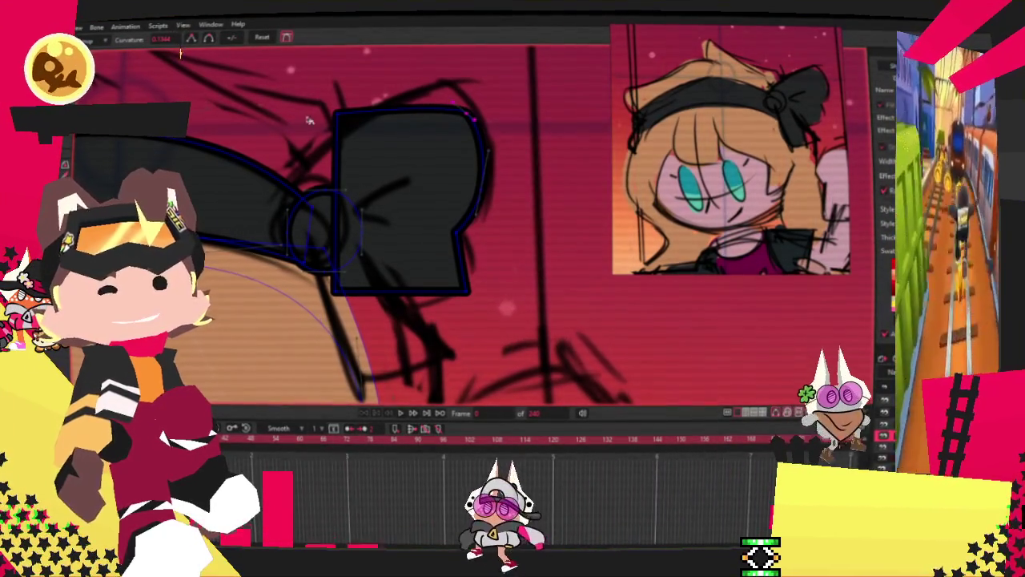
Drop the upper-left corner toward the knot and raise the top-right corner into a bow tip
{"action": "key", "text": "t"}
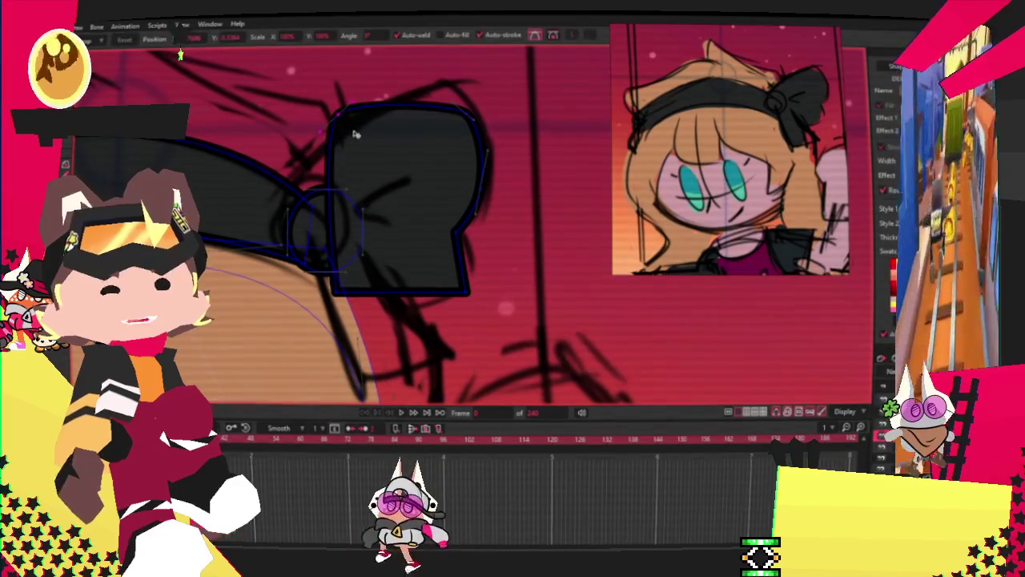
{"action": "left_click_drag", "start_coordinate": [327, 166], "coordinate": [331, 203]}
{"action": "left_click_drag", "start_coordinate": [455, 128], "coordinate": [438, 101]}
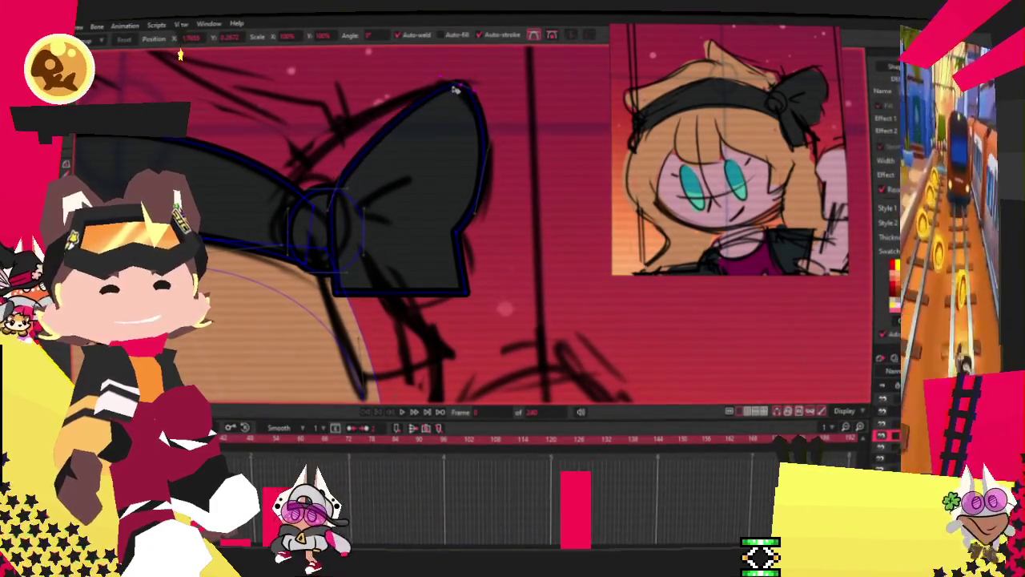
{"action": "left_click_drag", "start_coordinate": [471, 319], "coordinate": [473, 309]}
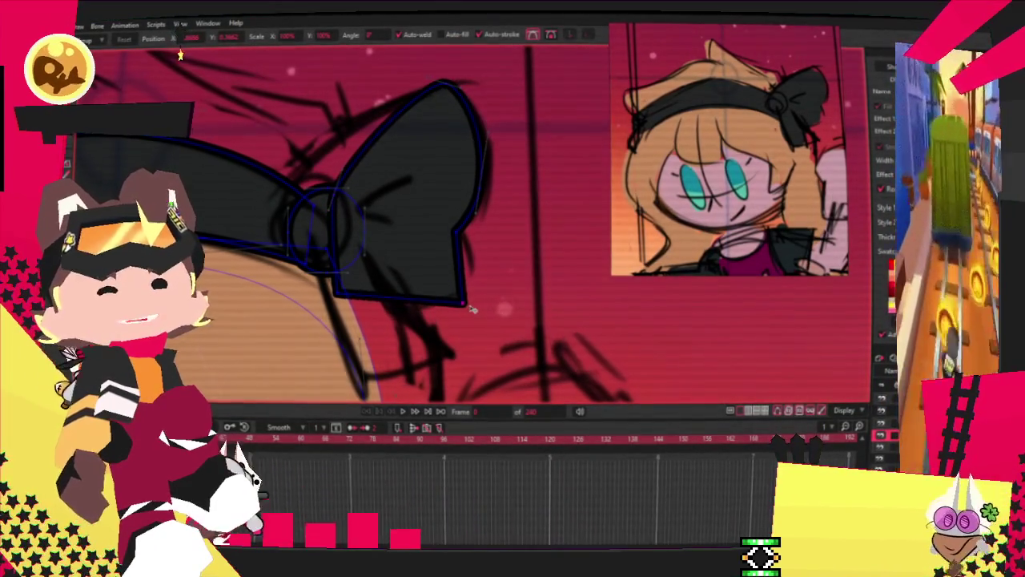
{"action": "scroll", "coordinate": [368, 307], "scroll_direction": "up", "scroll_amount": 1}
{"action": "scroll", "coordinate": [320, 269], "scroll_direction": "up", "scroll_amount": 2}
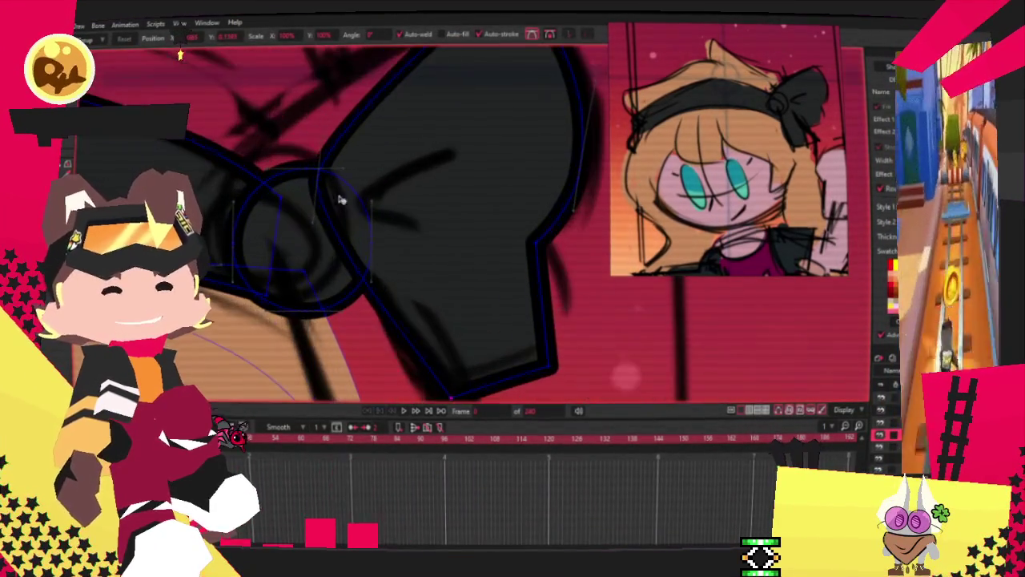
{"action": "scroll", "coordinate": [340, 234], "scroll_direction": "down", "scroll_amount": 1}
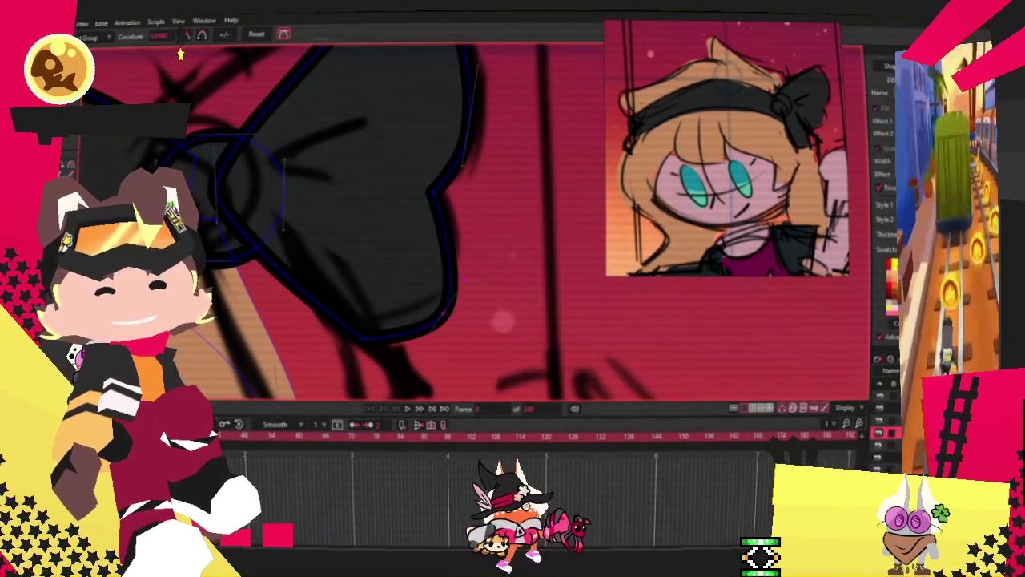
Draw a rectangle below the bow knot for the lower ribbon tail
{"action": "key", "text": "alt+7"}
{"action": "left_click_drag", "start_coordinate": [188, 148], "coordinate": [299, 373]}
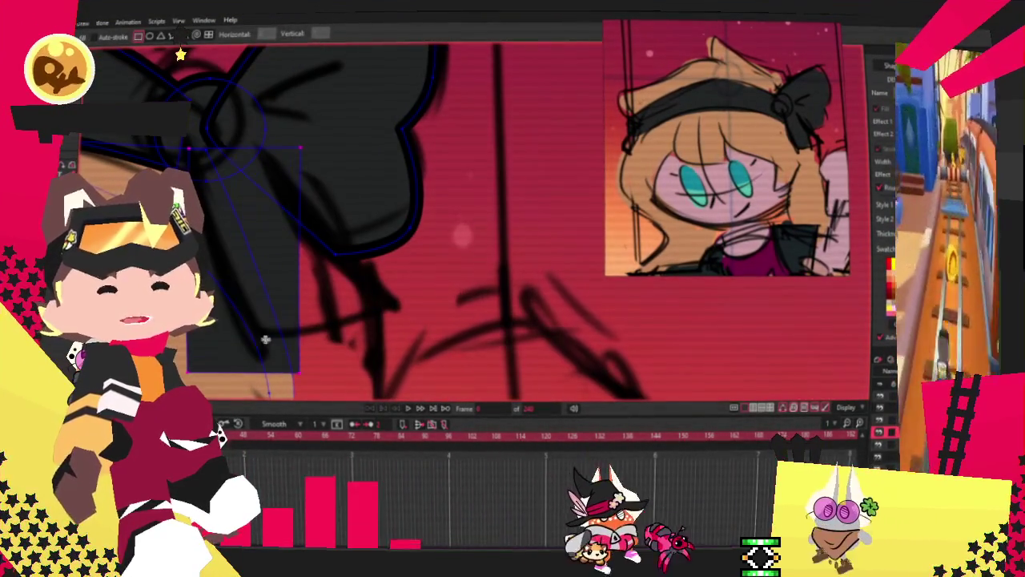
{"action": "key", "text": "alt+t"}
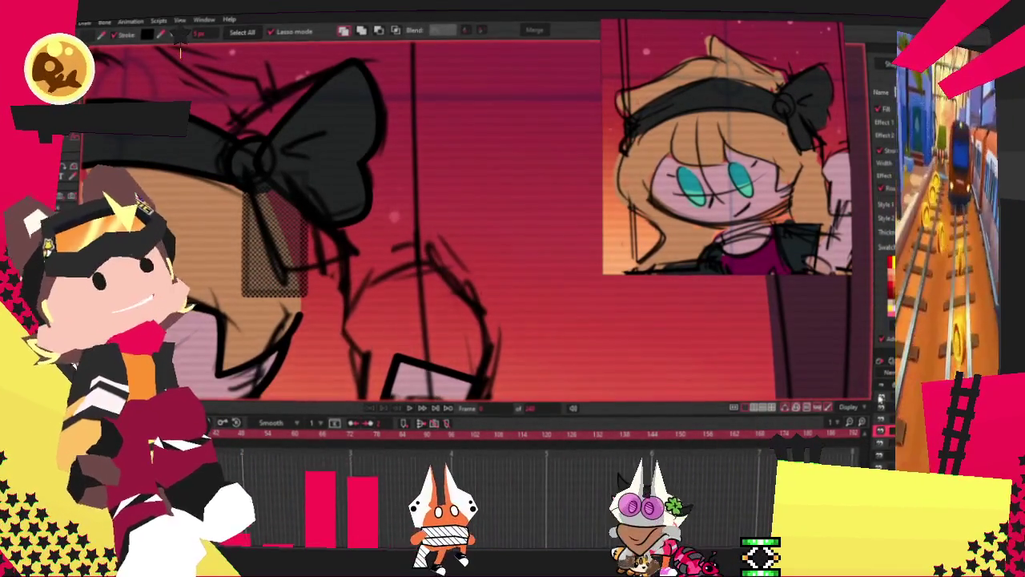
Reshape the rectangle's corners so the black tail tapers toward the knot
{"action": "left_click", "coordinate": [337, 178]}
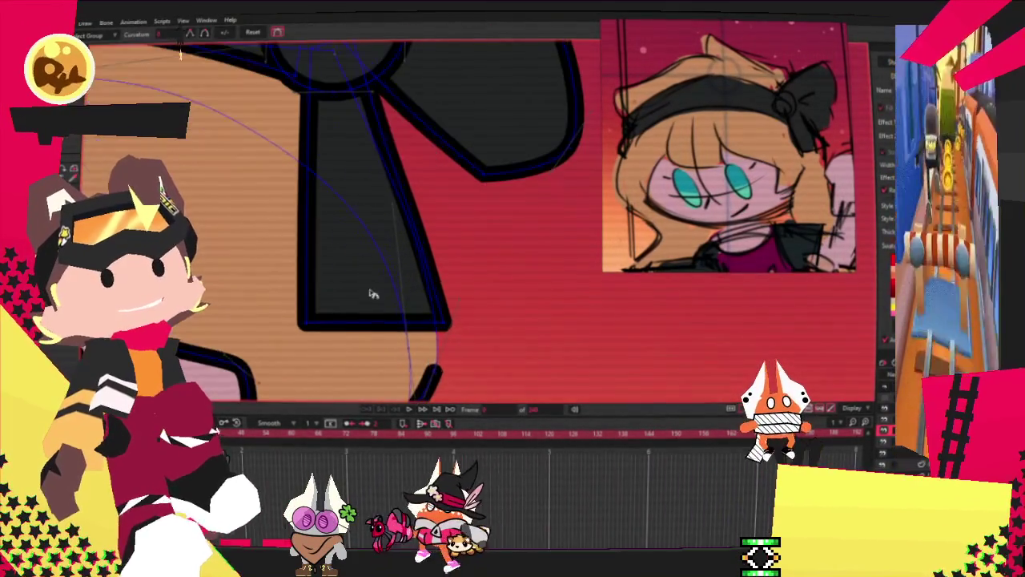
{"action": "key", "text": "ctrl+z"}
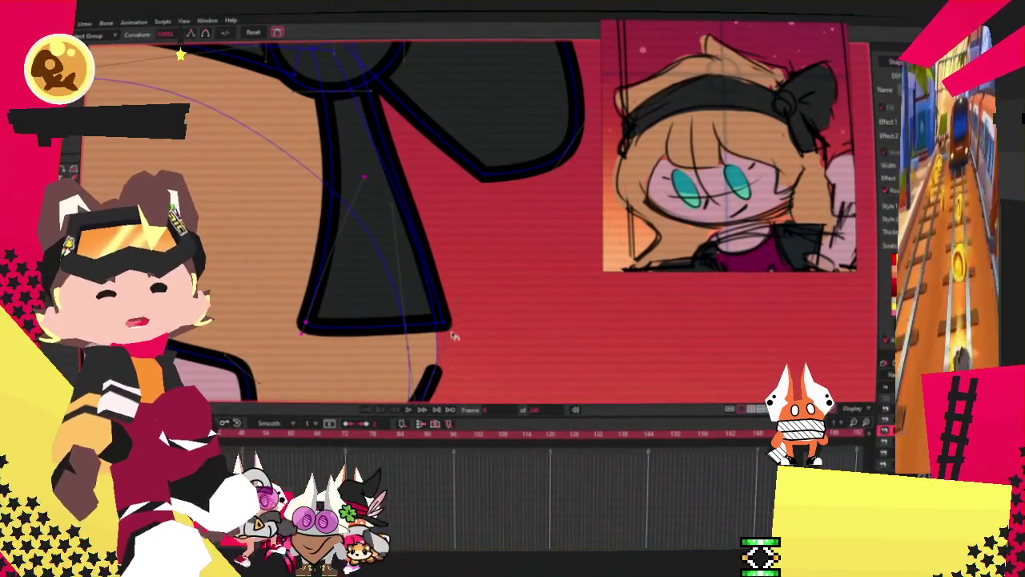
{"action": "left_click_drag", "start_coordinate": [469, 293], "coordinate": [471, 173]}
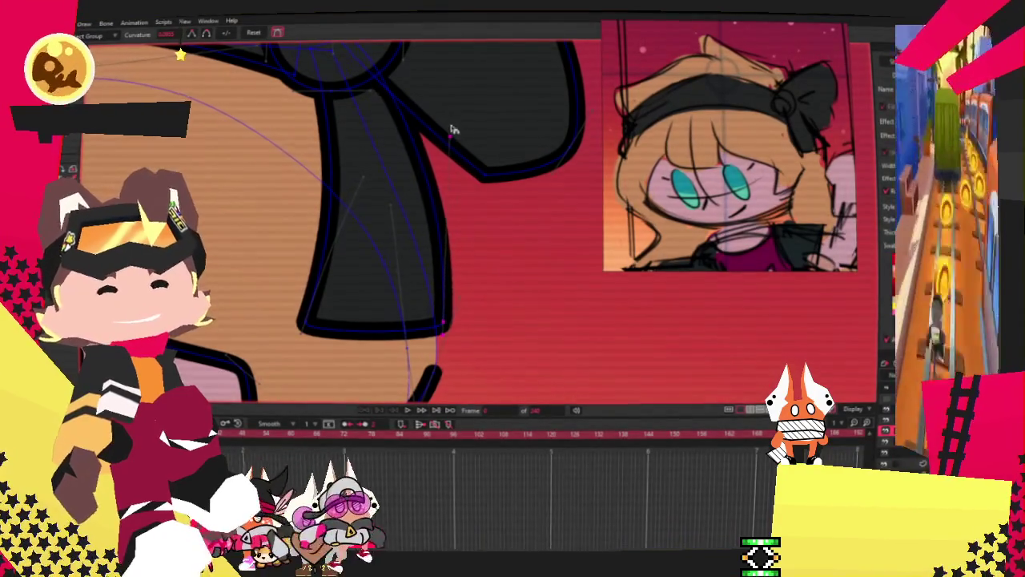
{"action": "left_click_drag", "start_coordinate": [317, 331], "coordinate": [281, 245]}
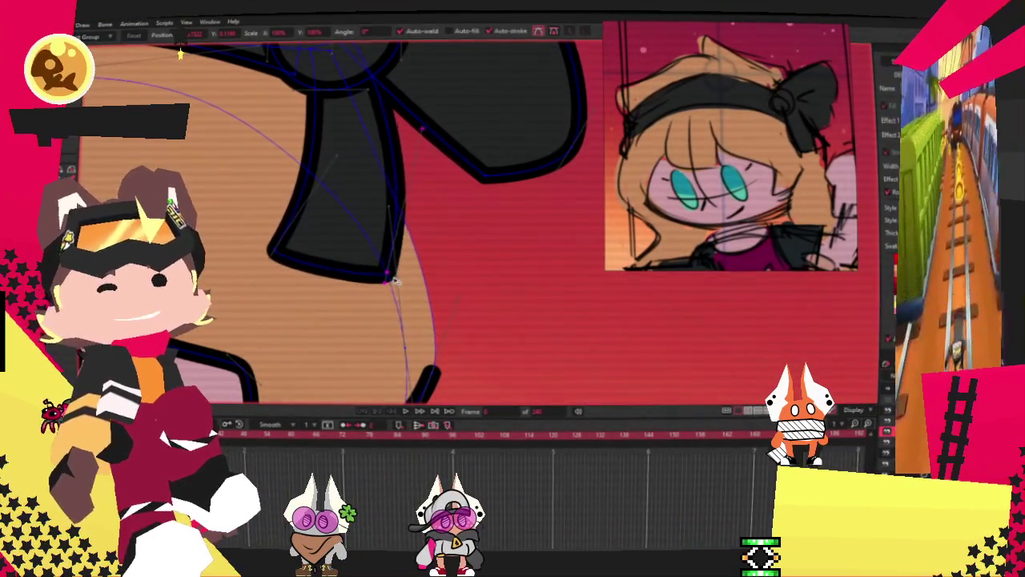
{"action": "scroll", "coordinate": [391, 307], "scroll_direction": "up", "scroll_amount": 3}
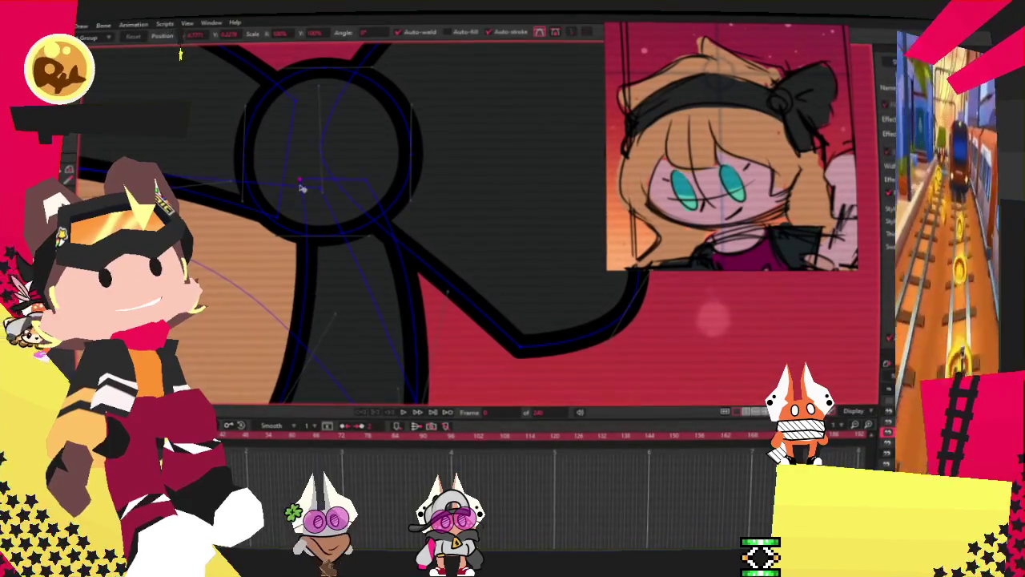
Widen the lower ribbon tail by pulling its bottom tip out to the right
{"action": "key", "text": "ctrl+z"}
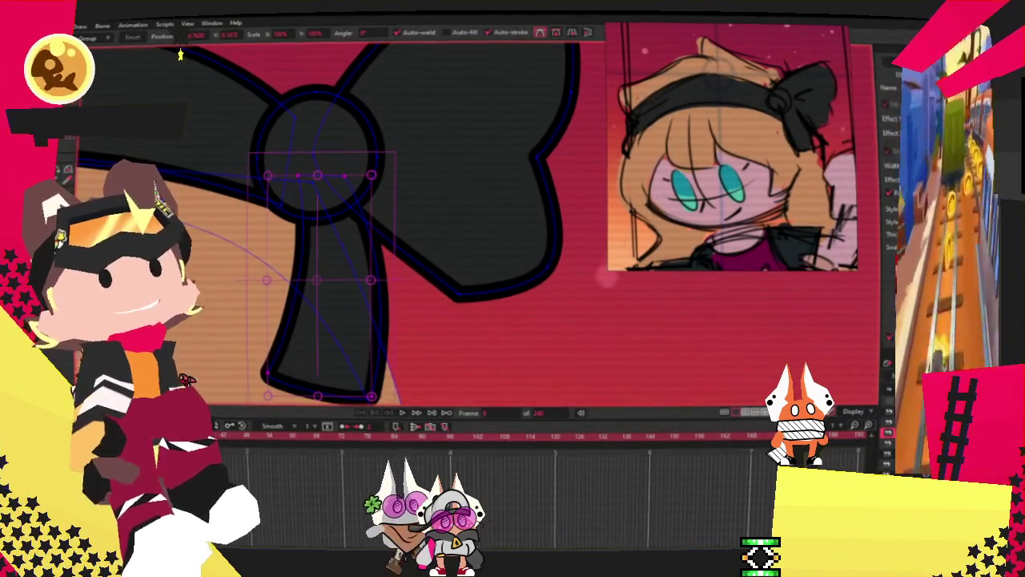
{"action": "key", "text": "ctrl+z"}
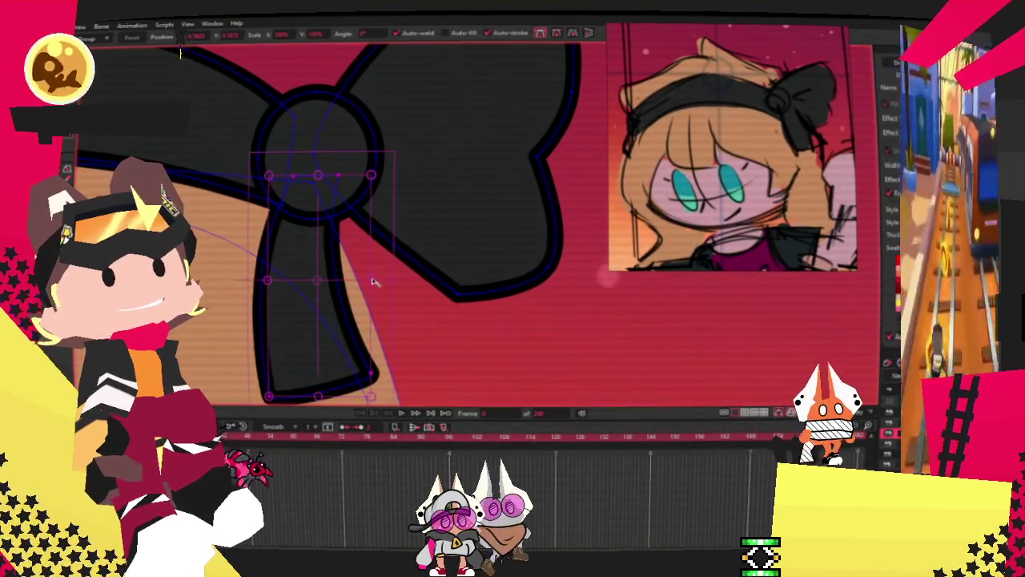
{"action": "key", "text": "ctrl+z"}
{"action": "key", "text": "ctrl+z"}
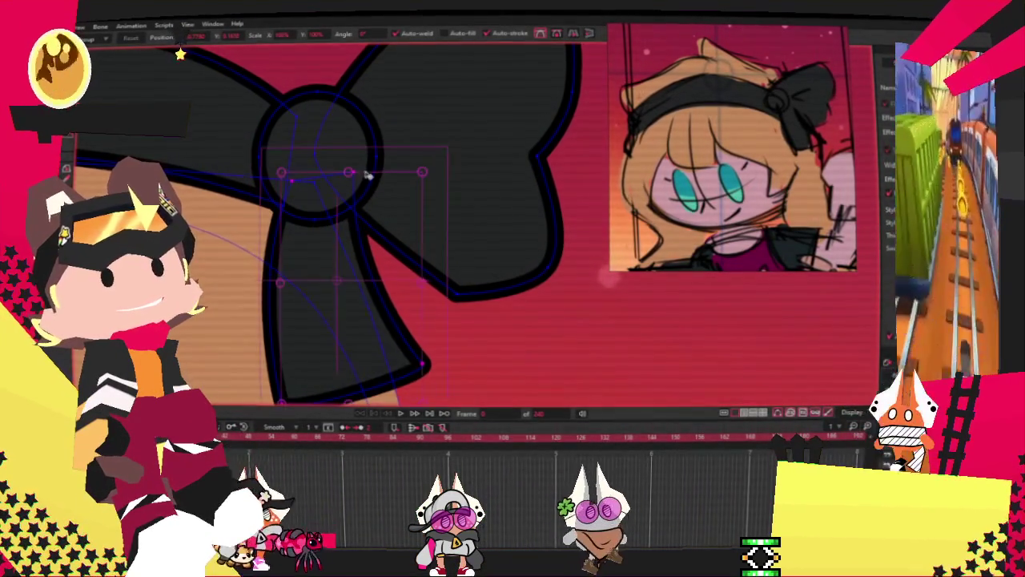
{"action": "key", "text": "ctrl+z"}
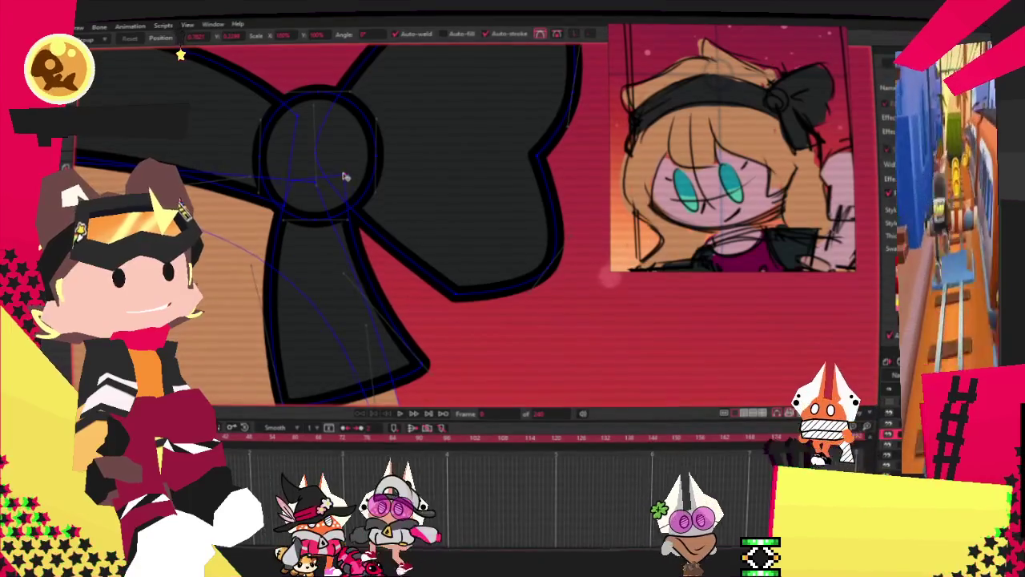
{"action": "left_click_drag", "start_coordinate": [417, 354], "coordinate": [440, 361]}
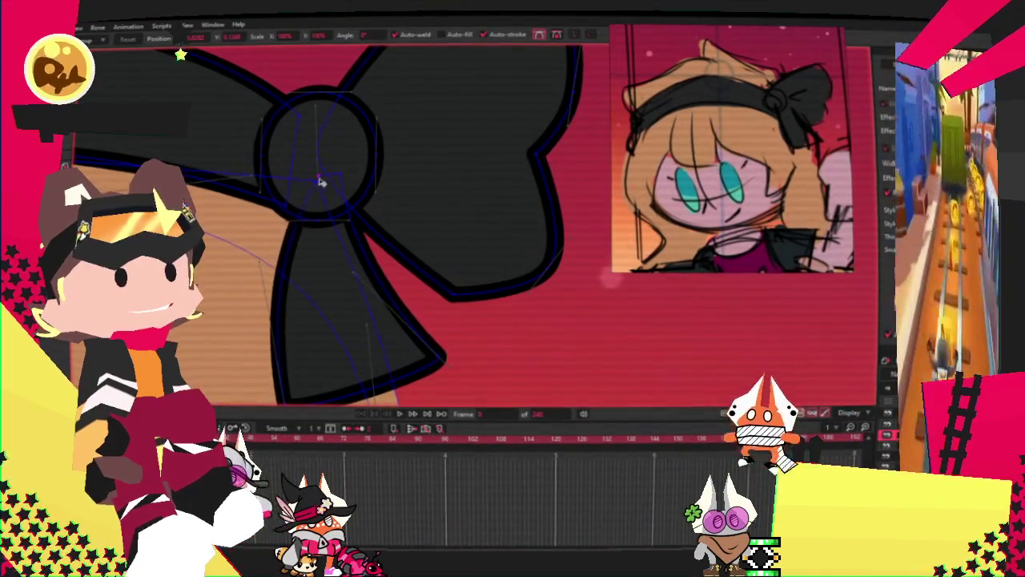
{"action": "scroll", "coordinate": [318, 207], "scroll_direction": "down", "scroll_amount": 1}
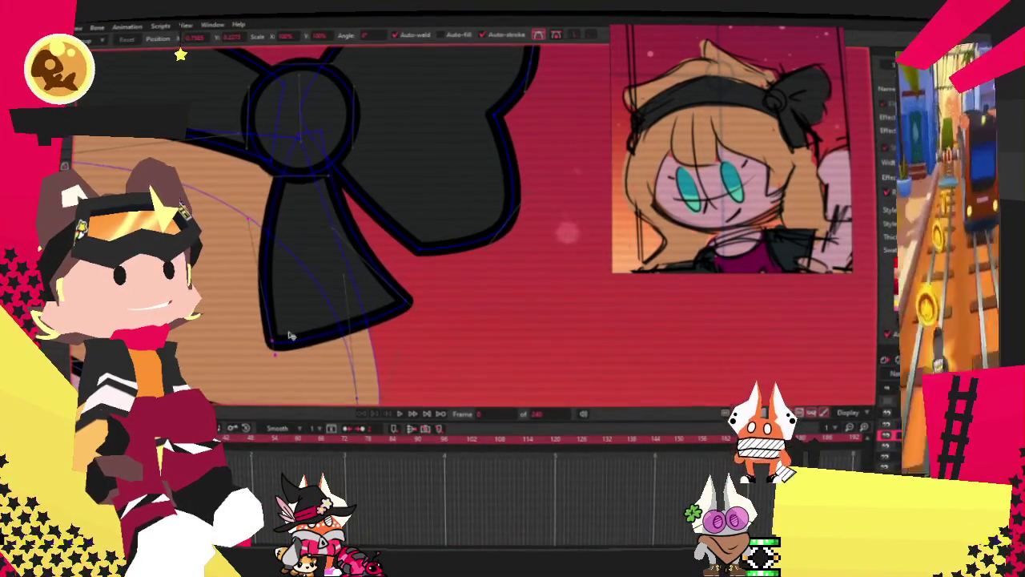
Zoom out and turn the rough sketch layer's visibility back on
{"action": "scroll", "coordinate": [376, 229], "scroll_direction": "down", "scroll_amount": 5}
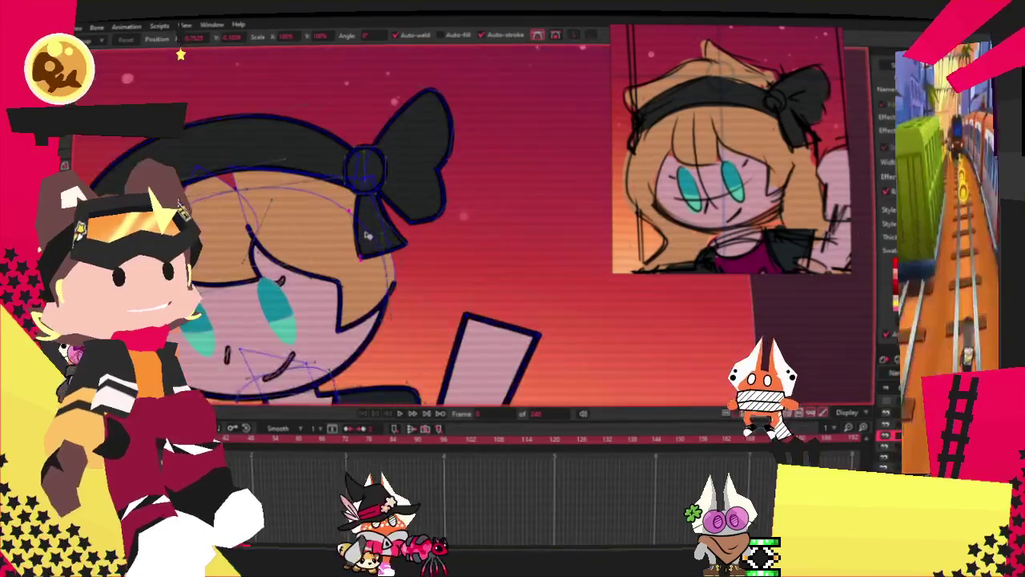
{"action": "scroll", "coordinate": [373, 234], "scroll_direction": "up", "scroll_amount": 3}
{"action": "scroll", "coordinate": [320, 208], "scroll_direction": "down", "scroll_amount": 3}
{"action": "scroll", "coordinate": [210, 179], "scroll_direction": "up", "scroll_amount": 3}
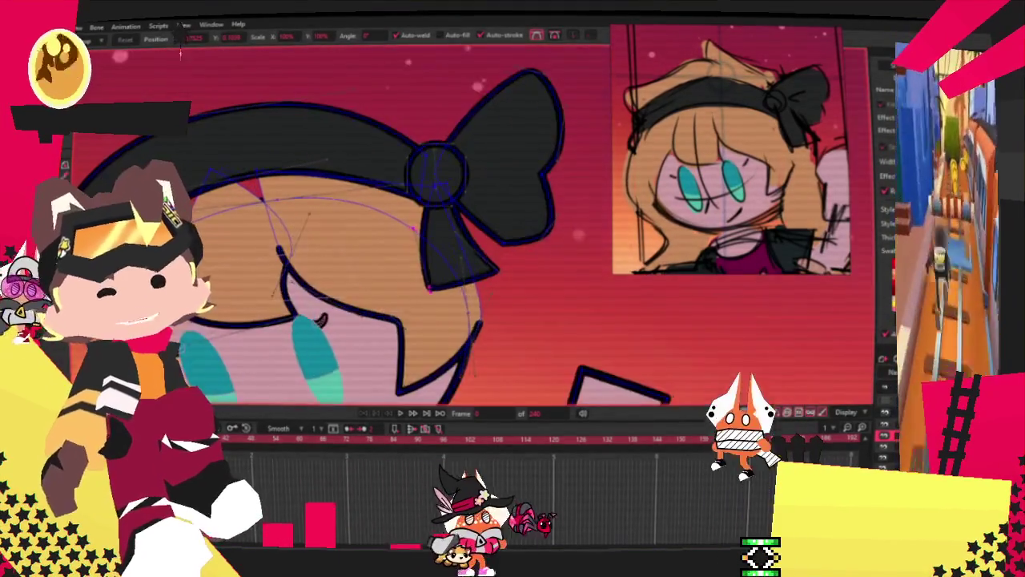
{"action": "scroll", "coordinate": [210, 179], "scroll_direction": "up", "scroll_amount": 2}
{"action": "scroll", "coordinate": [232, 192], "scroll_direction": "up", "scroll_amount": 1}
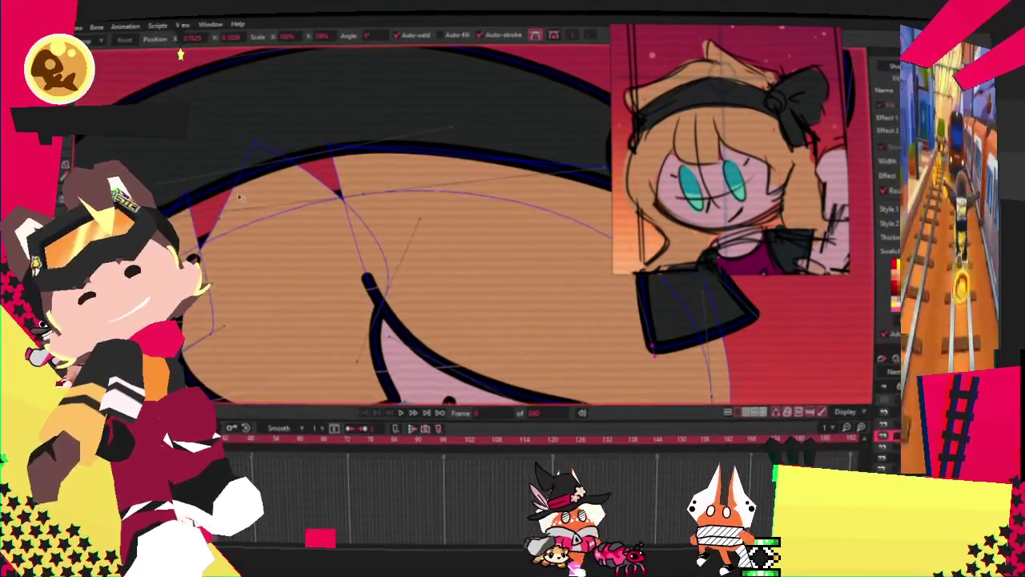
{"action": "scroll", "coordinate": [239, 197], "scroll_direction": "down", "scroll_amount": 3}
{"action": "scroll", "coordinate": [239, 196], "scroll_direction": "up", "scroll_amount": 1}
{"action": "scroll", "coordinate": [239, 196], "scroll_direction": "down", "scroll_amount": 1}
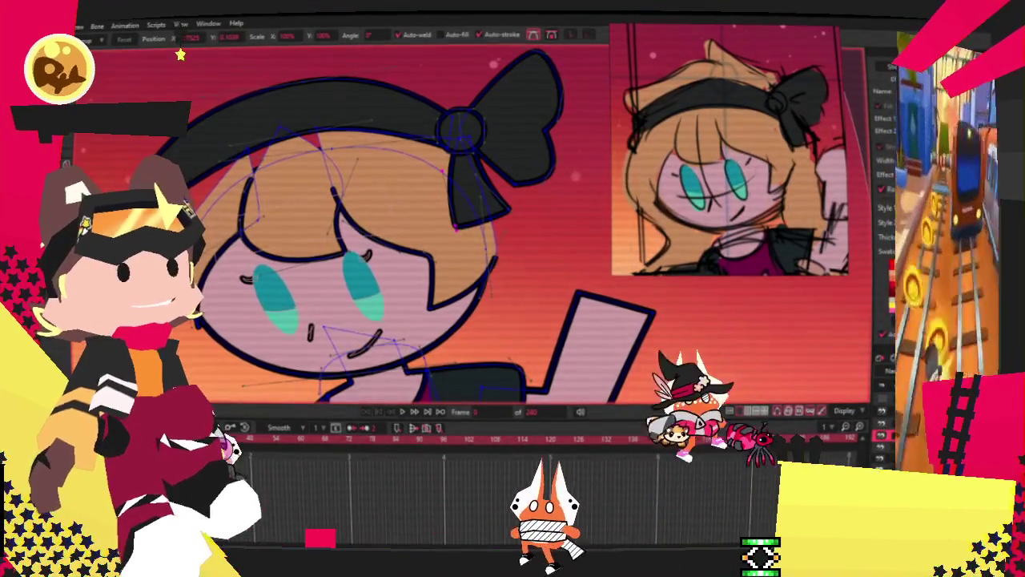
{"action": "left_click", "coordinate": [276, 296]}
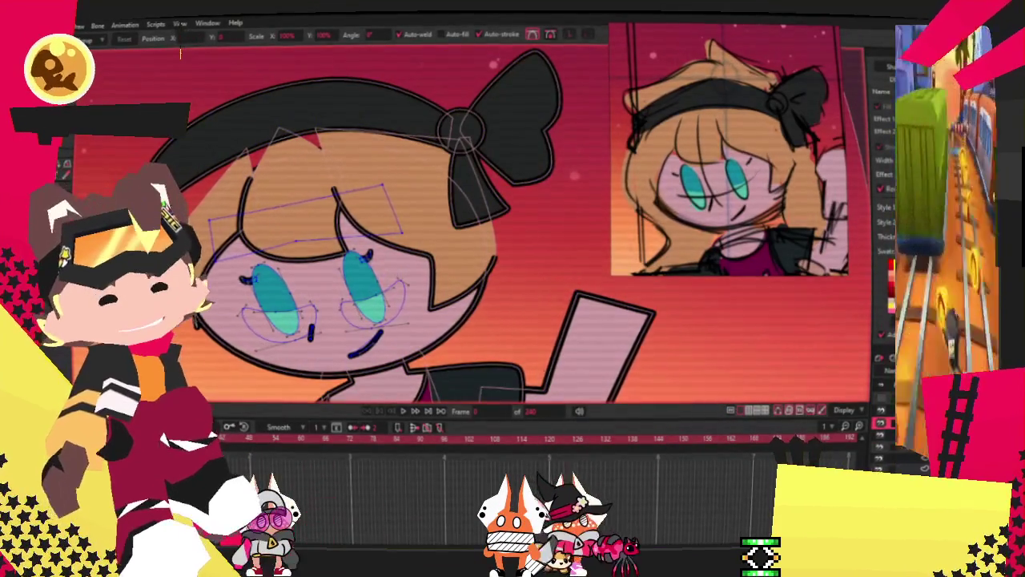
{"action": "scroll", "coordinate": [336, 224], "scroll_direction": "down", "scroll_amount": 1}
{"action": "scroll", "coordinate": [336, 224], "scroll_direction": "down", "scroll_amount": 1}
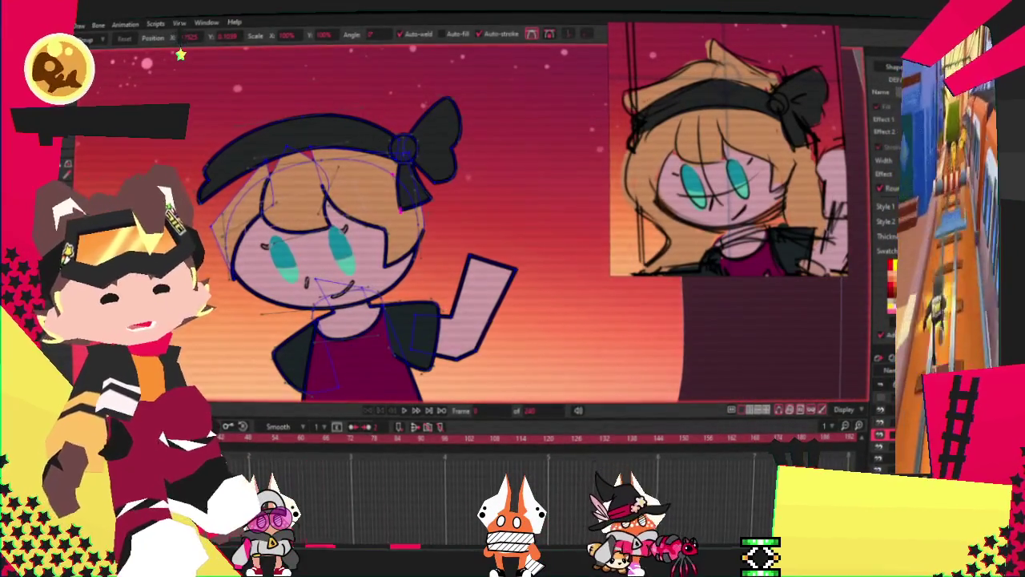
{"action": "left_click", "coordinate": [884, 398]}
{"action": "scroll", "coordinate": [245, 131], "scroll_direction": "up", "scroll_amount": 1}
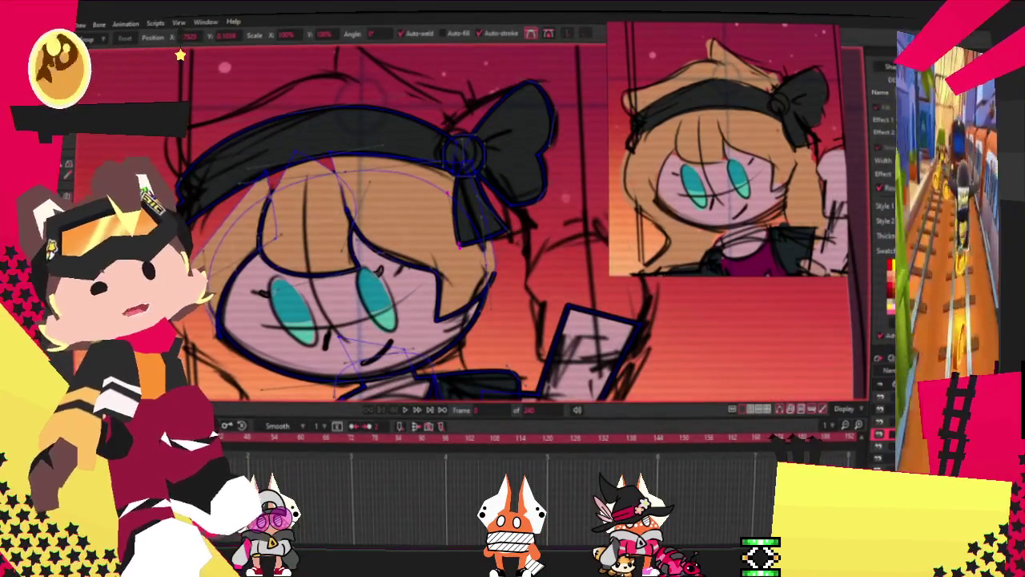
{"action": "scroll", "coordinate": [218, 225], "scroll_direction": "up", "scroll_amount": 1}
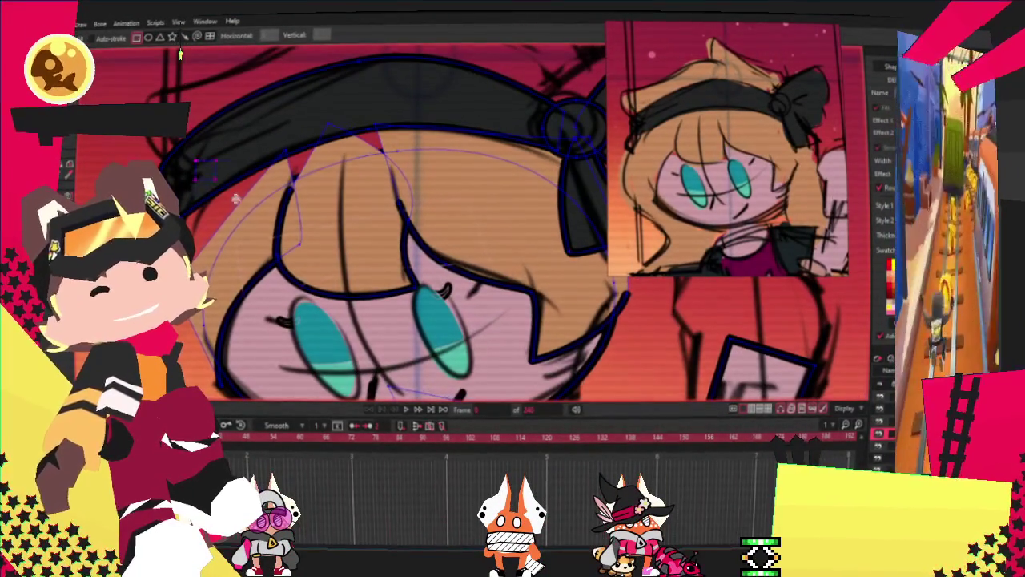
Enable the Stroke option for the Select Shape tool
{"action": "key", "text": "g"}
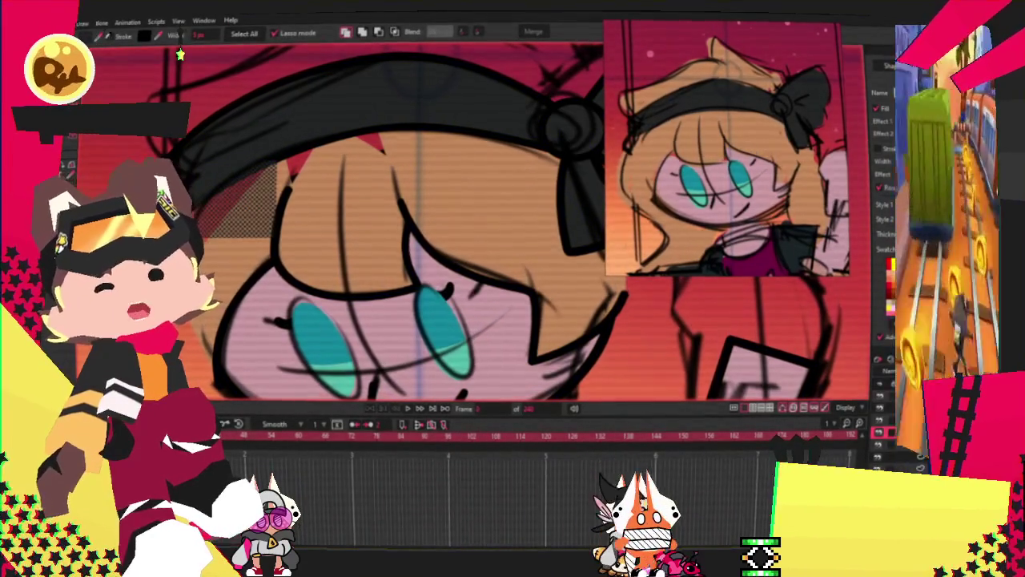
{"action": "left_click", "coordinate": [112, 37]}
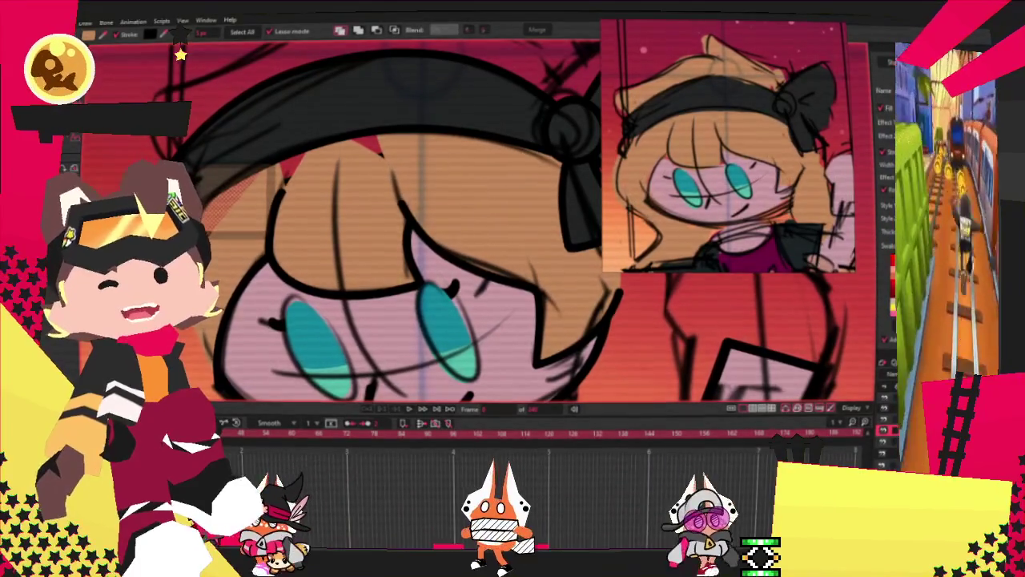
{"action": "key", "text": "ctrl+a"}
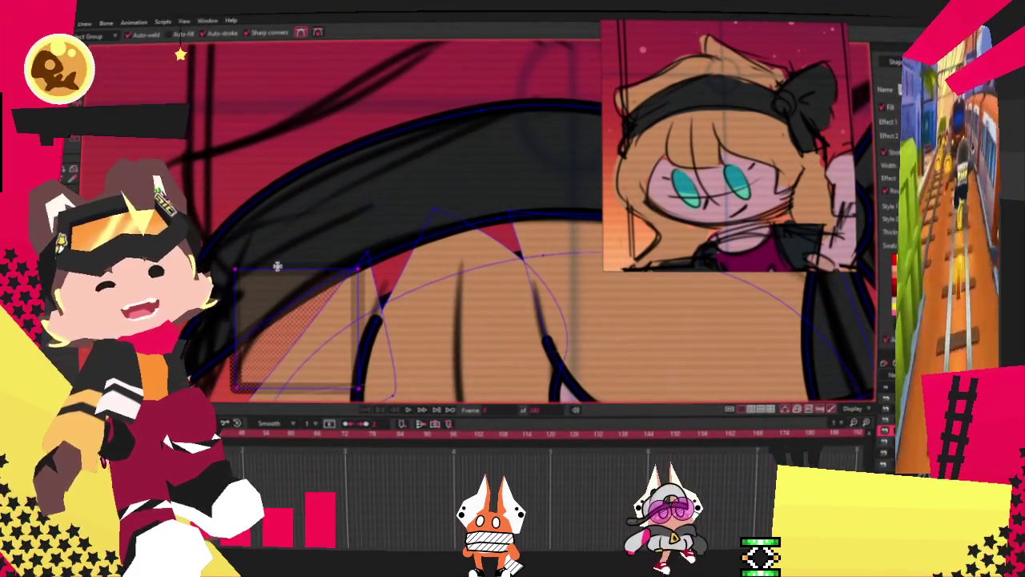
Add a pointed hair spike along the headband with its tip raised up-right
{"action": "left_click_drag", "start_coordinate": [277, 266], "coordinate": [165, 156]}
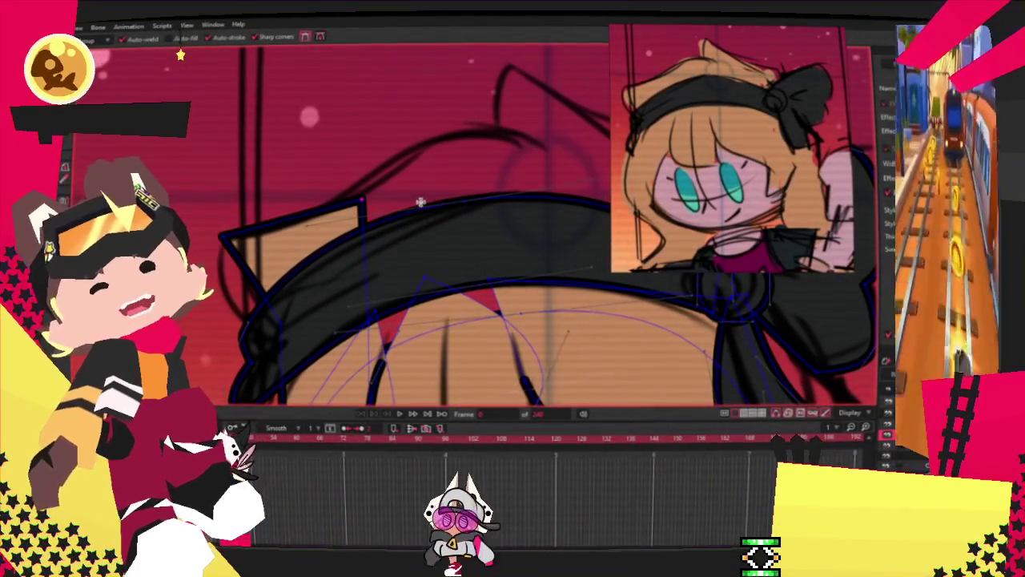
{"action": "left_click_drag", "start_coordinate": [446, 172], "coordinate": [454, 128]}
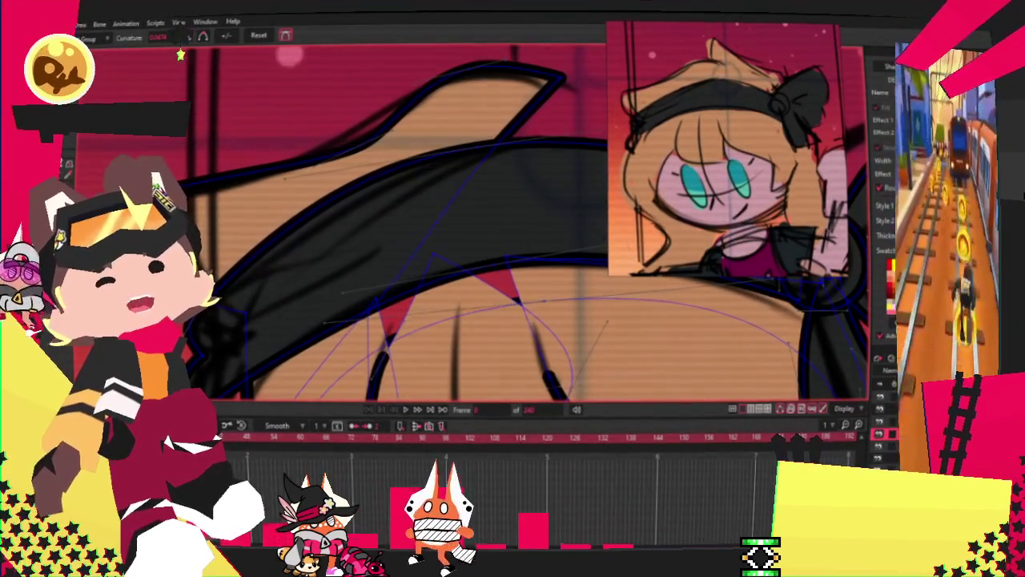
{"action": "key", "text": "t"}
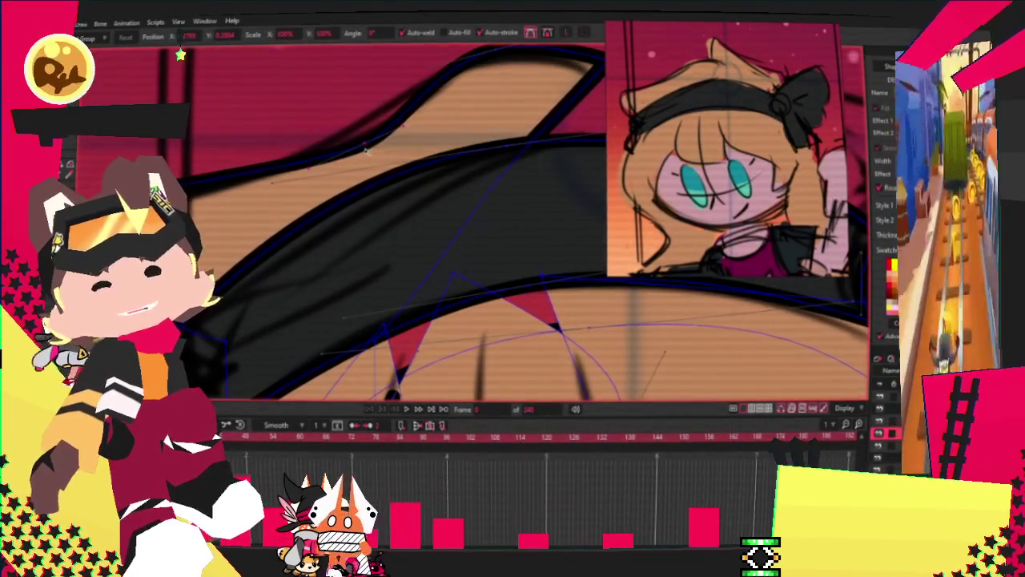
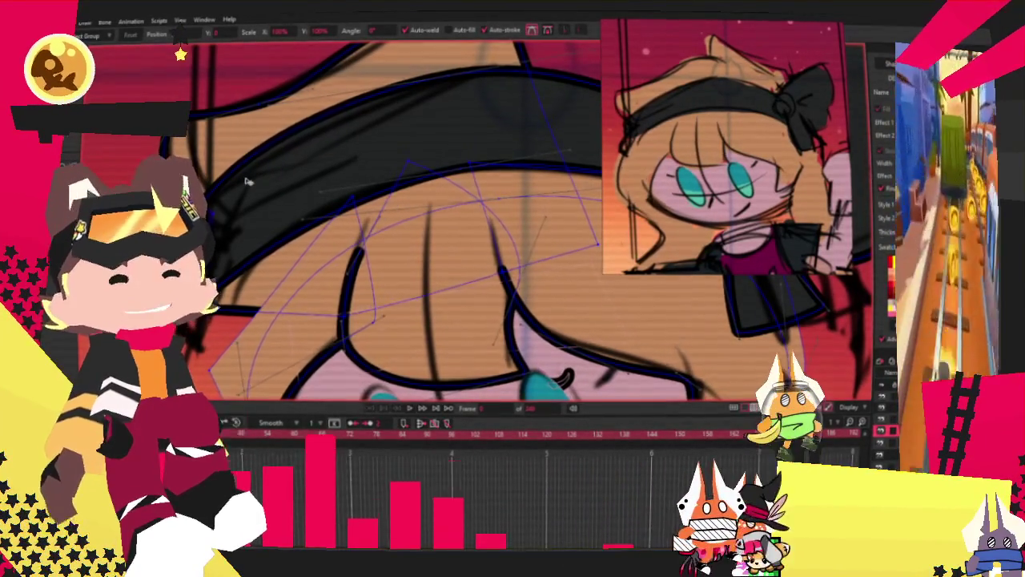
Draw a hair-coloured rectangle over the top of the head, left of the bow
{"action": "scroll", "coordinate": [244, 192], "scroll_direction": "down", "scroll_amount": 3}
{"action": "scroll", "coordinate": [240, 217], "scroll_direction": "up", "scroll_amount": 2}
{"action": "scroll", "coordinate": [238, 227], "scroll_direction": "down", "scroll_amount": 1}
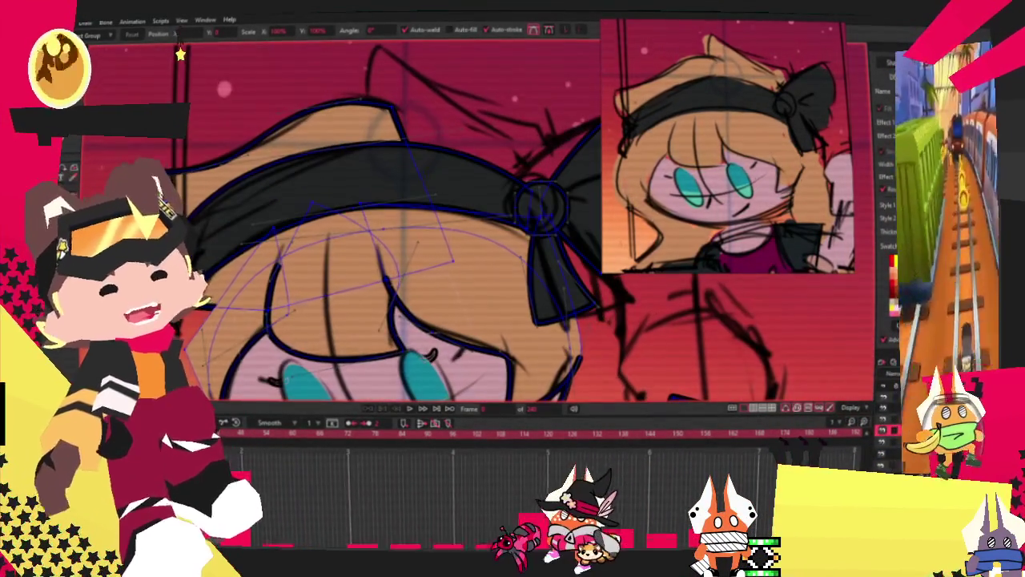
{"action": "scroll", "coordinate": [241, 225], "scroll_direction": "up", "scroll_amount": 2}
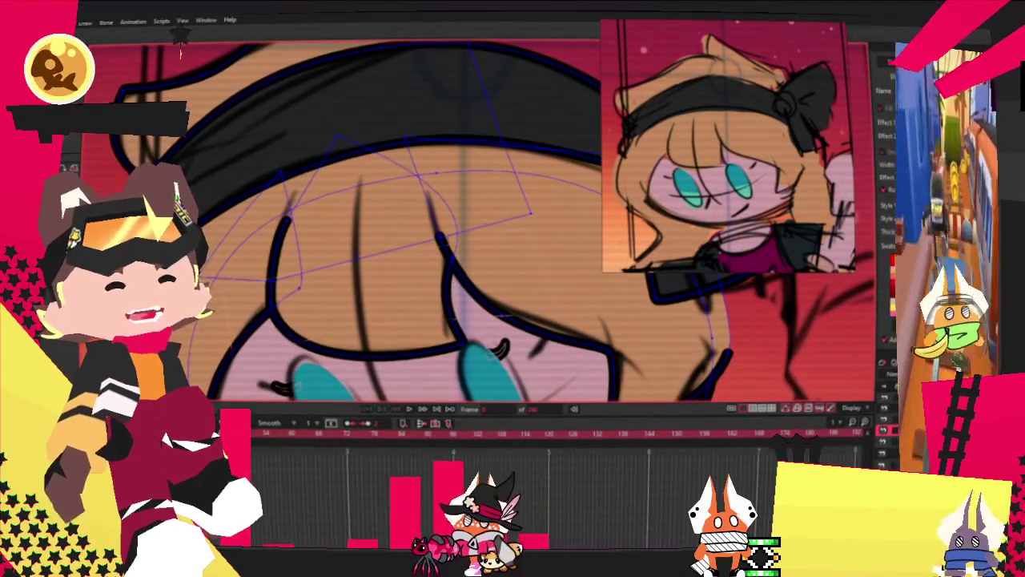
{"action": "scroll", "coordinate": [355, 149], "scroll_direction": "down", "scroll_amount": 3}
{"action": "scroll", "coordinate": [355, 148], "scroll_direction": "up", "scroll_amount": 2}
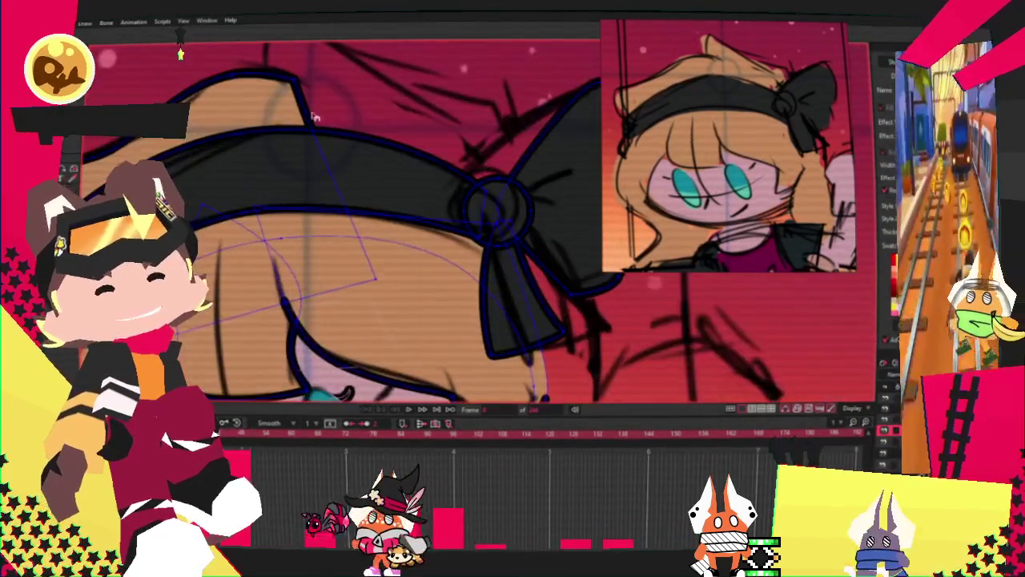
{"action": "scroll", "coordinate": [355, 148], "scroll_direction": "down", "scroll_amount": 1}
{"action": "scroll", "coordinate": [355, 148], "scroll_direction": "up", "scroll_amount": 2}
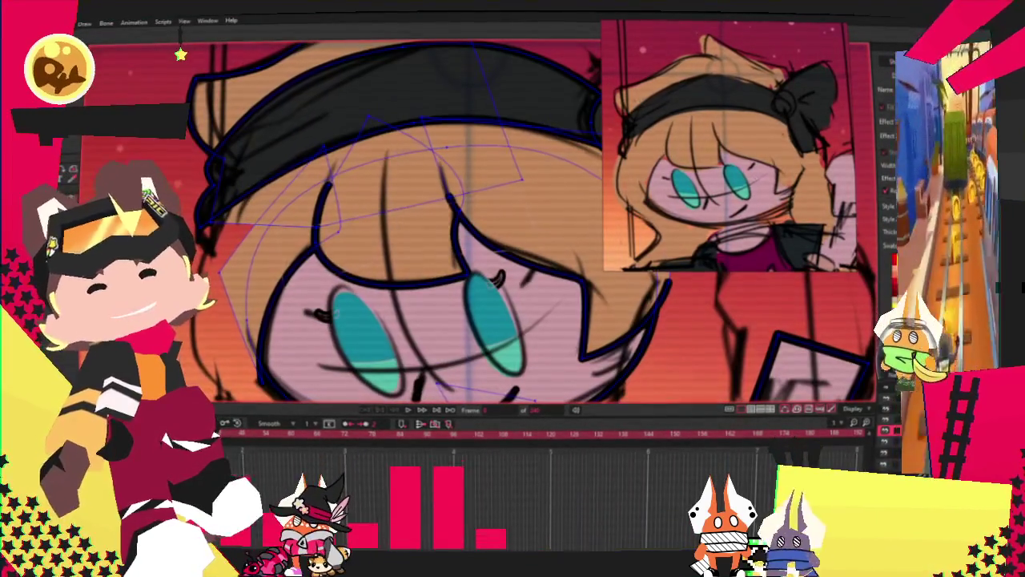
{"action": "scroll", "coordinate": [206, 167], "scroll_direction": "up", "scroll_amount": 2}
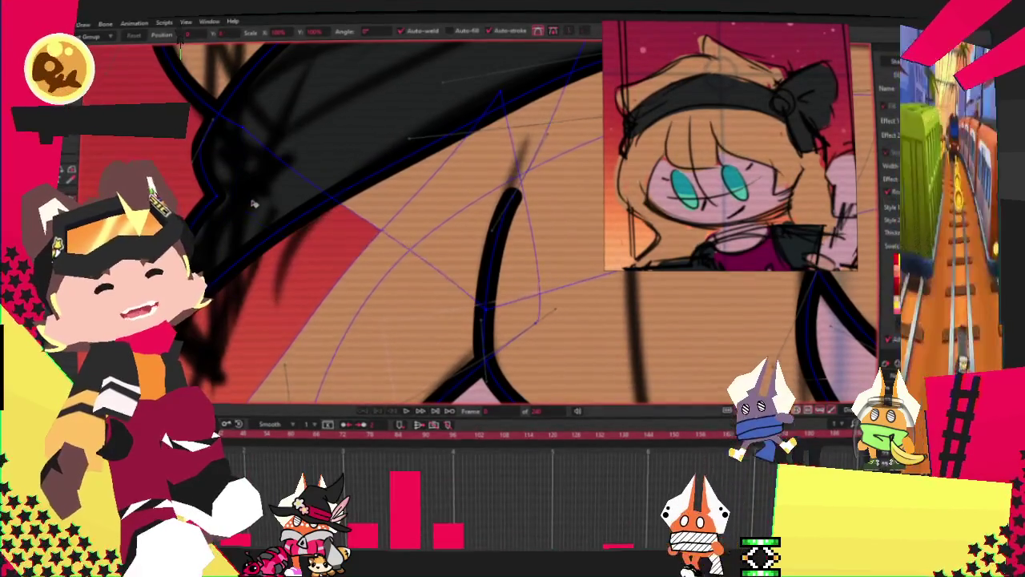
{"action": "scroll", "coordinate": [267, 196], "scroll_direction": "down", "scroll_amount": 2}
{"action": "scroll", "coordinate": [264, 202], "scroll_direction": "down", "scroll_amount": 1}
{"action": "scroll", "coordinate": [263, 206], "scroll_direction": "down", "scroll_amount": 1}
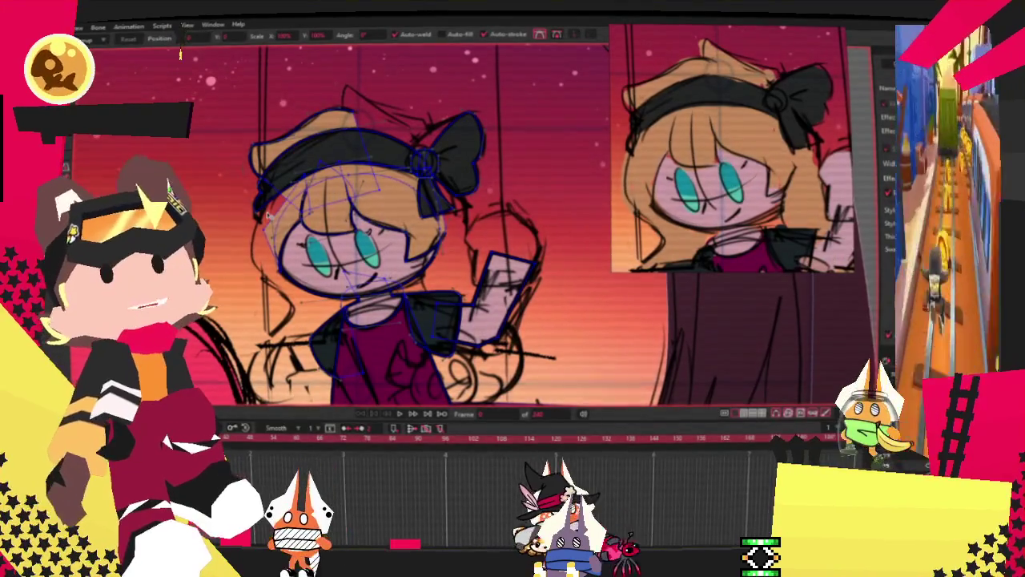
{"action": "scroll", "coordinate": [292, 87], "scroll_direction": "up", "scroll_amount": 3}
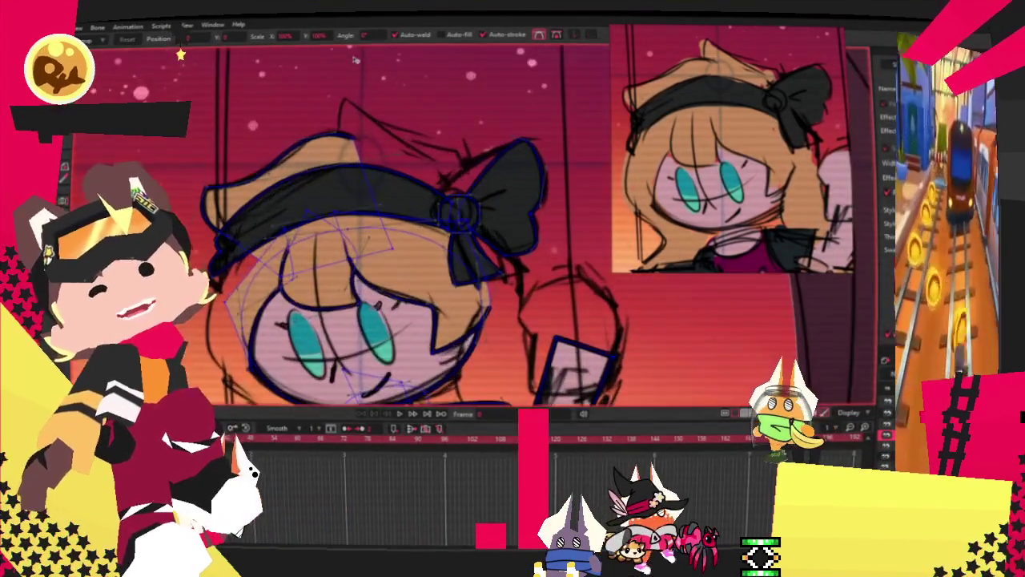
{"action": "scroll", "coordinate": [361, 90], "scroll_direction": "up", "scroll_amount": 2}
{"action": "key", "text": "r"}
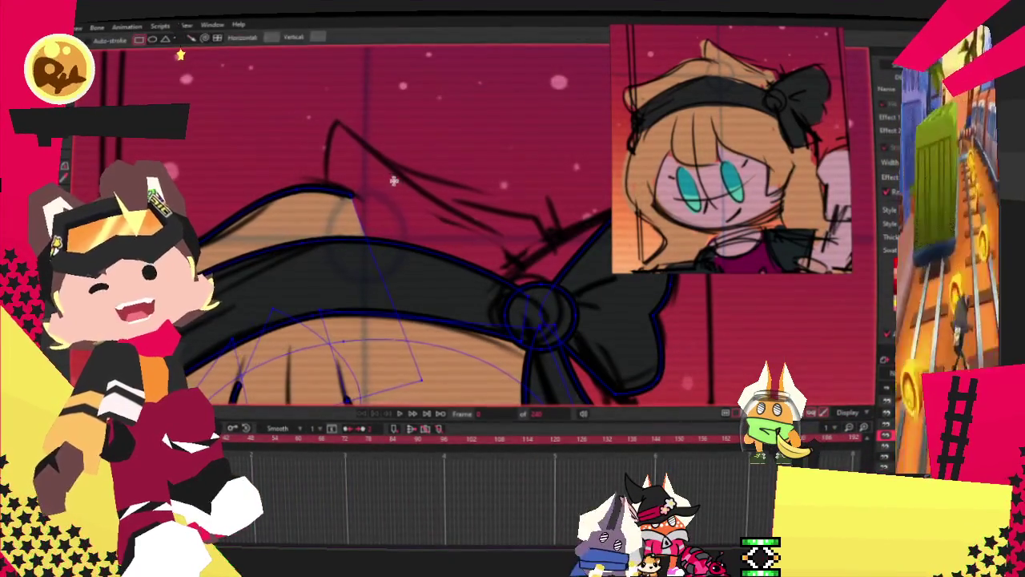
{"action": "left_click_drag", "start_coordinate": [407, 227], "coordinate": [519, 304]}
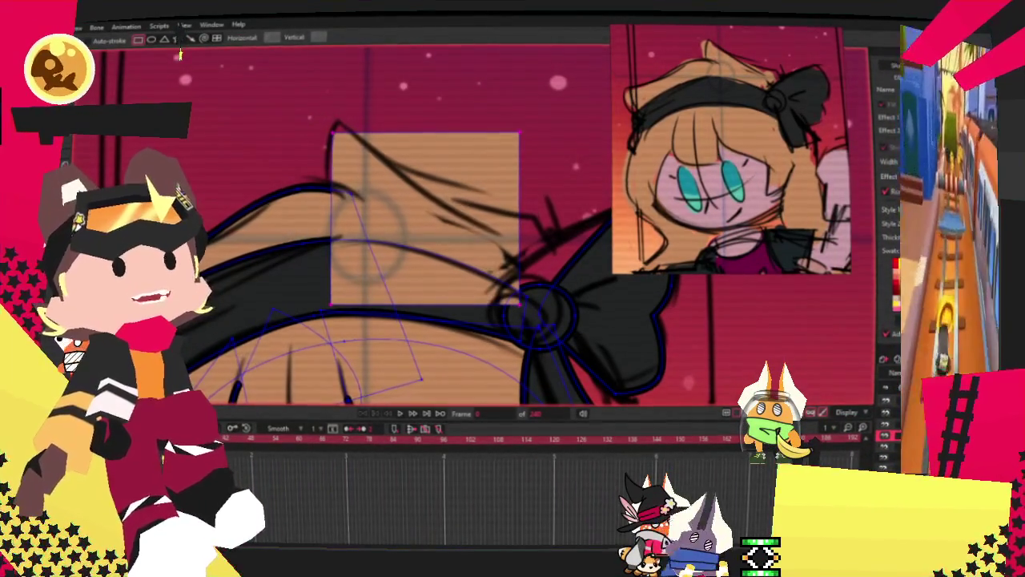
Select the new rectangle's fill with Select Shape, then deselect it
{"action": "key", "text": "alt+s"}
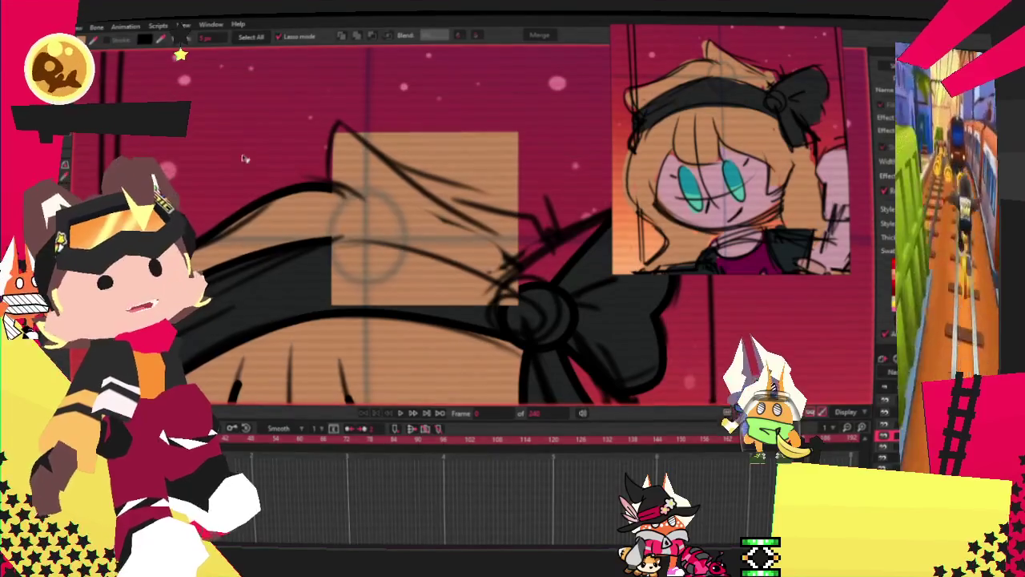
{"action": "left_click", "coordinate": [468, 212]}
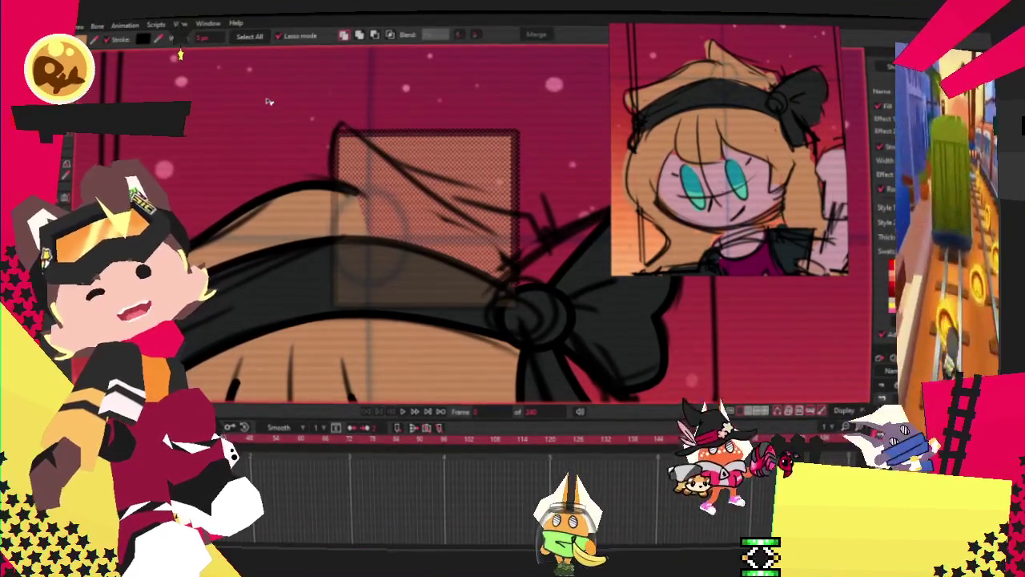
{"action": "left_click", "coordinate": [269, 102]}
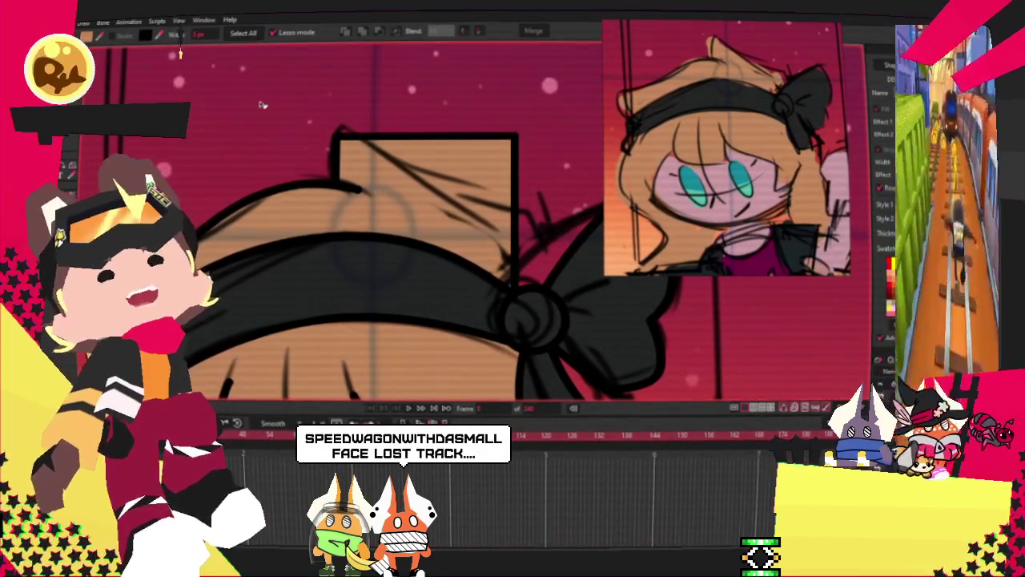
Pull the rectangle's top edge down into a V and reshape its top-left corner curve
{"action": "key", "text": "a"}
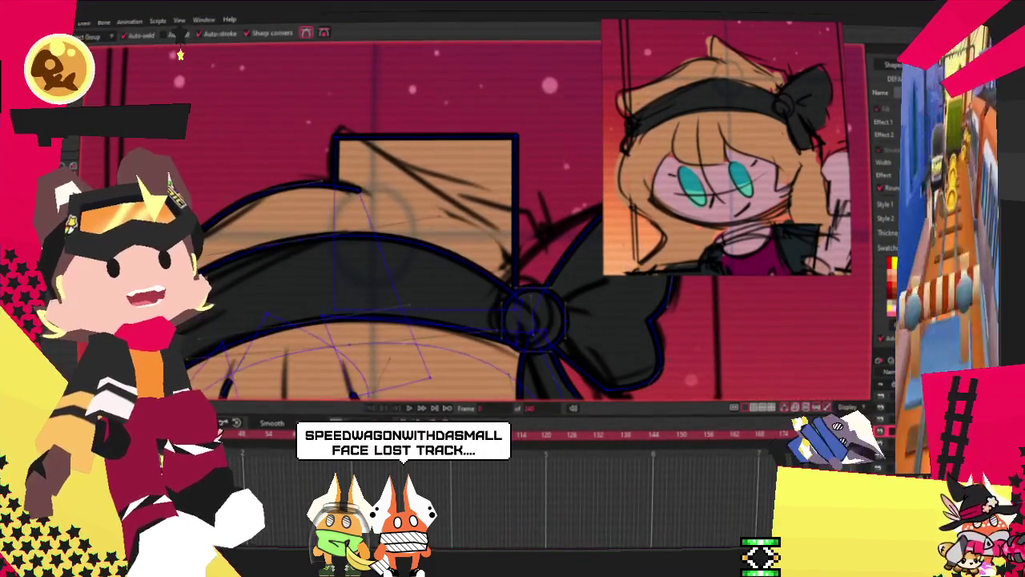
{"action": "left_click_drag", "start_coordinate": [442, 138], "coordinate": [452, 194]}
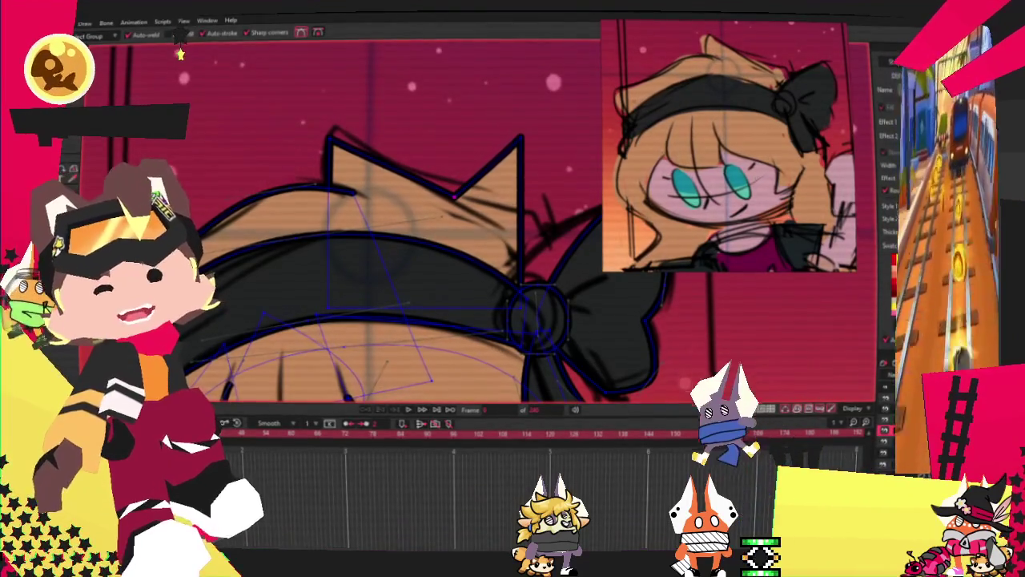
{"action": "key", "text": "c"}
{"action": "scroll", "coordinate": [484, 222], "scroll_direction": "up", "scroll_amount": 1}
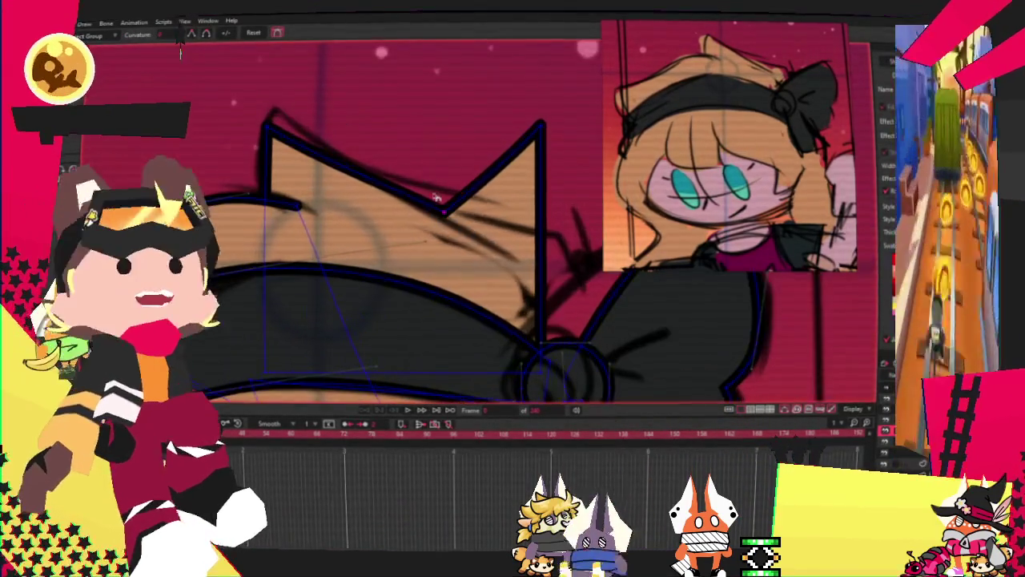
{"action": "left_click_drag", "start_coordinate": [269, 126], "coordinate": [241, 128]}
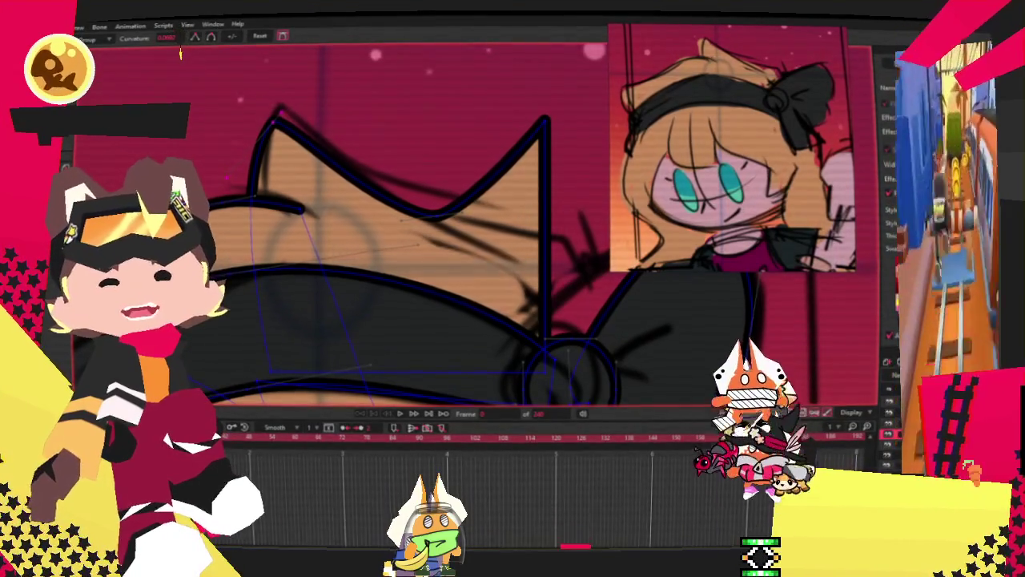
Drag the shape's right peak point down, leaving one pointed tip above the headband
{"action": "key", "text": "t"}
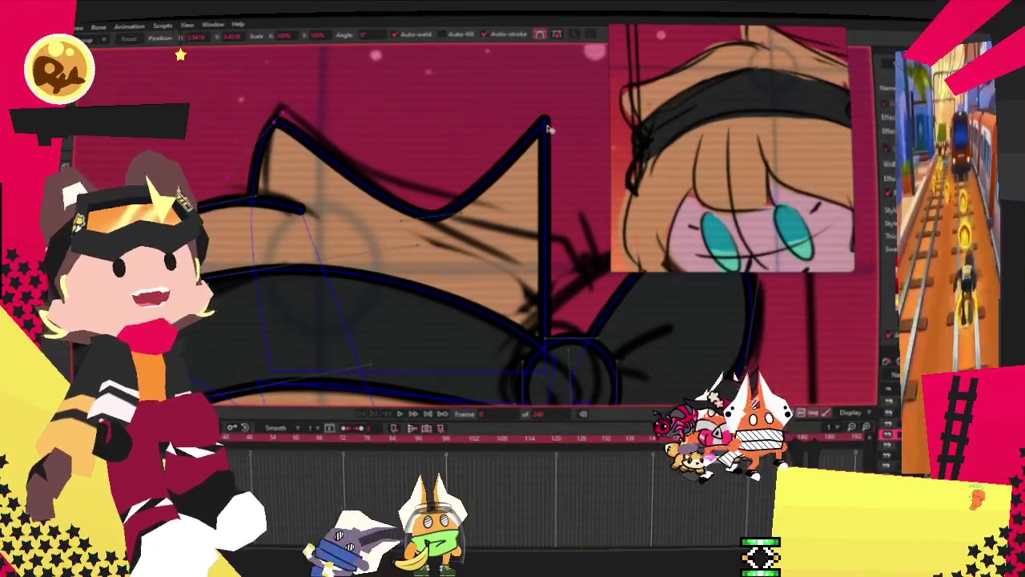
{"action": "left_click_drag", "start_coordinate": [546, 122], "coordinate": [568, 237]}
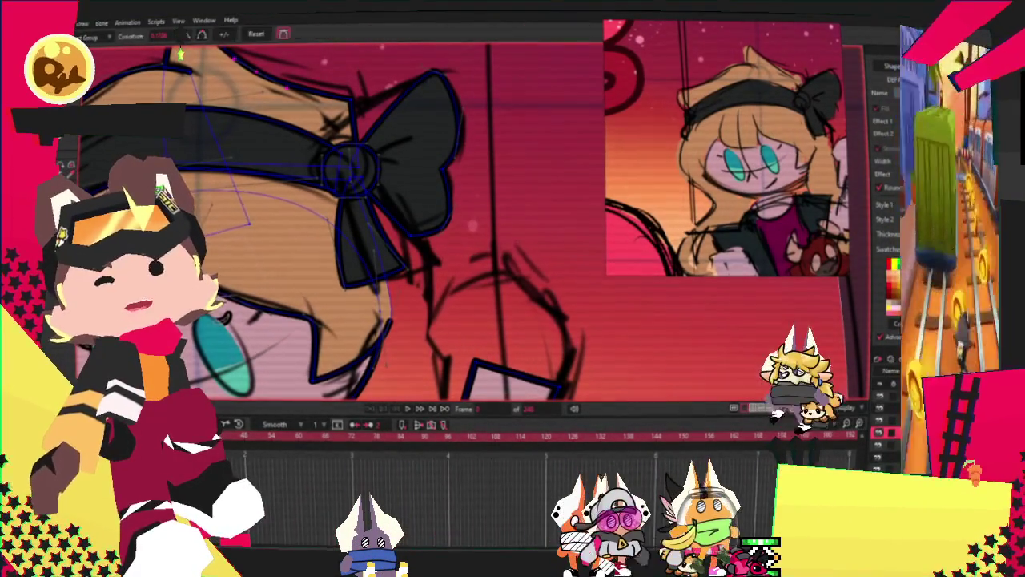
{"action": "key", "text": "c"}
{"action": "scroll", "coordinate": [482, 134], "scroll_direction": "up", "scroll_amount": 3}
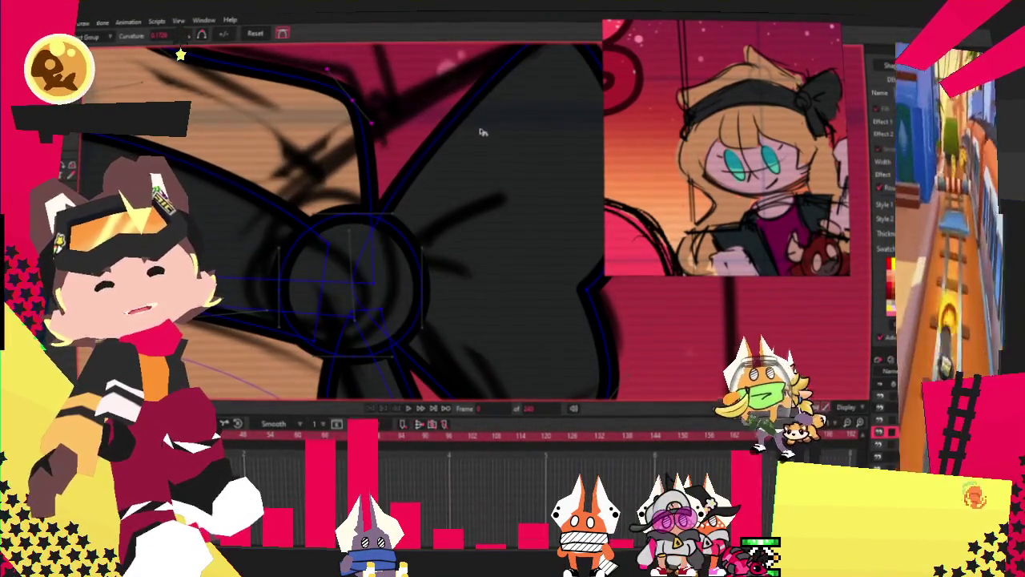
{"action": "key", "text": "a"}
{"action": "scroll", "coordinate": [359, 138], "scroll_direction": "up", "scroll_amount": 1}
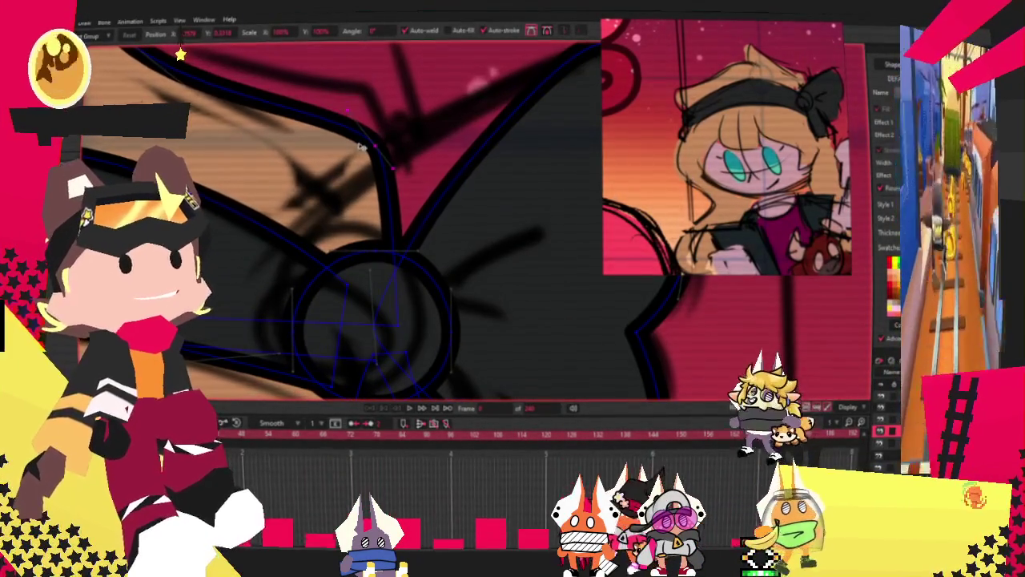
{"action": "scroll", "coordinate": [360, 145], "scroll_direction": "down", "scroll_amount": 2}
{"action": "scroll", "coordinate": [360, 146], "scroll_direction": "down", "scroll_amount": 2}
{"action": "scroll", "coordinate": [305, 87], "scroll_direction": "up", "scroll_amount": 2}
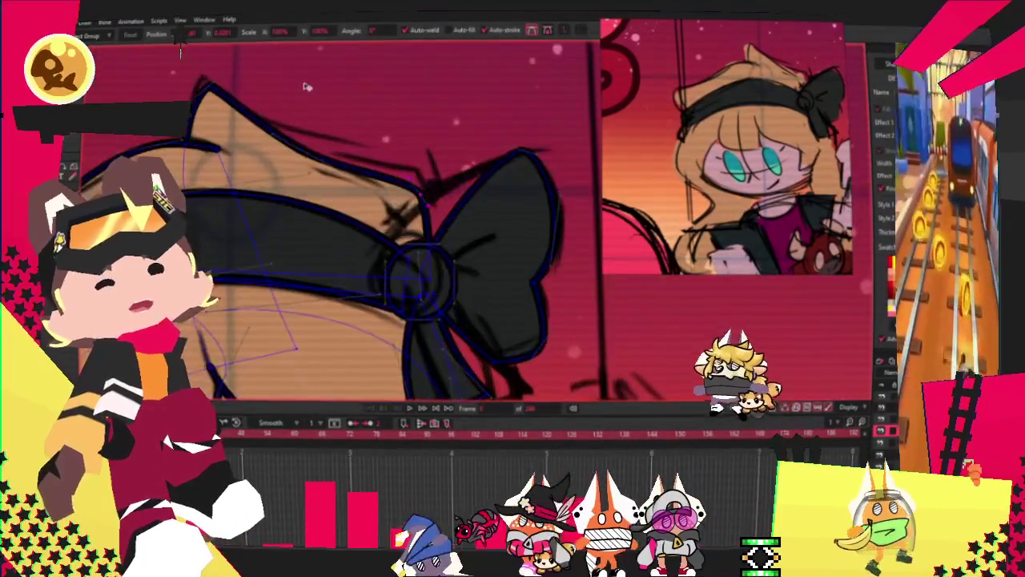
{"action": "scroll", "coordinate": [305, 87], "scroll_direction": "up", "scroll_amount": 2}
{"action": "scroll", "coordinate": [190, 155], "scroll_direction": "down", "scroll_amount": 1}
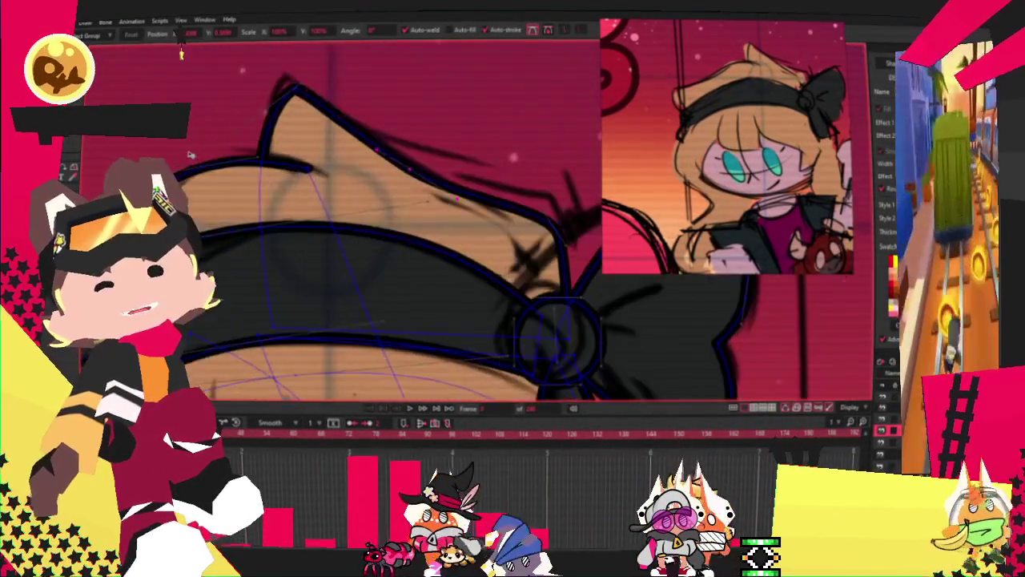
{"action": "scroll", "coordinate": [190, 155], "scroll_direction": "up", "scroll_amount": 1}
{"action": "scroll", "coordinate": [189, 155], "scroll_direction": "down", "scroll_amount": 2}
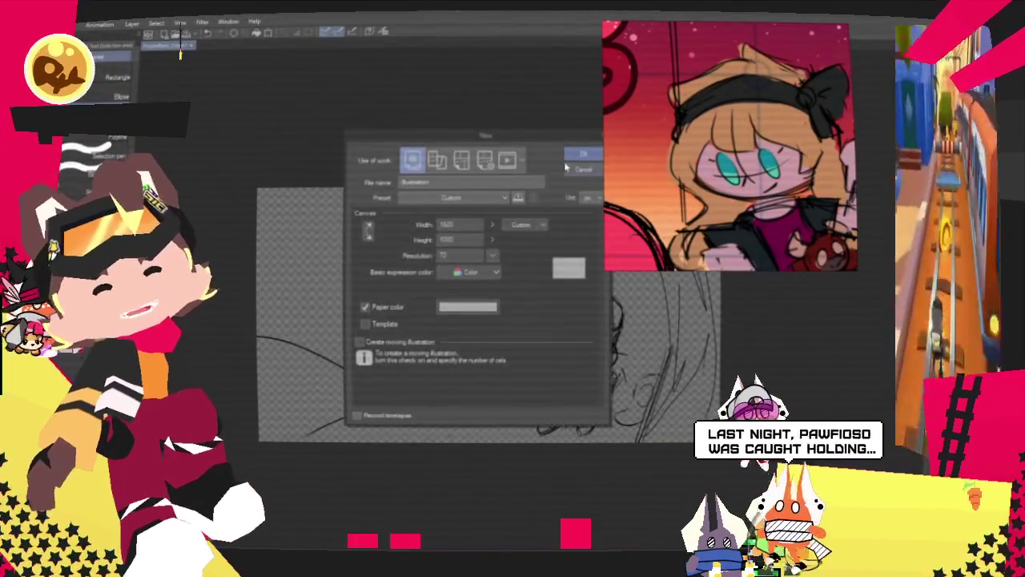
Create the new blank canvas and sketch the first rough pencil lines on it
{"action": "left_click", "coordinate": [577, 159]}
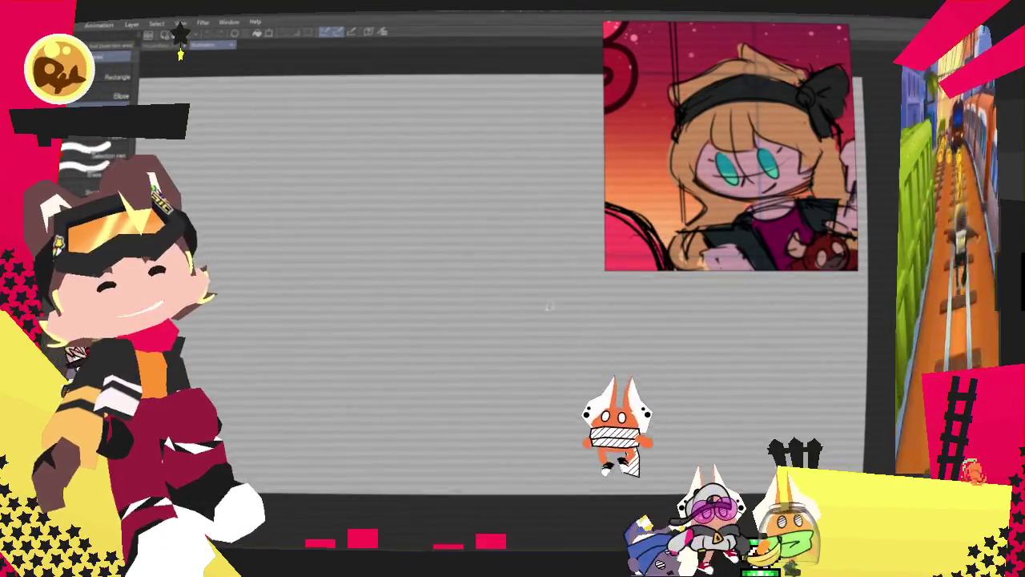
{"action": "key", "text": "p"}
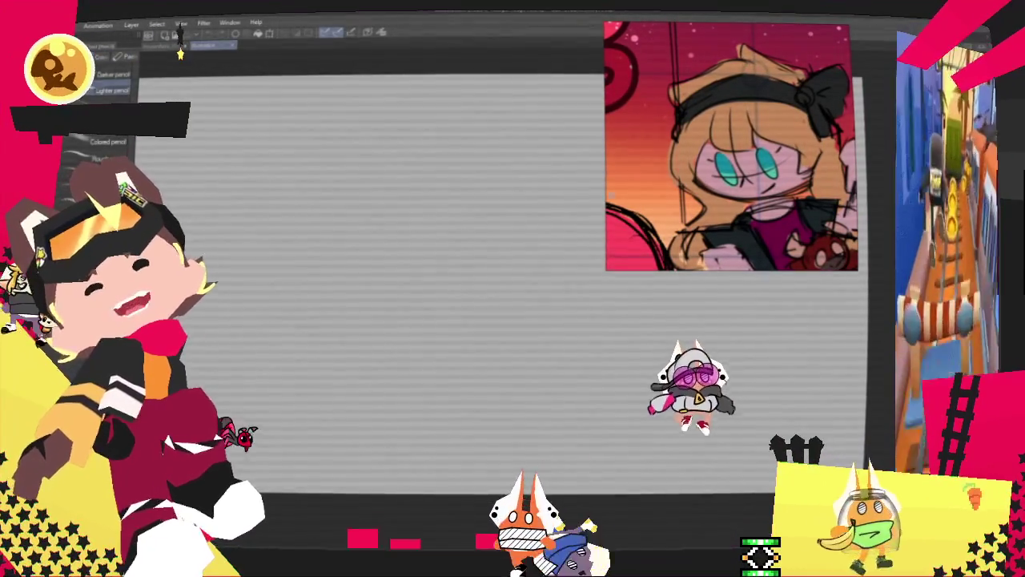
{"action": "mouse_move", "coordinate": [282, 320]}
{"action": "left_mouse_down"}
{"action": "mouse_move", "coordinate": [292, 455]}
{"action": "mouse_move", "coordinate": [513, 305]}
{"action": "left_mouse_up"}
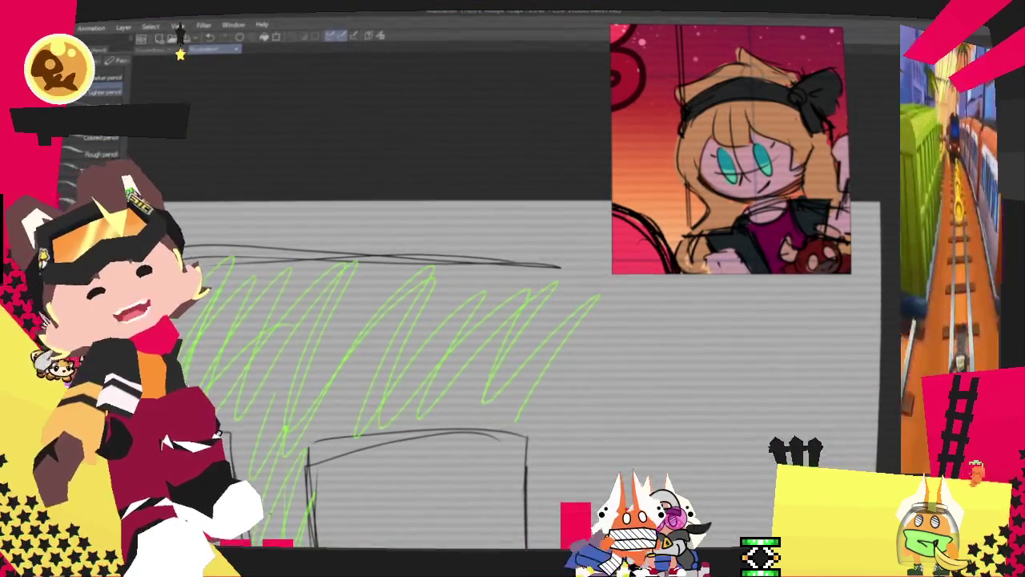
Shrink the whole drawing and shift it down and right with a transform
{"action": "key", "text": "ctrl+t"}
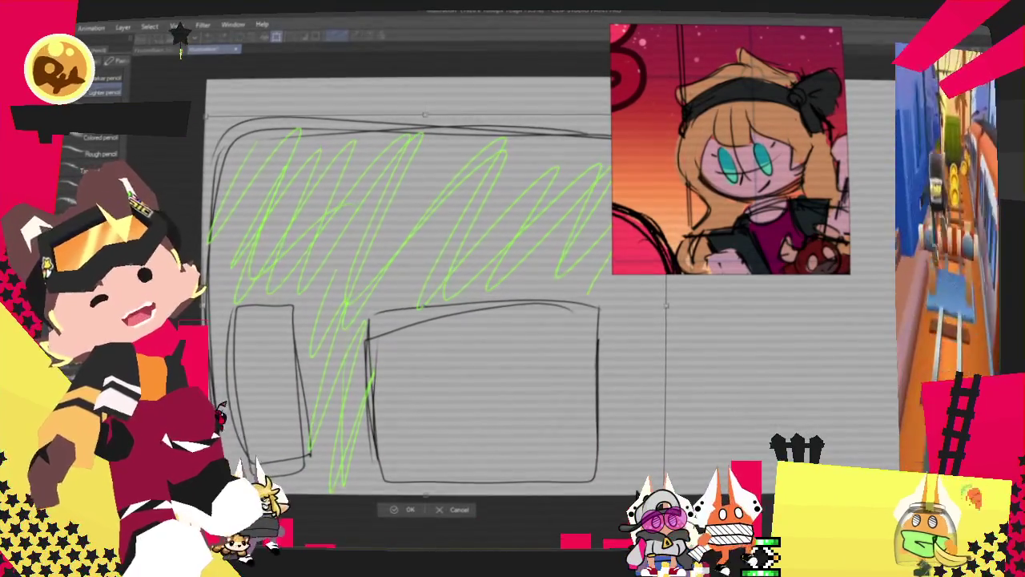
{"action": "left_click_drag", "start_coordinate": [627, 465], "coordinate": [501, 366]}
{"action": "left_click_drag", "start_coordinate": [352, 232], "coordinate": [404, 390]}
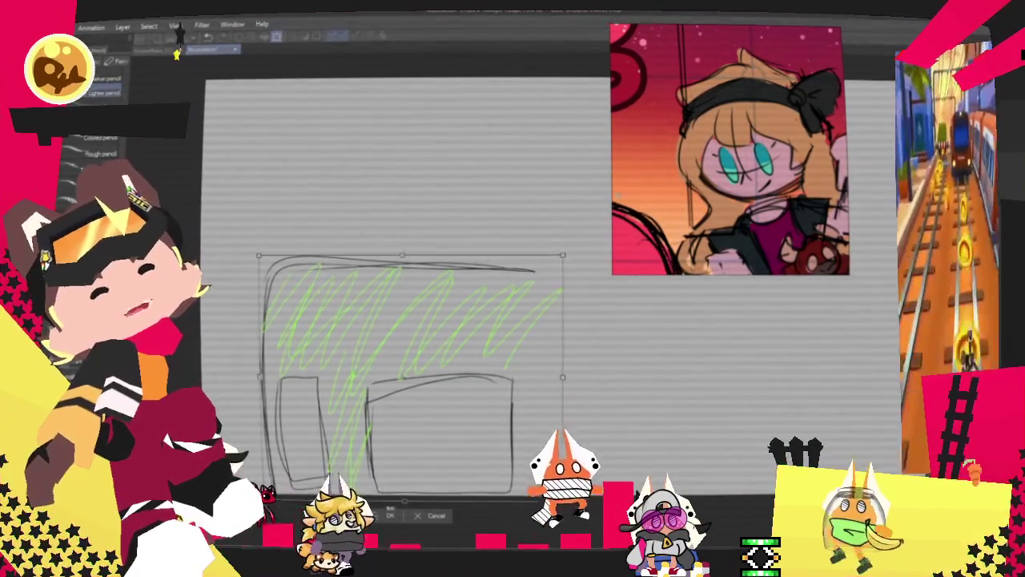
{"action": "key", "text": "Return"}
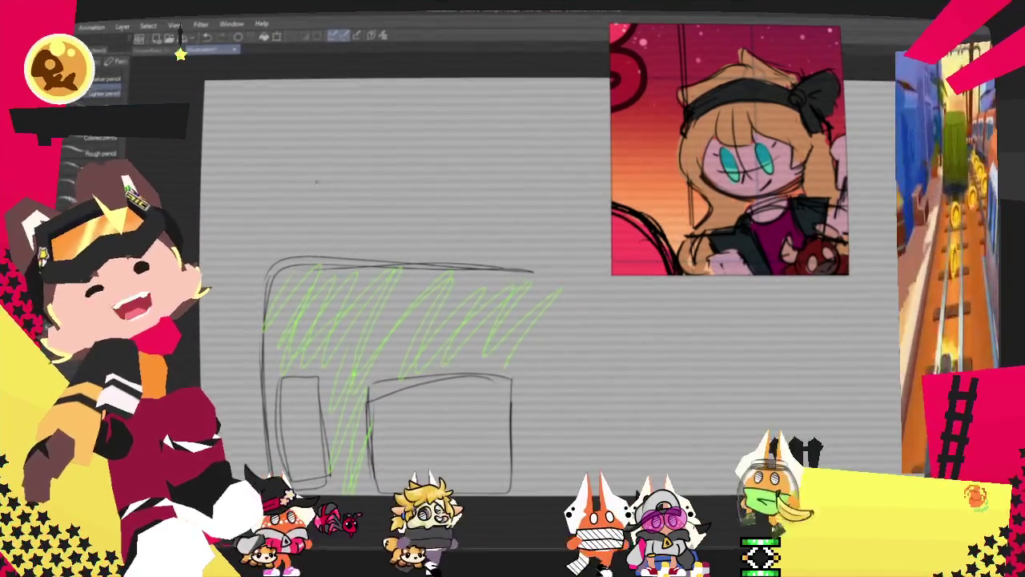
Add a zigzag hatched line under the upper box and undo the stray vertical stroke
{"action": "mouse_move", "coordinate": [349, 160]}
{"action": "left_mouse_down"}
{"action": "mouse_move", "coordinate": [520, 165]}
{"action": "mouse_move", "coordinate": [473, 273]}
{"action": "left_mouse_up"}
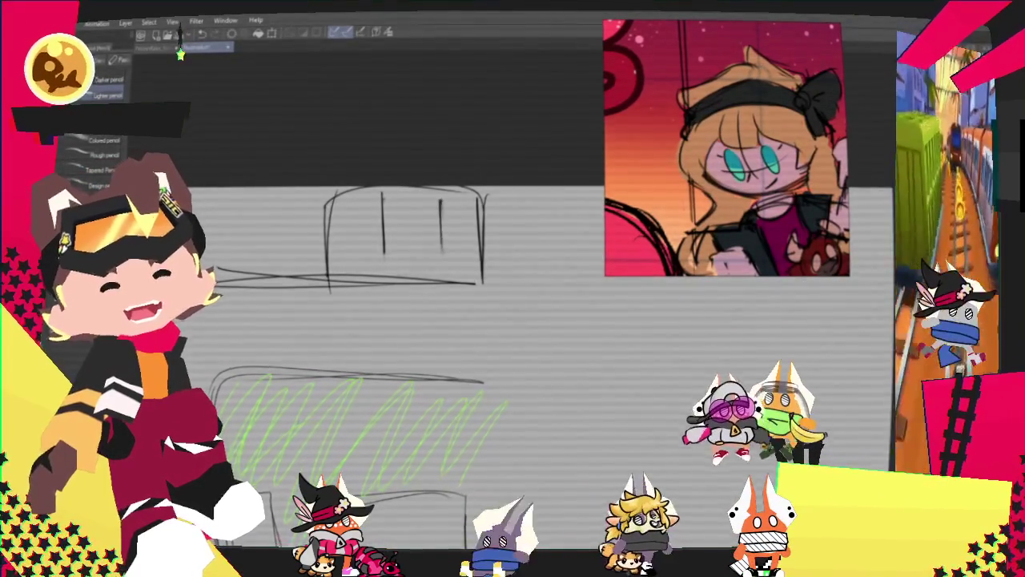
{"action": "key", "text": "ctrl+z"}
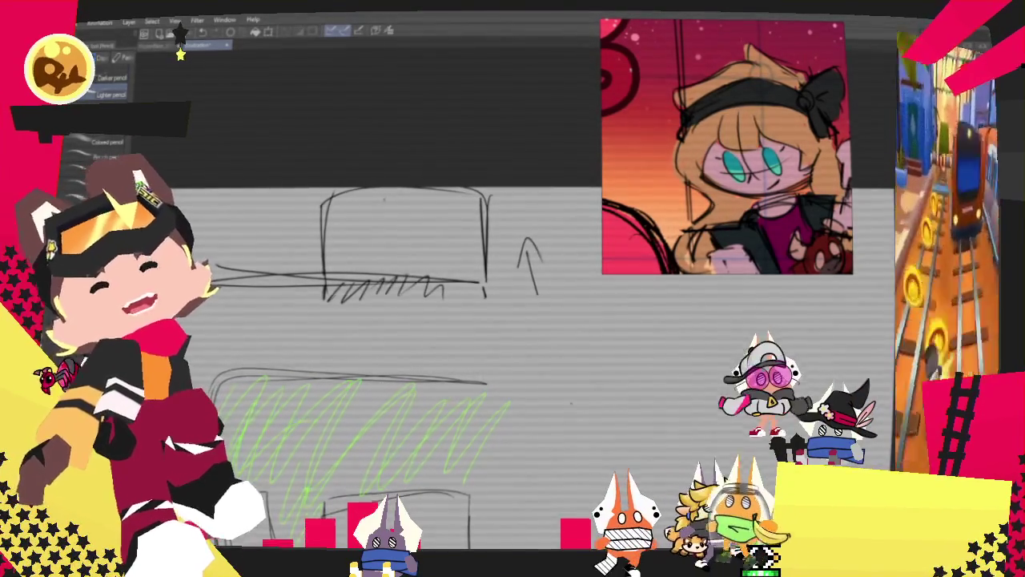
{"action": "scroll", "coordinate": [401, 320], "scroll_direction": "down", "scroll_amount": 2}
{"action": "scroll", "coordinate": [400, 320], "scroll_direction": "down", "scroll_amount": 1}
{"action": "scroll", "coordinate": [400, 321], "scroll_direction": "down", "scroll_amount": 1}
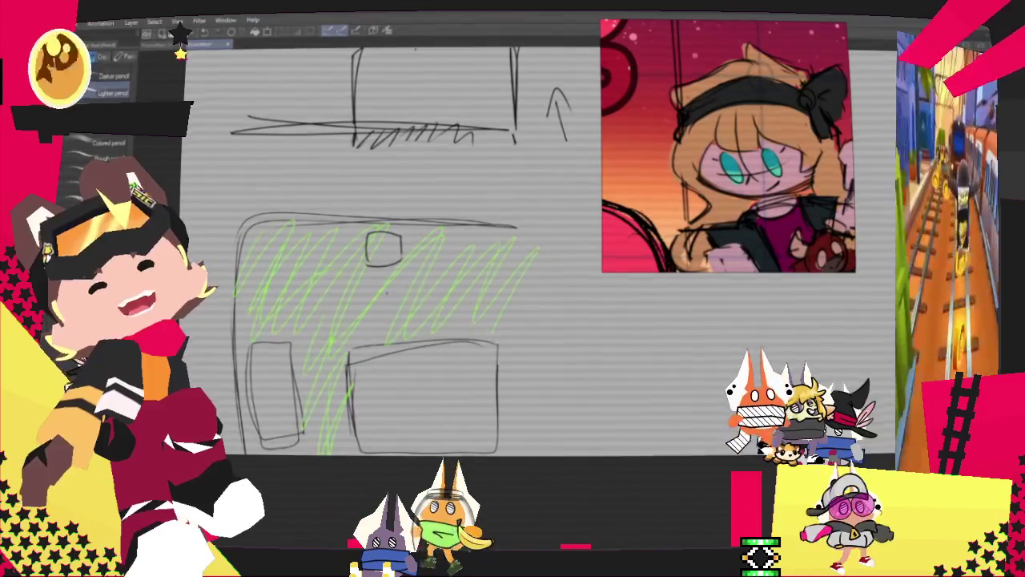
Sketch several small boxes below the top pair with pencil strokes
{"action": "mouse_move", "coordinate": [370, 286]}
{"action": "left_mouse_down"}
{"action": "mouse_move", "coordinate": [384, 318]}
{"action": "mouse_move", "coordinate": [404, 316]}
{"action": "left_mouse_up"}
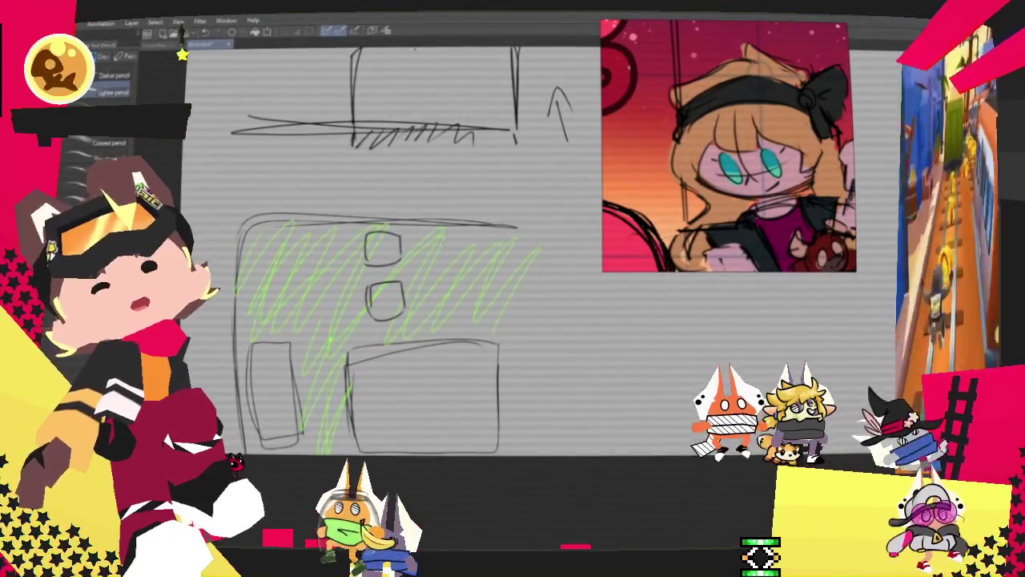
{"action": "left_click_drag", "start_coordinate": [469, 236], "coordinate": [471, 256]}
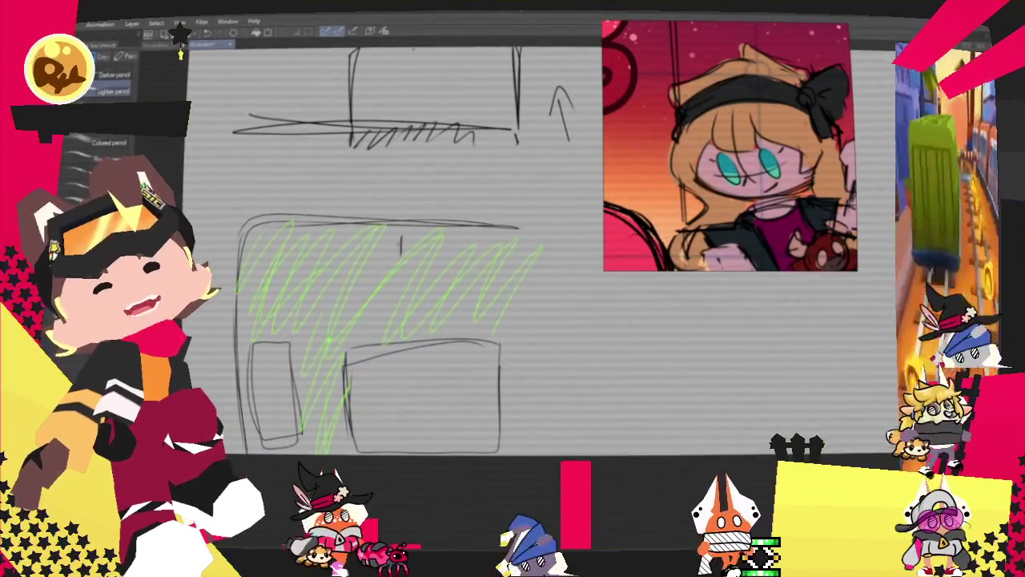
{"action": "mouse_move", "coordinate": [398, 265]}
{"action": "left_mouse_down"}
{"action": "mouse_move", "coordinate": [436, 266]}
{"action": "mouse_move", "coordinate": [501, 238]}
{"action": "left_mouse_up"}
{"action": "mouse_move", "coordinate": [500, 238]}
{"action": "left_mouse_down"}
{"action": "mouse_move", "coordinate": [498, 313]}
{"action": "mouse_move", "coordinate": [498, 290]}
{"action": "left_mouse_up"}
{"action": "left_click_drag", "start_coordinate": [397, 286], "coordinate": [396, 317]}
{"action": "mouse_move", "coordinate": [396, 285]}
{"action": "left_mouse_down"}
{"action": "mouse_move", "coordinate": [437, 285]}
{"action": "mouse_move", "coordinate": [436, 316]}
{"action": "left_mouse_up"}
{"action": "left_click_drag", "start_coordinate": [396, 316], "coordinate": [436, 316]}
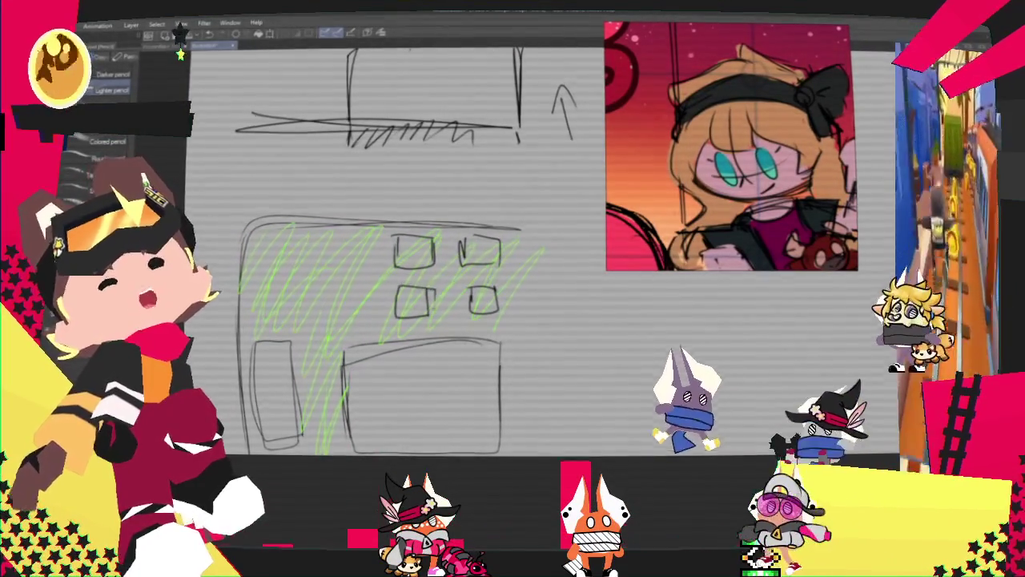
Join the two top boxes, hatch the left one, and undo the trial circles
{"action": "left_click_drag", "start_coordinate": [438, 253], "coordinate": [504, 265]}
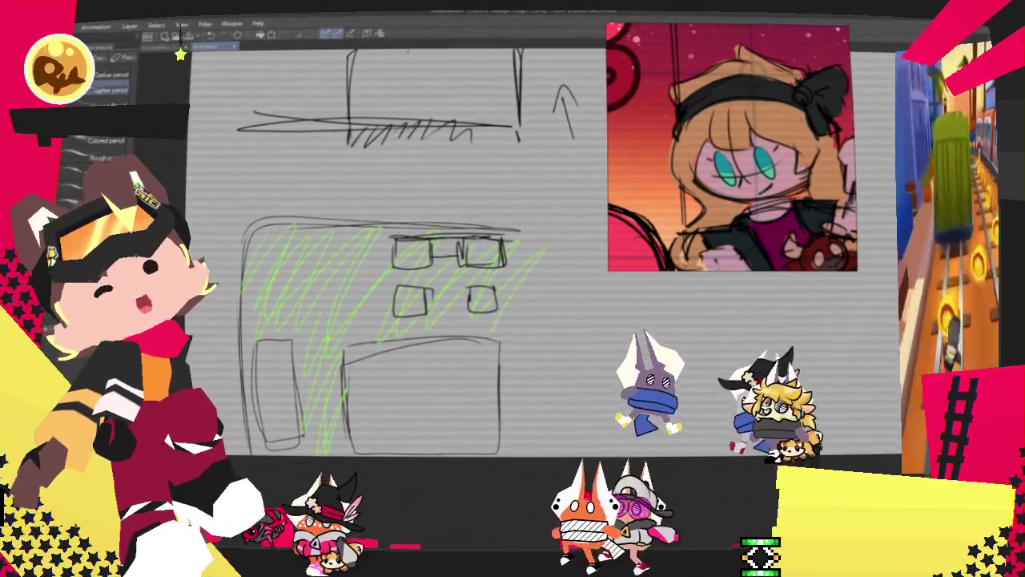
{"action": "left_click_drag", "start_coordinate": [397, 244], "coordinate": [428, 264]}
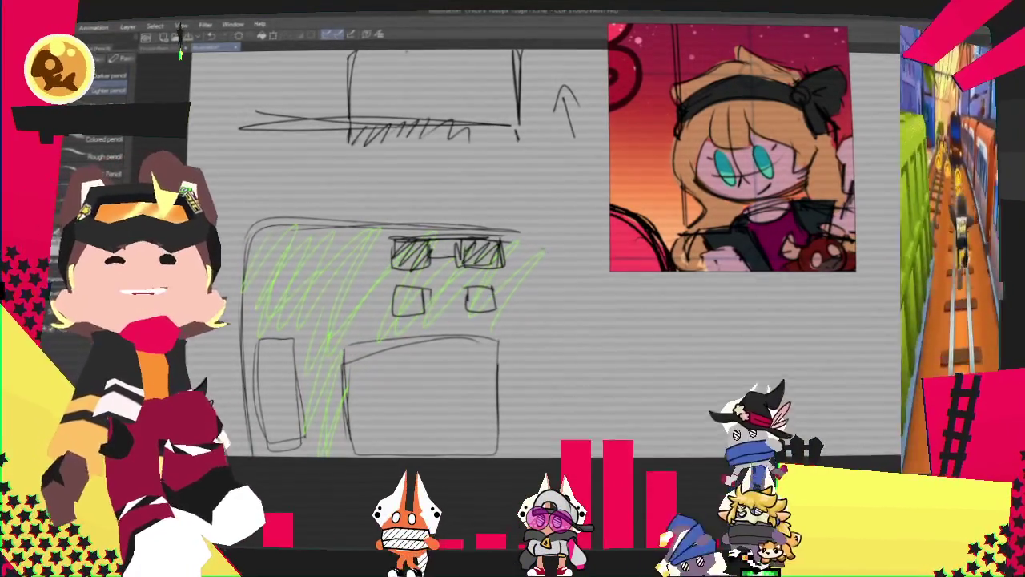
{"action": "left_click_drag", "start_coordinate": [481, 215], "coordinate": [473, 216]}
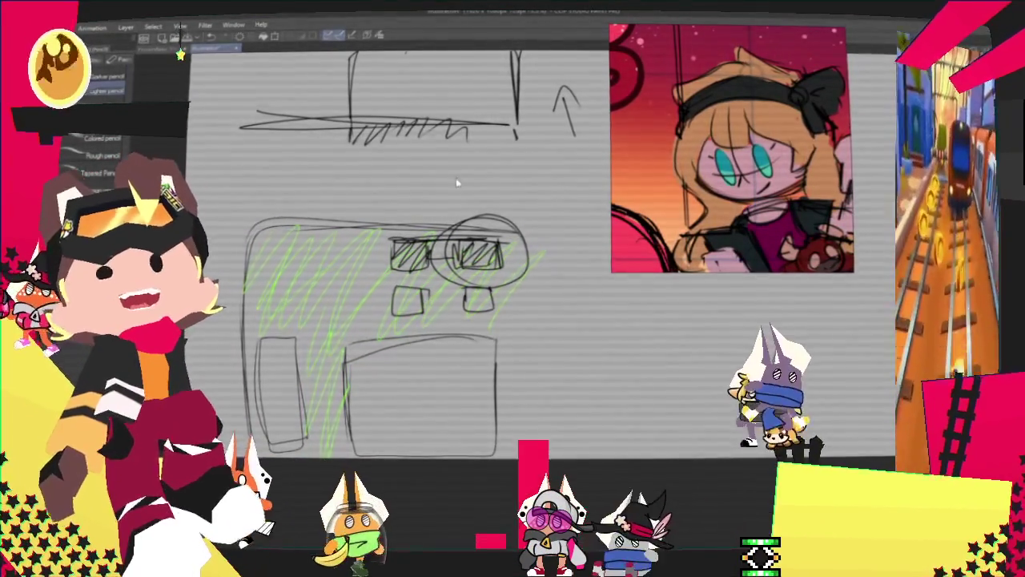
{"action": "key", "text": "ctrl+z"}
{"action": "left_click_drag", "start_coordinate": [408, 230], "coordinate": [400, 232]}
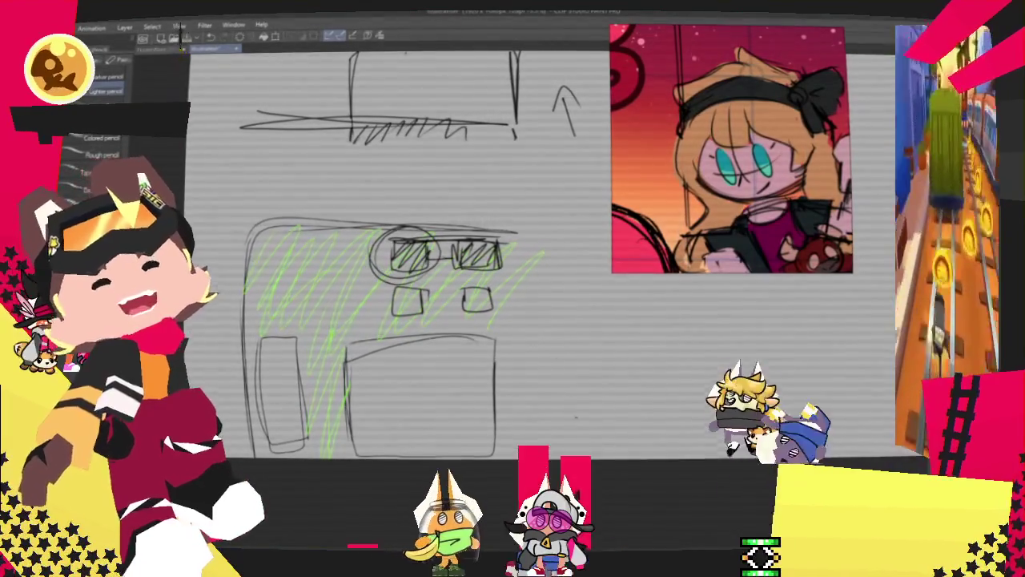
{"action": "key", "text": "ctrl+z"}
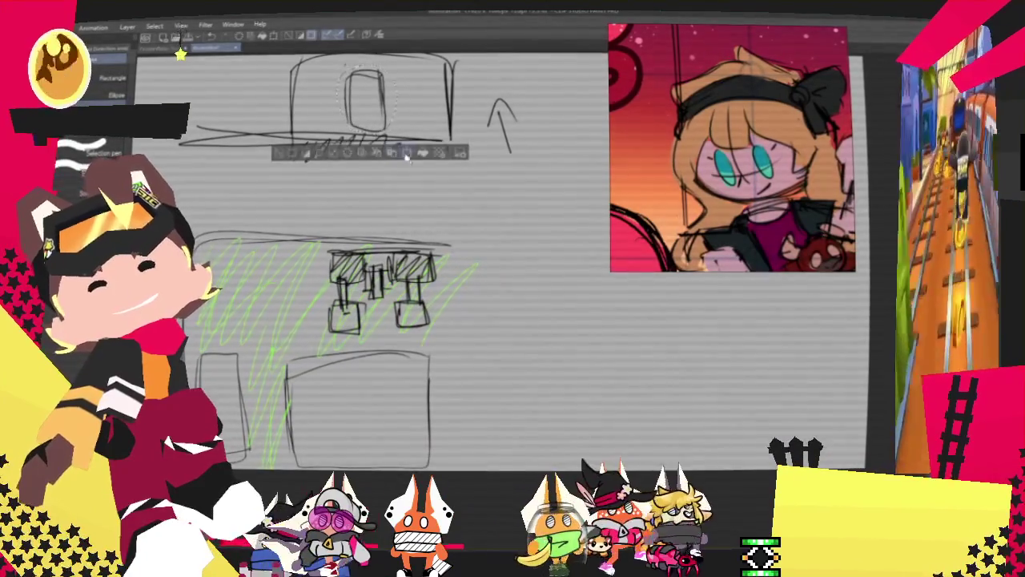
Make the door selection transformable, then close the sketch without saving
{"action": "key", "text": "ctrl+t"}
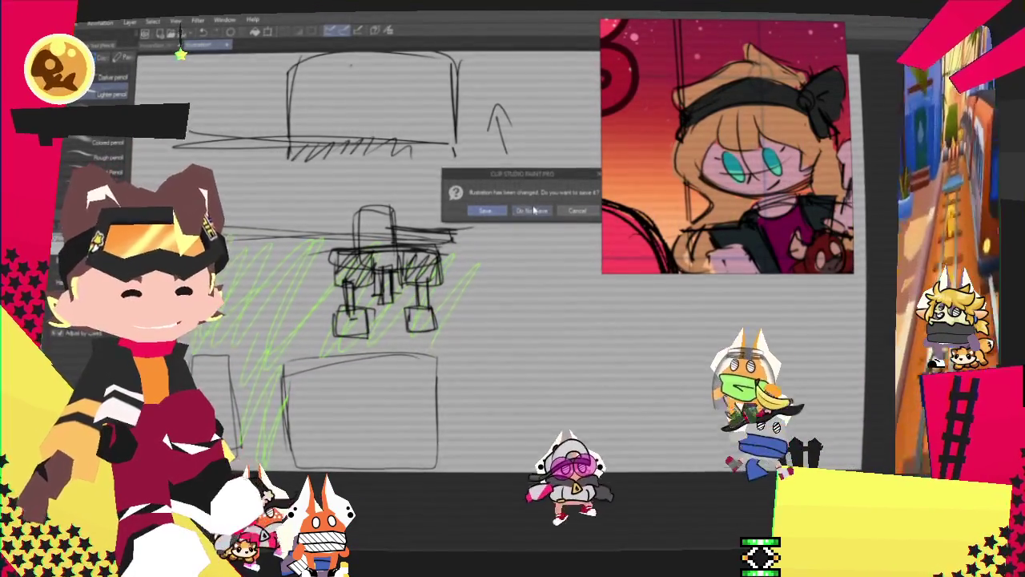
{"action": "left_click", "coordinate": [534, 209]}
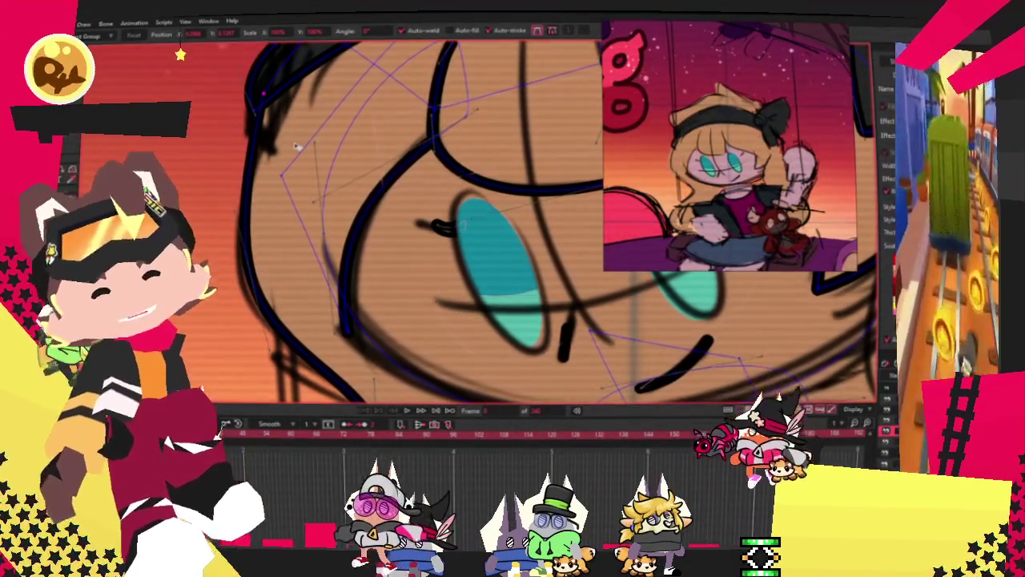
{"action": "scroll", "coordinate": [296, 144], "scroll_direction": "down", "scroll_amount": 5}
{"action": "scroll", "coordinate": [289, 174], "scroll_direction": "up", "scroll_amount": 2}
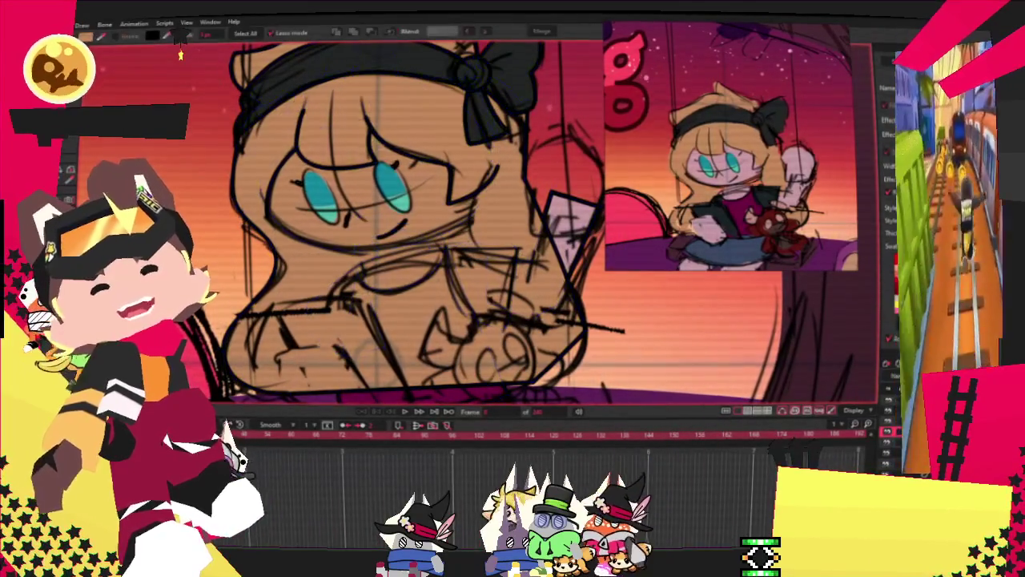
{"action": "key", "text": "q"}
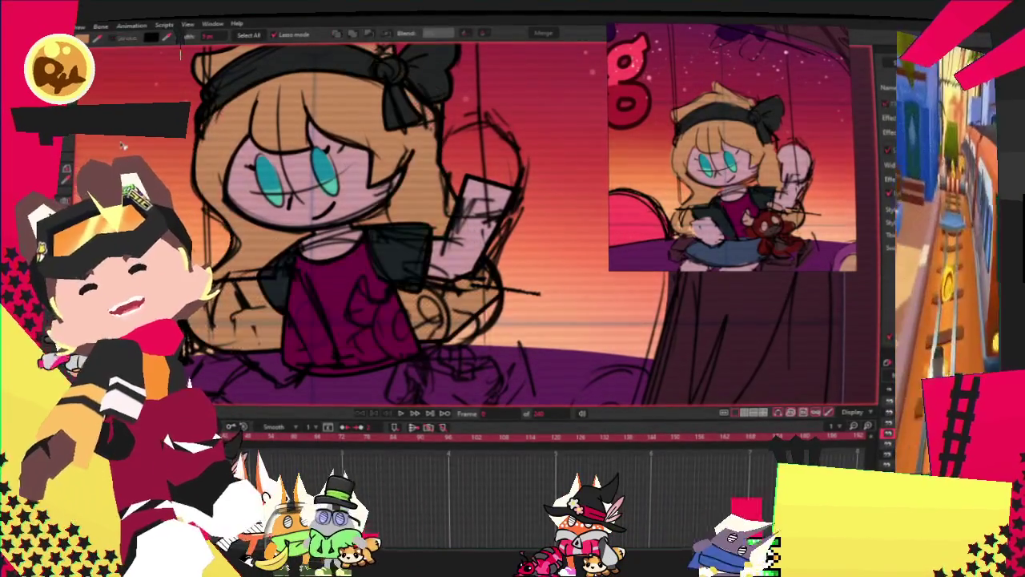
{"action": "left_click_drag", "start_coordinate": [241, 188], "coordinate": [112, 220]}
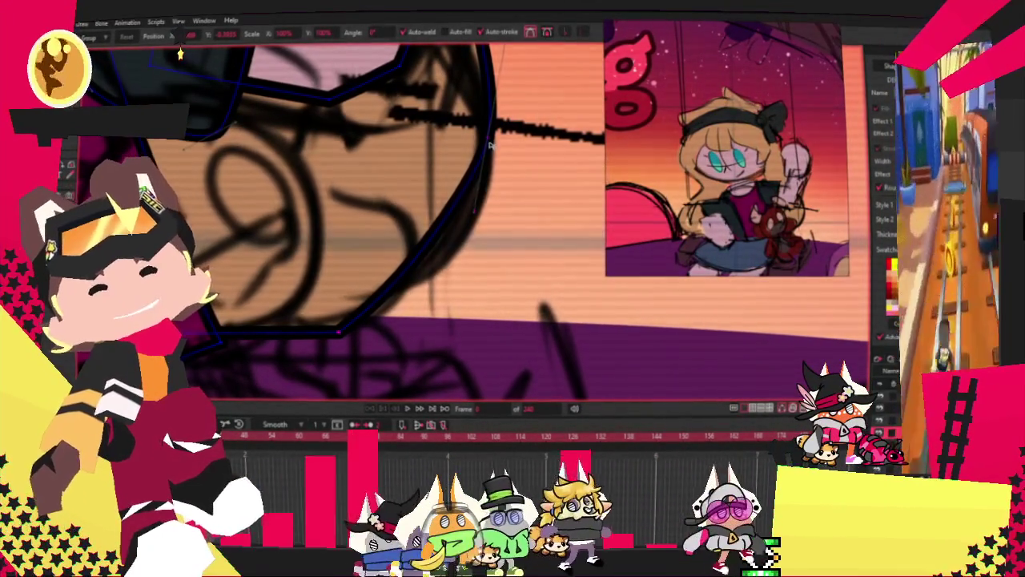
{"action": "scroll", "coordinate": [480, 224], "scroll_direction": "up", "scroll_amount": 2}
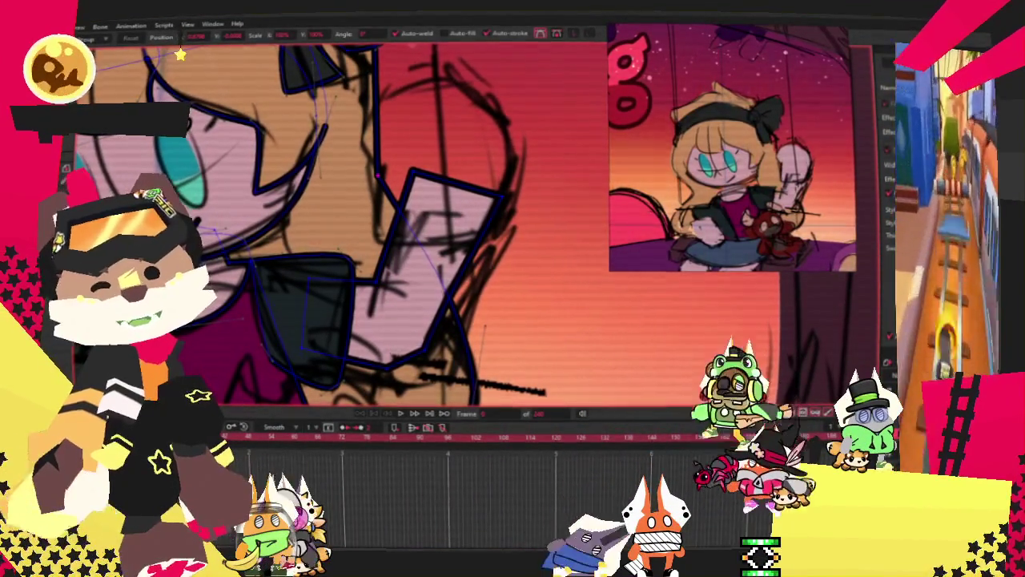
Zoom in and out over the bow headband to inspect the traced shape
{"action": "scroll", "coordinate": [401, 251], "scroll_direction": "down", "scroll_amount": 2}
{"action": "scroll", "coordinate": [401, 251], "scroll_direction": "down", "scroll_amount": 2}
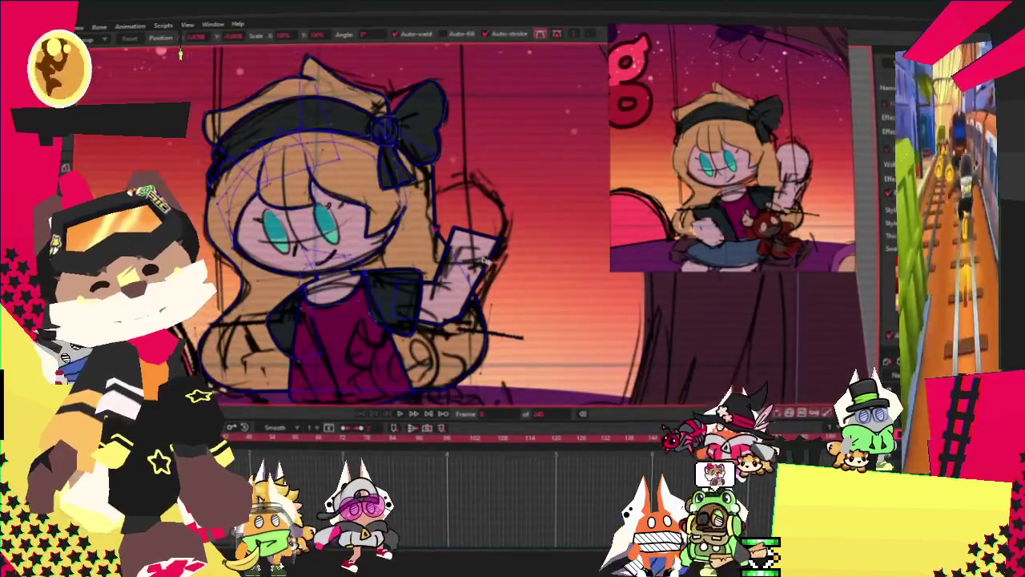
{"action": "scroll", "coordinate": [401, 250], "scroll_direction": "down", "scroll_amount": 2}
{"action": "scroll", "coordinate": [400, 250], "scroll_direction": "up", "scroll_amount": 2}
{"action": "scroll", "coordinate": [448, 184], "scroll_direction": "up", "scroll_amount": 2}
{"action": "scroll", "coordinate": [490, 115], "scroll_direction": "up", "scroll_amount": 2}
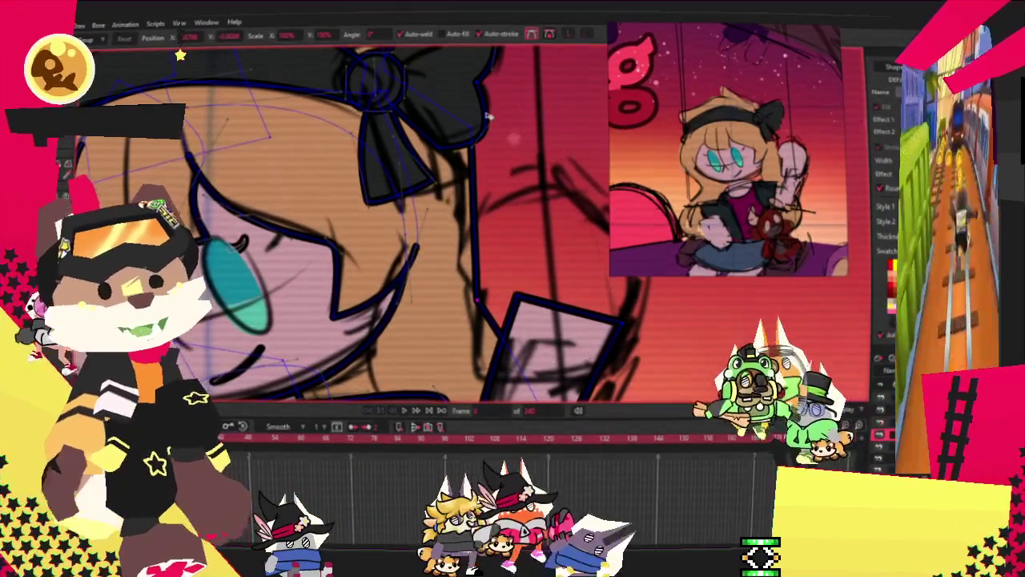
{"action": "scroll", "coordinate": [417, 169], "scroll_direction": "down", "scroll_amount": 3}
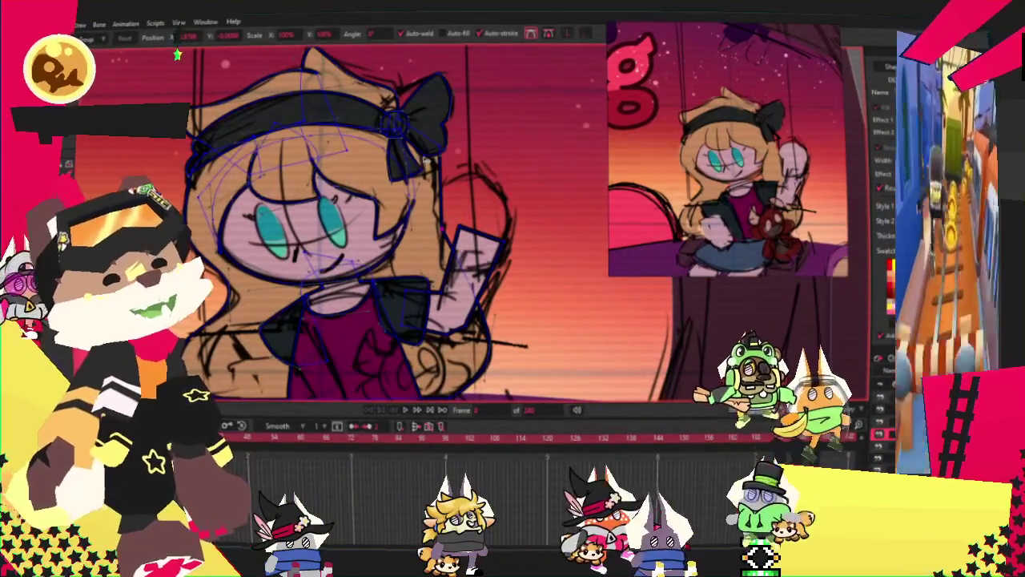
{"action": "scroll", "coordinate": [425, 157], "scroll_direction": "up", "scroll_amount": 2}
{"action": "scroll", "coordinate": [423, 184], "scroll_direction": "down", "scroll_amount": 2}
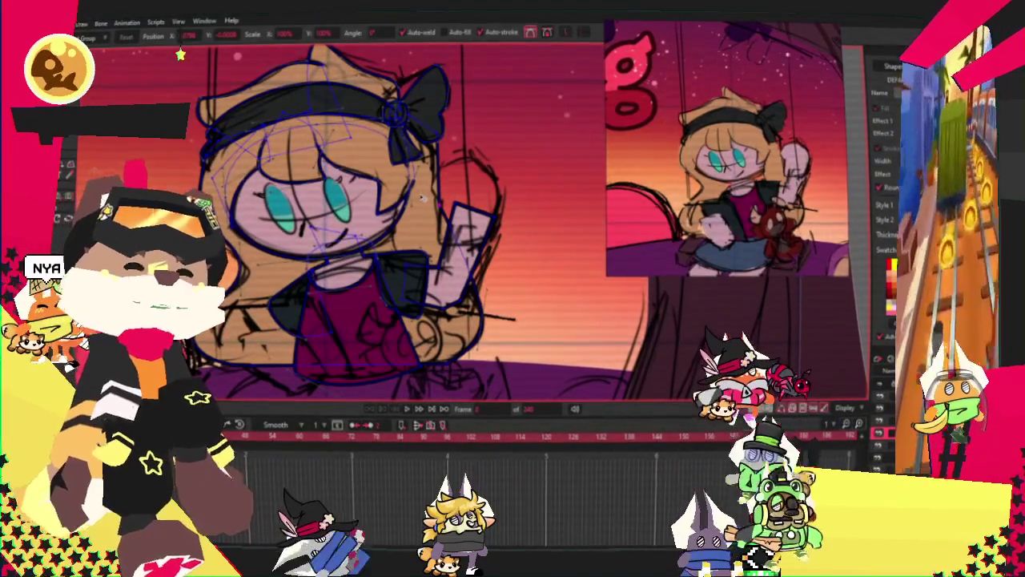
{"action": "scroll", "coordinate": [424, 184], "scroll_direction": "down", "scroll_amount": 2}
{"action": "scroll", "coordinate": [426, 164], "scroll_direction": "up", "scroll_amount": 2}
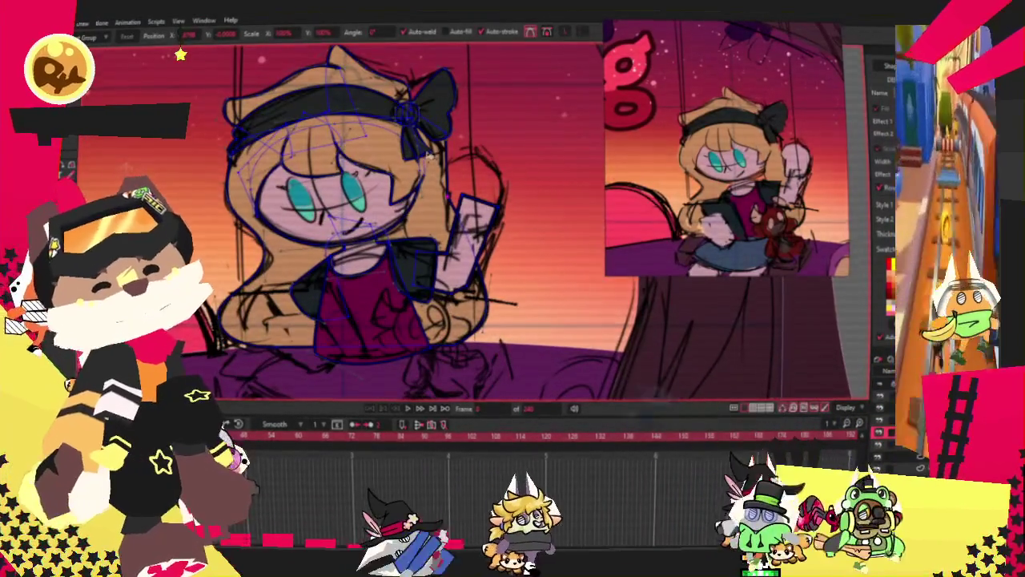
{"action": "scroll", "coordinate": [427, 156], "scroll_direction": "up", "scroll_amount": 2}
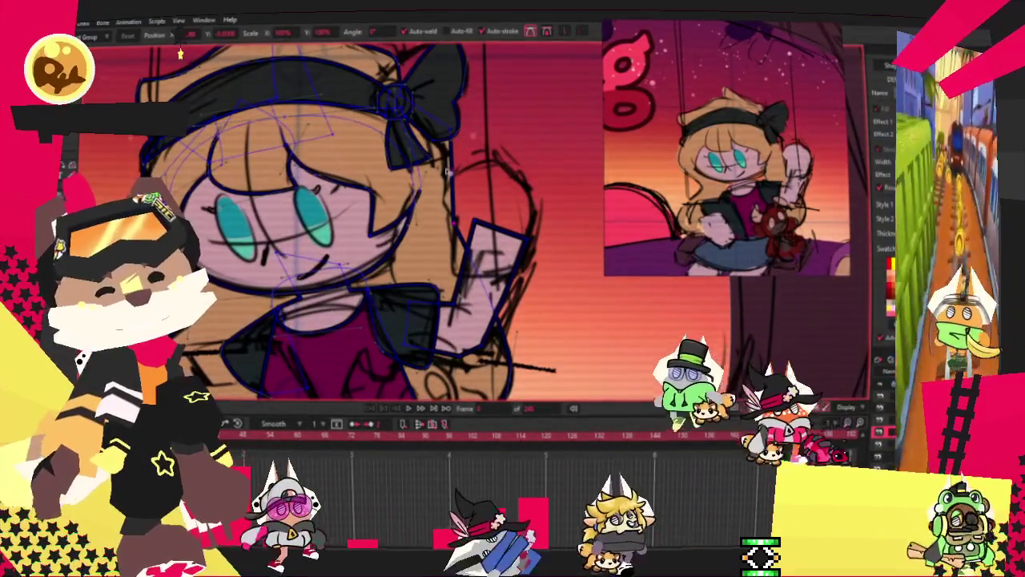
{"action": "scroll", "coordinate": [452, 170], "scroll_direction": "down", "scroll_amount": 2}
{"action": "scroll", "coordinate": [489, 183], "scroll_direction": "up", "scroll_amount": 3}
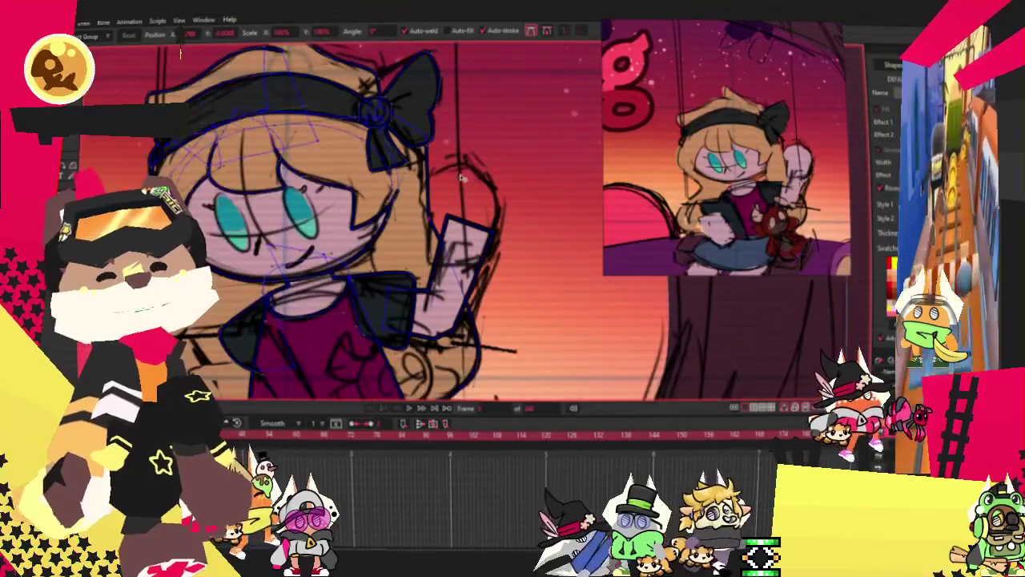
{"action": "scroll", "coordinate": [432, 149], "scroll_direction": "down", "scroll_amount": 2}
{"action": "scroll", "coordinate": [459, 130], "scroll_direction": "up", "scroll_amount": 2}
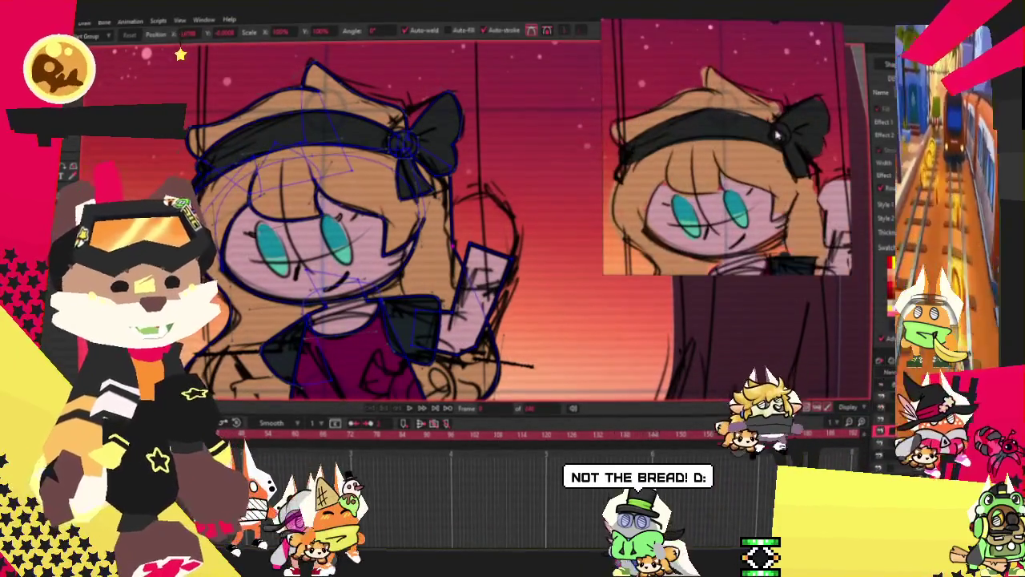
{"action": "scroll", "coordinate": [459, 131], "scroll_direction": "up", "scroll_amount": 2}
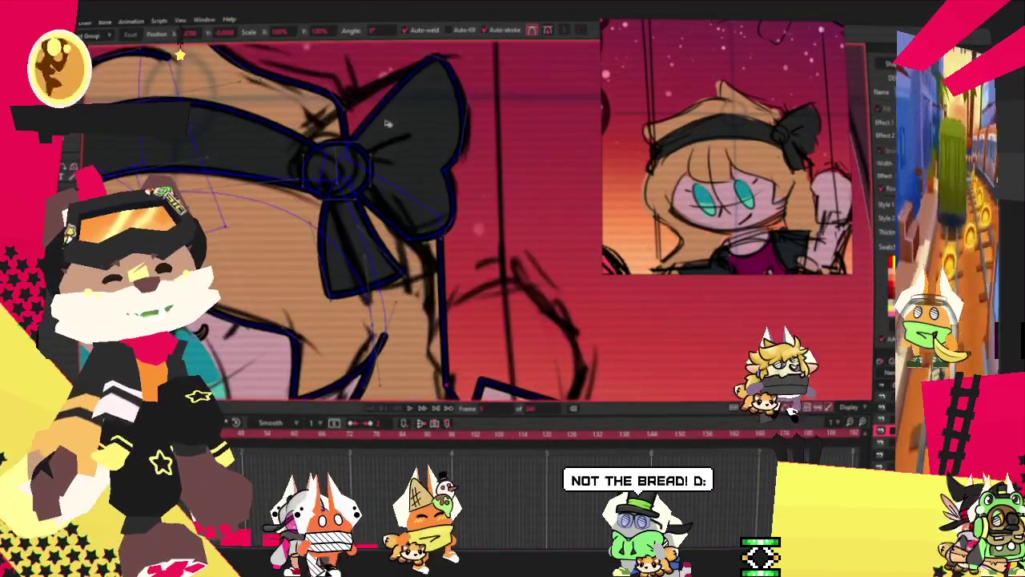
{"action": "scroll", "coordinate": [459, 130], "scroll_direction": "up", "scroll_amount": 1}
{"action": "scroll", "coordinate": [294, 138], "scroll_direction": "down", "scroll_amount": 1}
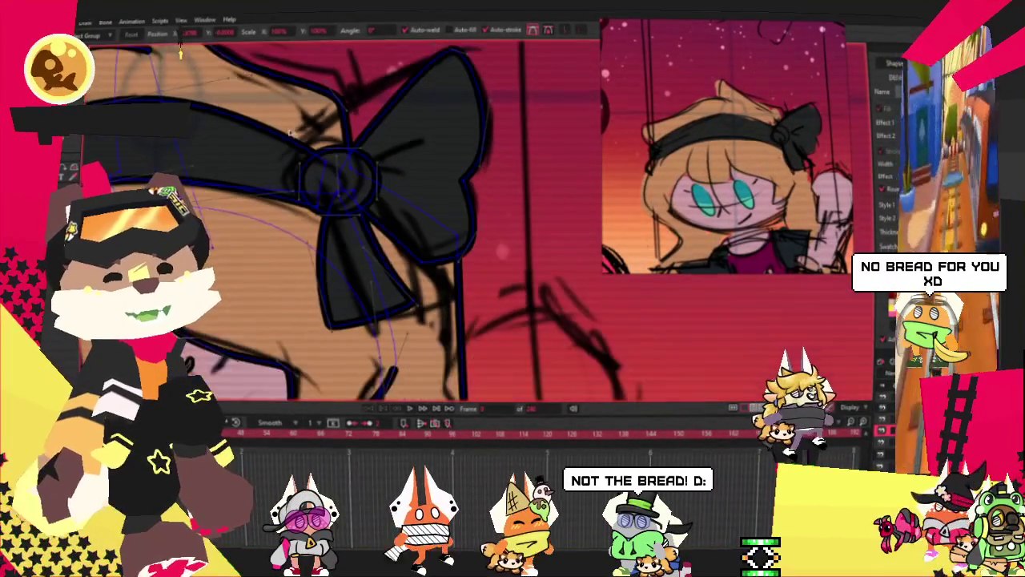
{"action": "scroll", "coordinate": [294, 138], "scroll_direction": "down", "scroll_amount": 1}
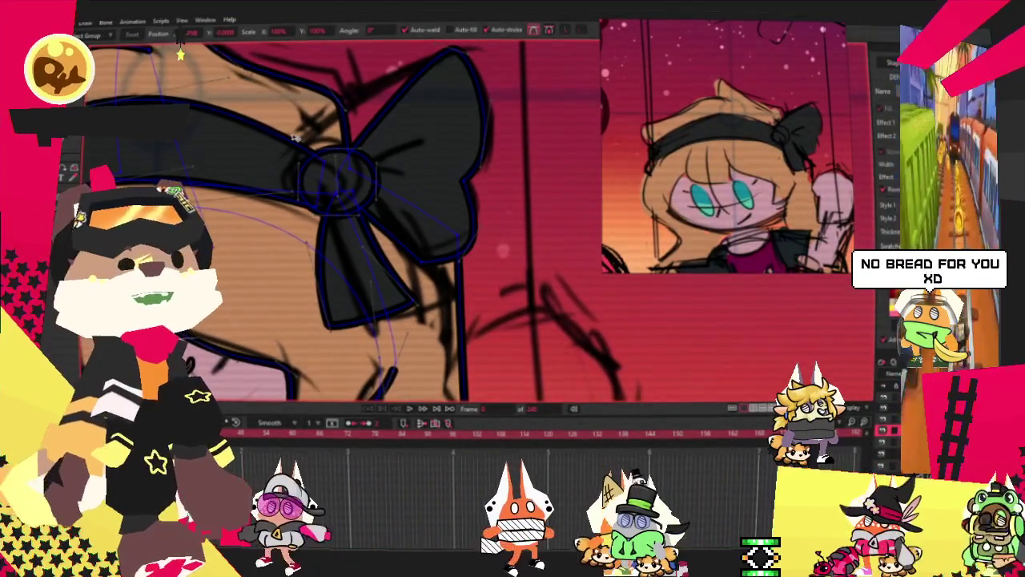
{"action": "scroll", "coordinate": [294, 138], "scroll_direction": "down", "scroll_amount": 1}
{"action": "scroll", "coordinate": [358, 122], "scroll_direction": "down", "scroll_amount": 1}
{"action": "scroll", "coordinate": [358, 122], "scroll_direction": "down", "scroll_amount": 1}
{"action": "scroll", "coordinate": [357, 122], "scroll_direction": "up", "scroll_amount": 1}
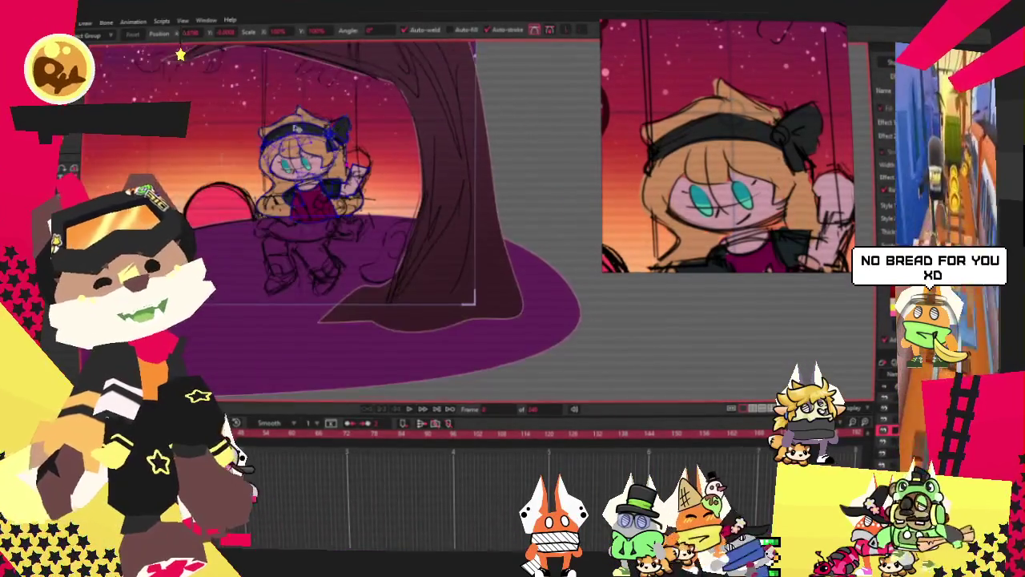
{"action": "scroll", "coordinate": [352, 132], "scroll_direction": "up", "scroll_amount": 1}
{"action": "scroll", "coordinate": [336, 152], "scroll_direction": "up", "scroll_amount": 1}
{"action": "scroll", "coordinate": [322, 169], "scroll_direction": "up", "scroll_amount": 1}
{"action": "scroll", "coordinate": [325, 184], "scroll_direction": "down", "scroll_amount": 2}
{"action": "scroll", "coordinate": [332, 208], "scroll_direction": "up", "scroll_amount": 1}
{"action": "scroll", "coordinate": [337, 232], "scroll_direction": "down", "scroll_amount": 1}
{"action": "scroll", "coordinate": [344, 254], "scroll_direction": "up", "scroll_amount": 1}
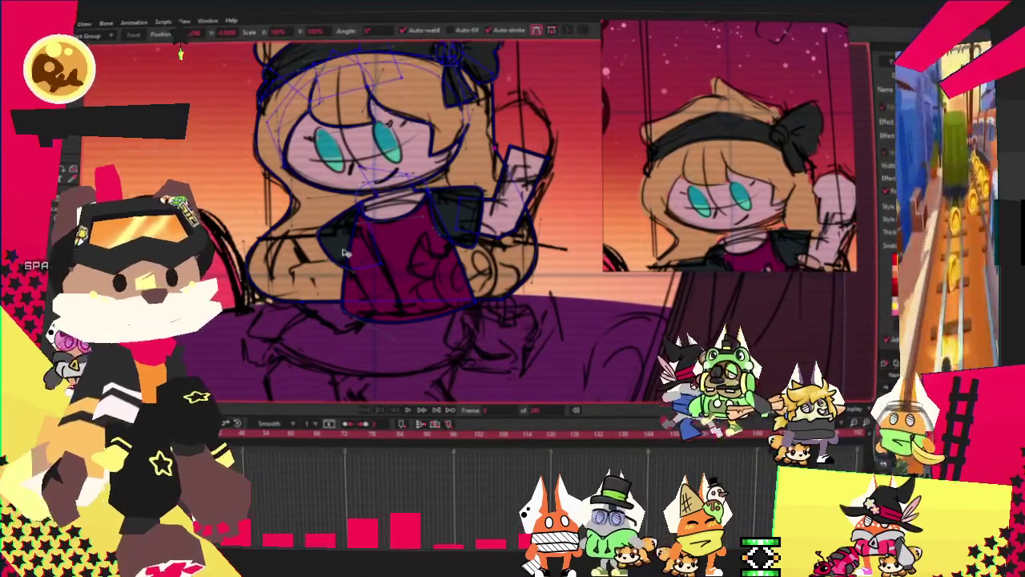
{"action": "scroll", "coordinate": [344, 254], "scroll_direction": "down", "scroll_amount": 2}
{"action": "scroll", "coordinate": [376, 260], "scroll_direction": "down", "scroll_amount": 1}
{"action": "scroll", "coordinate": [387, 264], "scroll_direction": "up", "scroll_amount": 1}
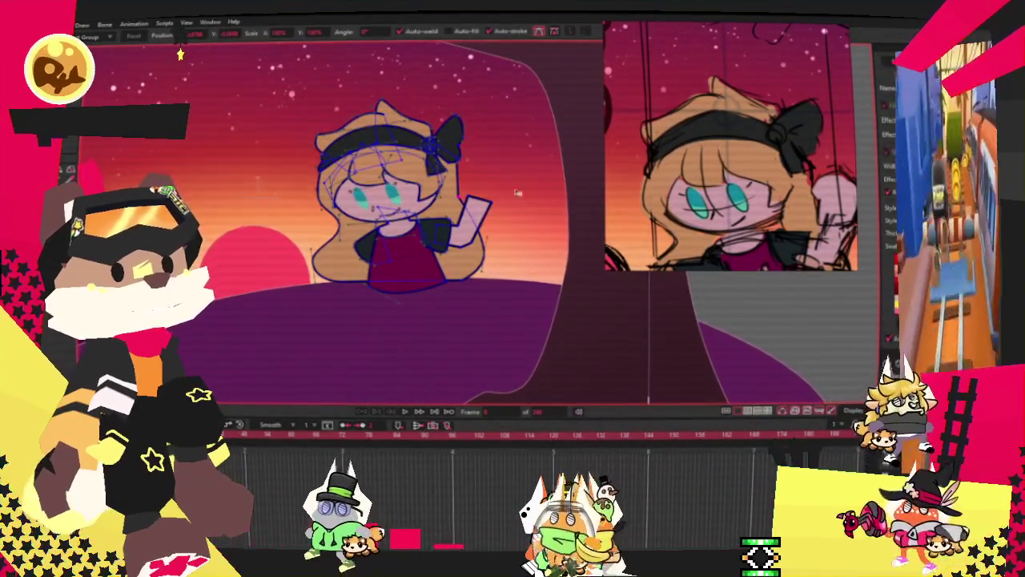
{"action": "scroll", "coordinate": [362, 251], "scroll_direction": "up", "scroll_amount": 2}
{"action": "scroll", "coordinate": [360, 236], "scroll_direction": "up", "scroll_amount": 2}
Move the hair outline's point beside the bow so the stroke drops straight down
{"action": "key", "text": "c"}
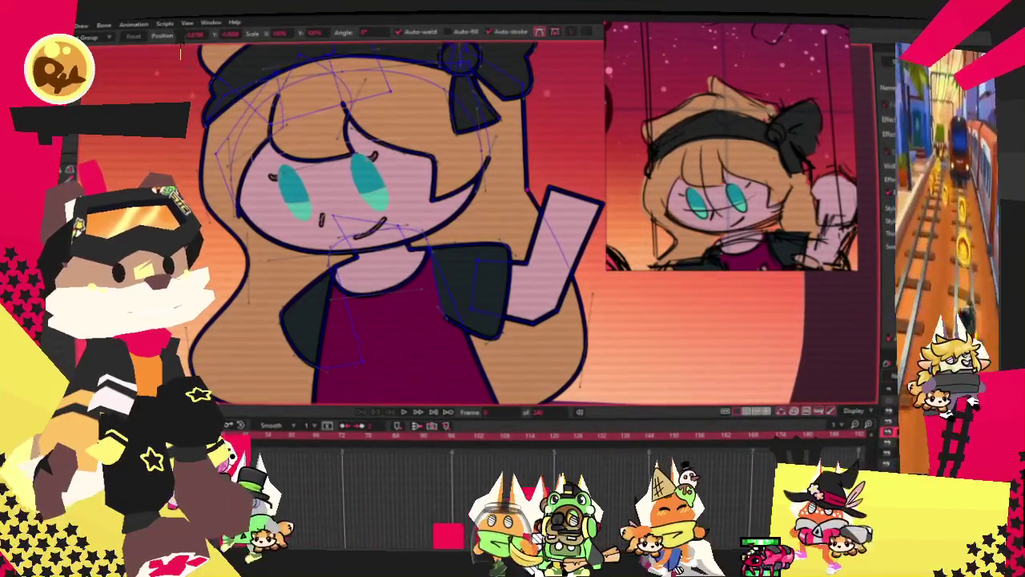
{"action": "scroll", "coordinate": [603, 192], "scroll_direction": "up", "scroll_amount": 1}
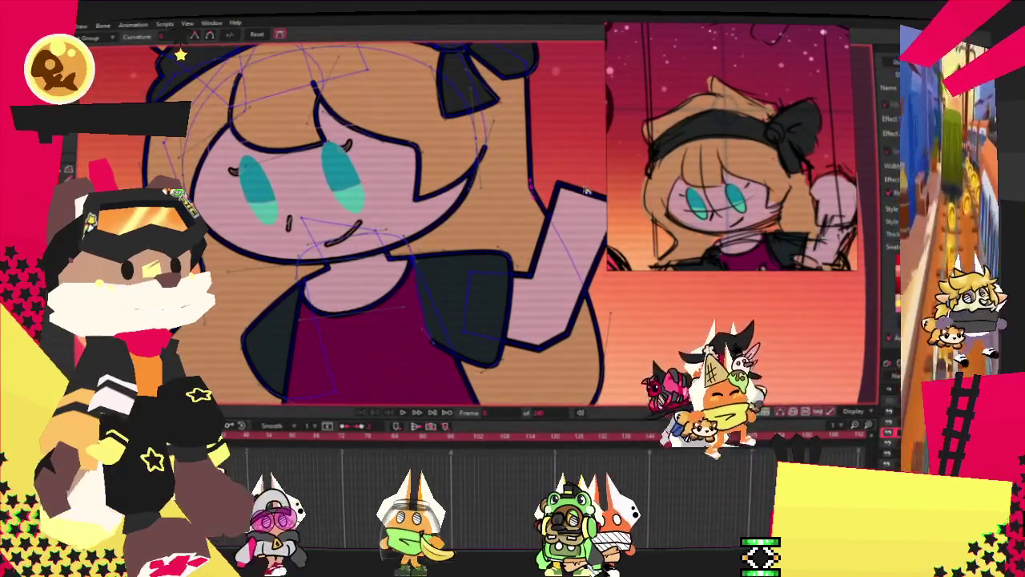
{"action": "scroll", "coordinate": [444, 198], "scroll_direction": "down", "scroll_amount": 2}
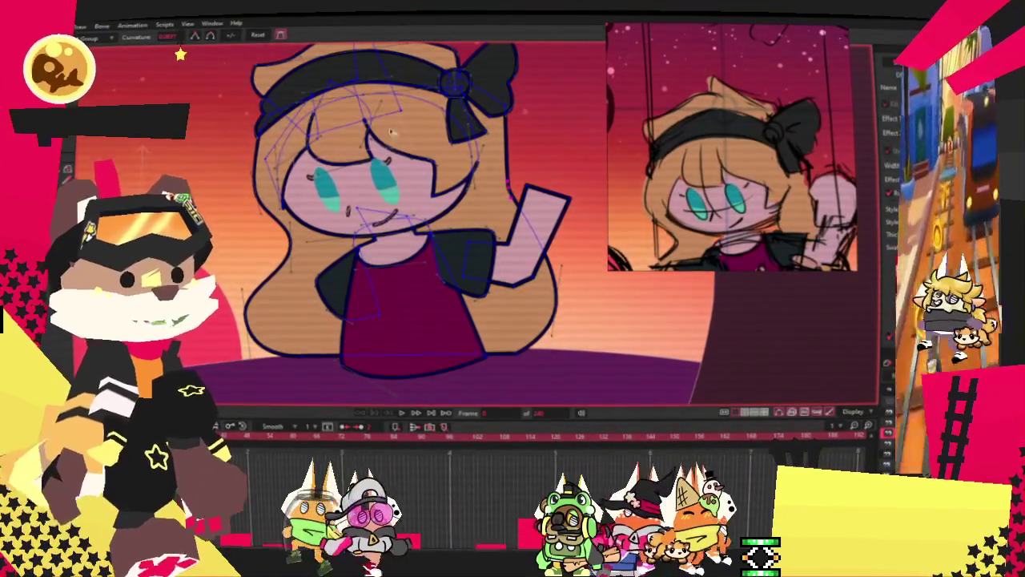
{"action": "scroll", "coordinate": [473, 150], "scroll_direction": "up", "scroll_amount": 1}
{"action": "key", "text": "t"}
{"action": "scroll", "coordinate": [472, 149], "scroll_direction": "up", "scroll_amount": 1}
{"action": "scroll", "coordinate": [472, 150], "scroll_direction": "up", "scroll_amount": 1}
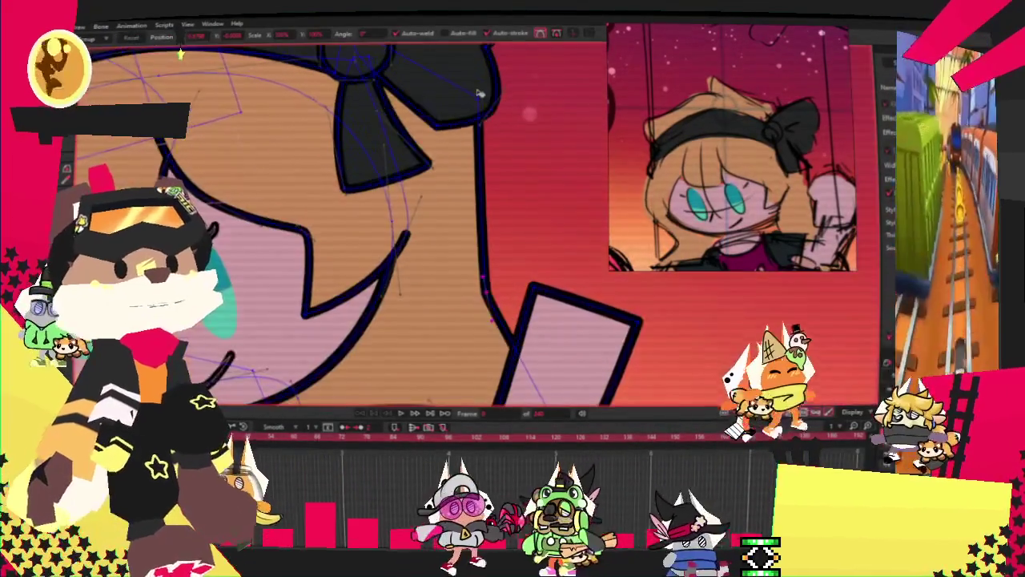
{"action": "scroll", "coordinate": [473, 150], "scroll_direction": "up", "scroll_amount": 1}
{"action": "left_click_drag", "start_coordinate": [473, 149], "coordinate": [481, 128]}
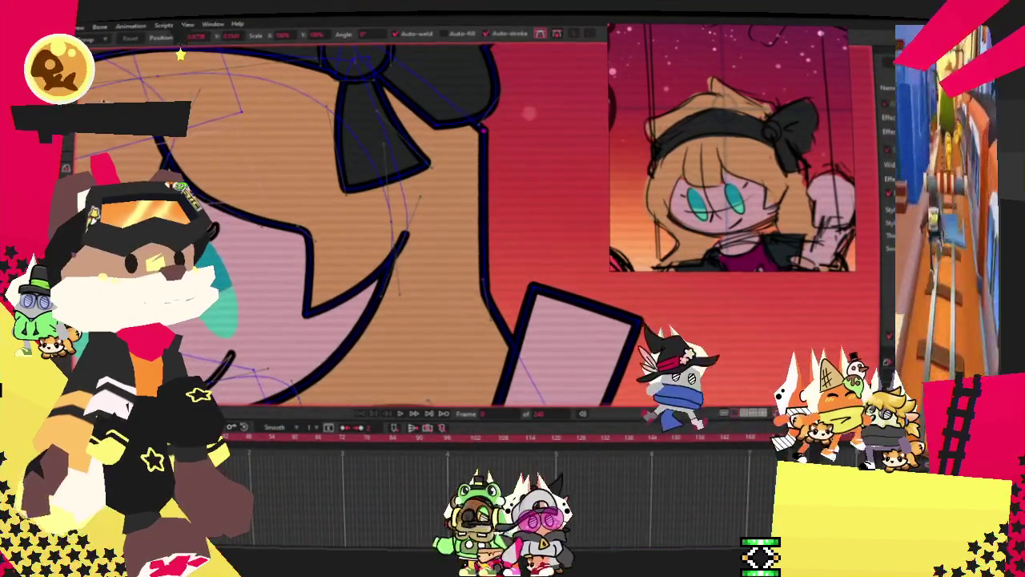
{"action": "key", "text": "c"}
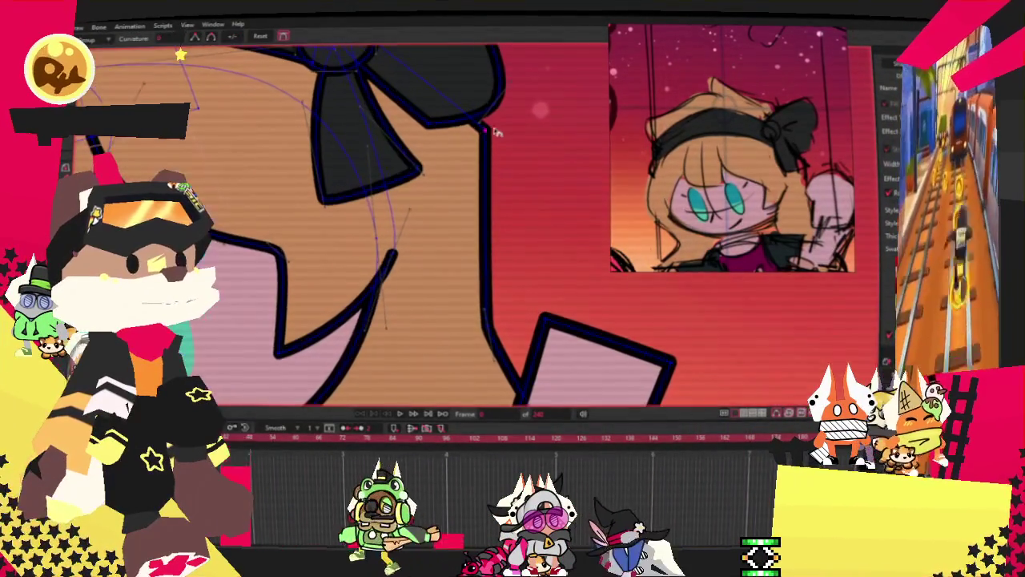
{"action": "scroll", "coordinate": [352, 230], "scroll_direction": "down", "scroll_amount": 1}
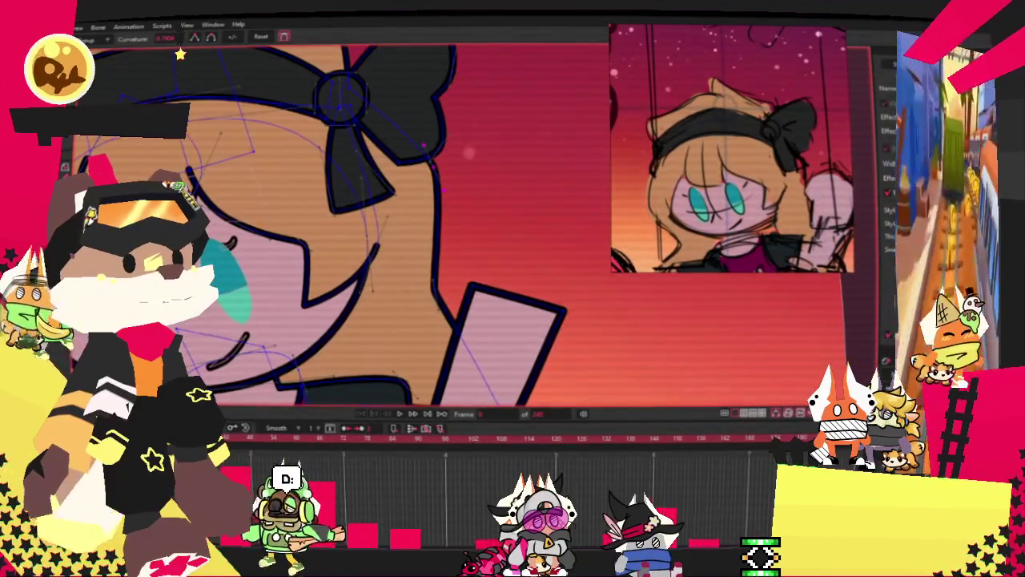
{"action": "scroll", "coordinate": [465, 206], "scroll_direction": "up", "scroll_amount": 2}
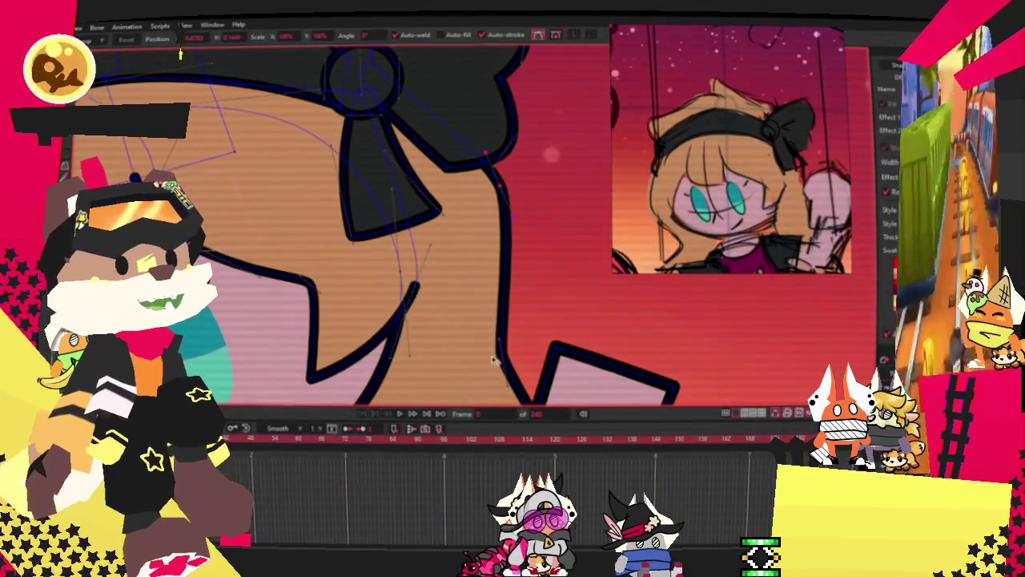
{"action": "scroll", "coordinate": [495, 344], "scroll_direction": "down", "scroll_amount": 1}
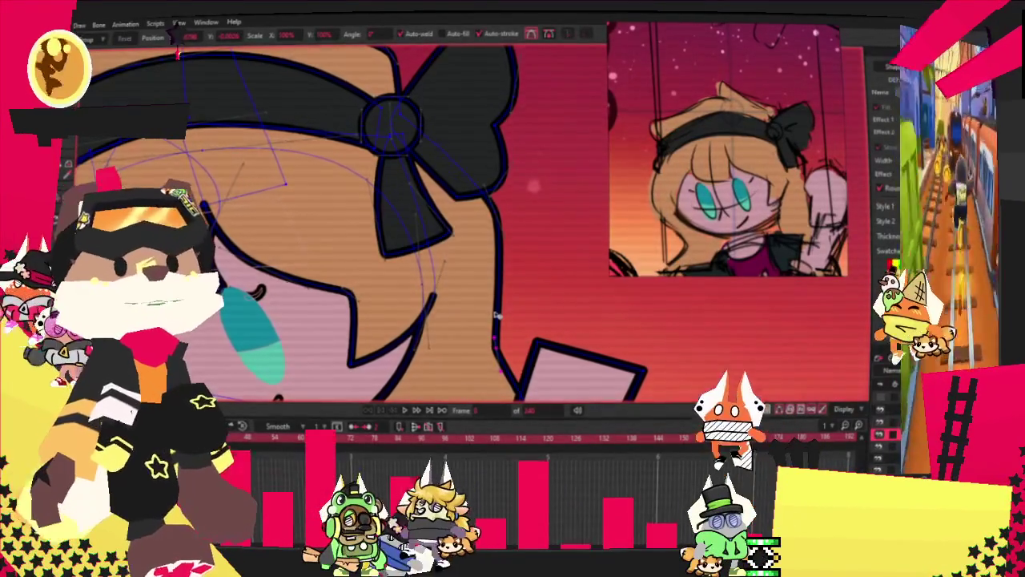
Bend the face outline's curve beside the left eye into an angled corner
{"action": "scroll", "coordinate": [496, 314], "scroll_direction": "down", "scroll_amount": 3}
{"action": "scroll", "coordinate": [456, 190], "scroll_direction": "up", "scroll_amount": 5}
{"action": "scroll", "coordinate": [457, 190], "scroll_direction": "up", "scroll_amount": 2}
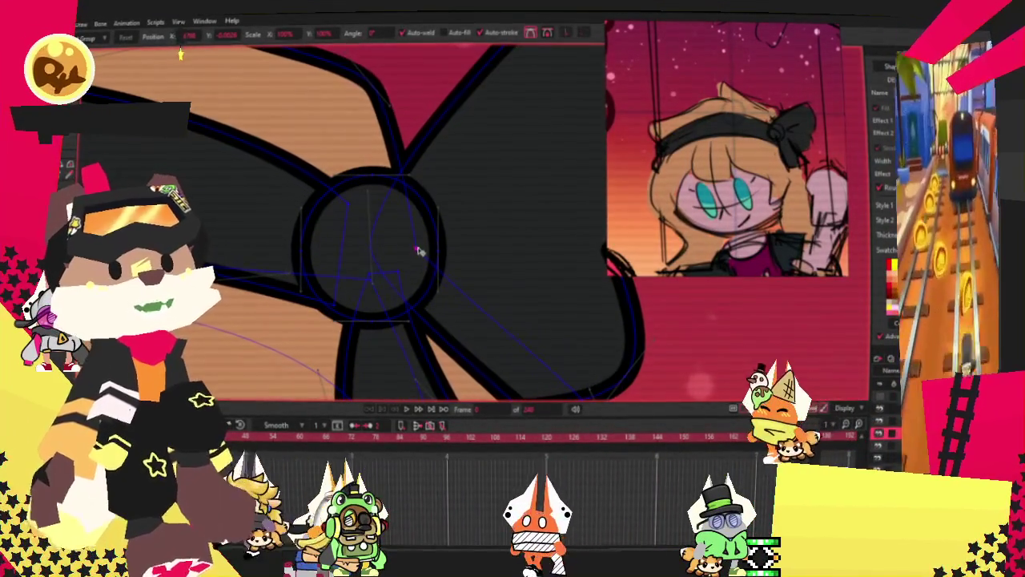
{"action": "scroll", "coordinate": [417, 252], "scroll_direction": "down", "scroll_amount": 2}
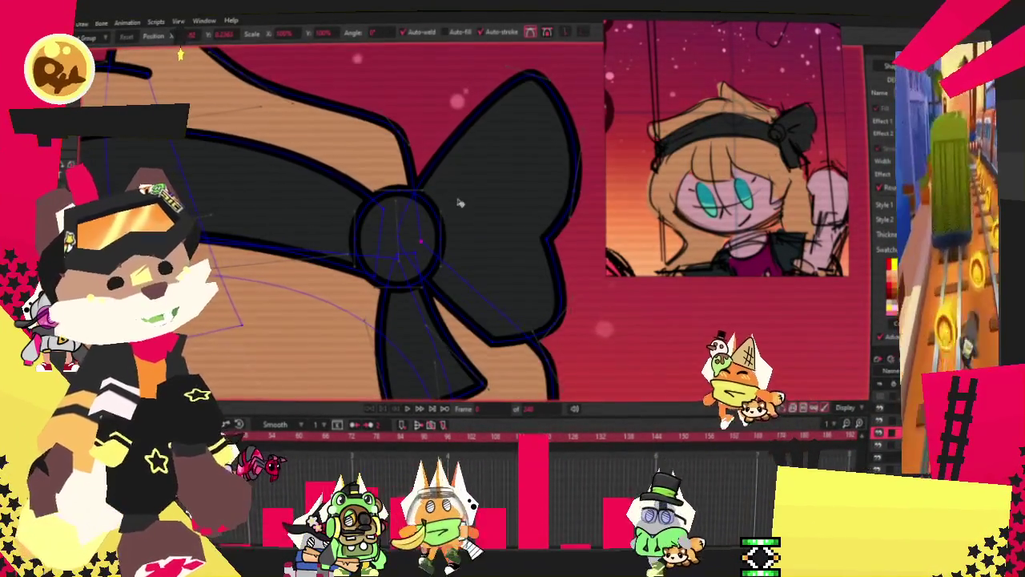
{"action": "scroll", "coordinate": [459, 202], "scroll_direction": "down", "scroll_amount": 1}
{"action": "scroll", "coordinate": [458, 202], "scroll_direction": "down", "scroll_amount": 3}
{"action": "scroll", "coordinate": [341, 277], "scroll_direction": "up", "scroll_amount": 2}
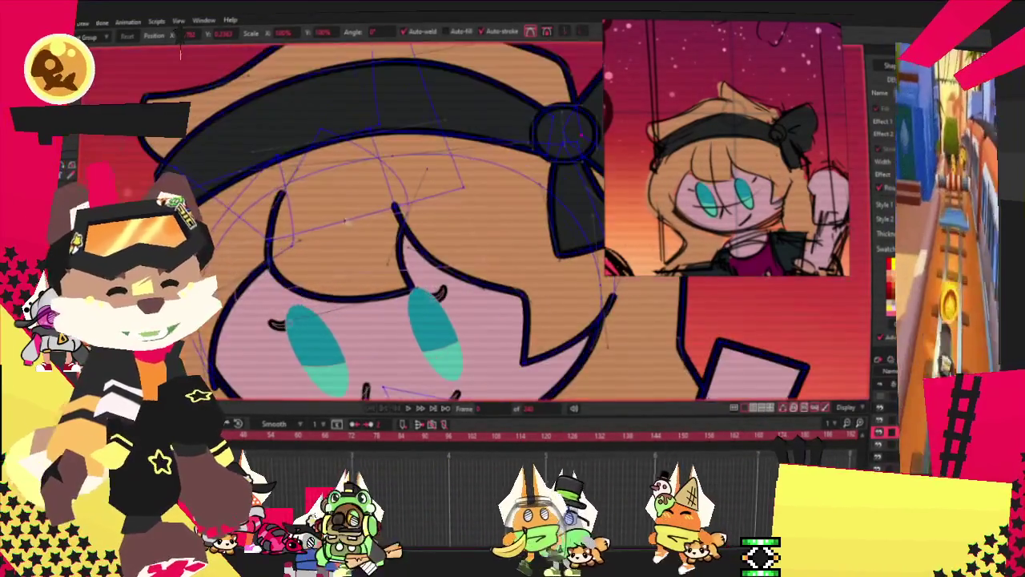
{"action": "scroll", "coordinate": [341, 276], "scroll_direction": "down", "scroll_amount": 2}
{"action": "scroll", "coordinate": [341, 276], "scroll_direction": "up", "scroll_amount": 2}
{"action": "scroll", "coordinate": [304, 279], "scroll_direction": "up", "scroll_amount": 2}
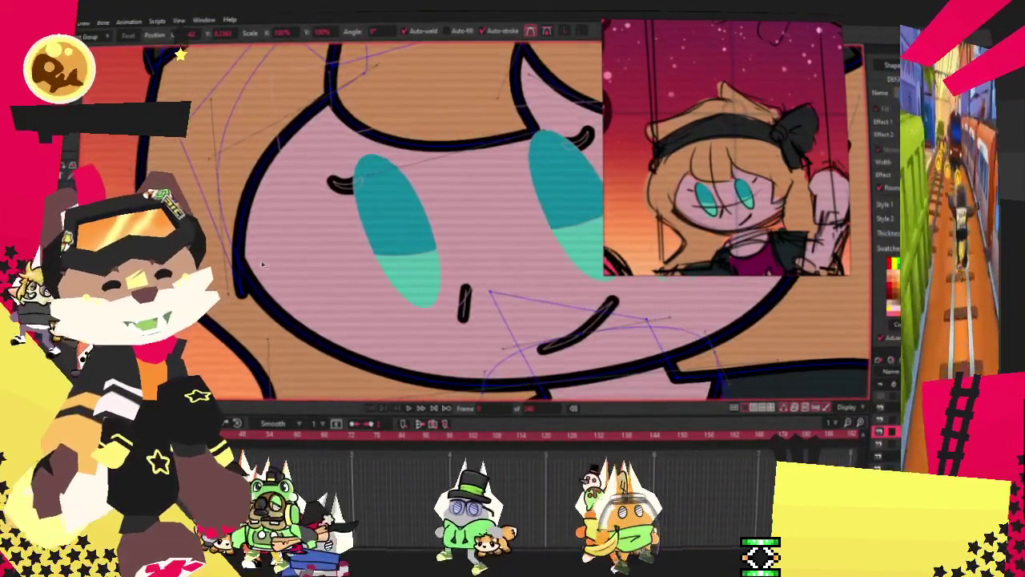
{"action": "scroll", "coordinate": [264, 265], "scroll_direction": "up", "scroll_amount": 1}
{"action": "scroll", "coordinate": [238, 297], "scroll_direction": "down", "scroll_amount": 2}
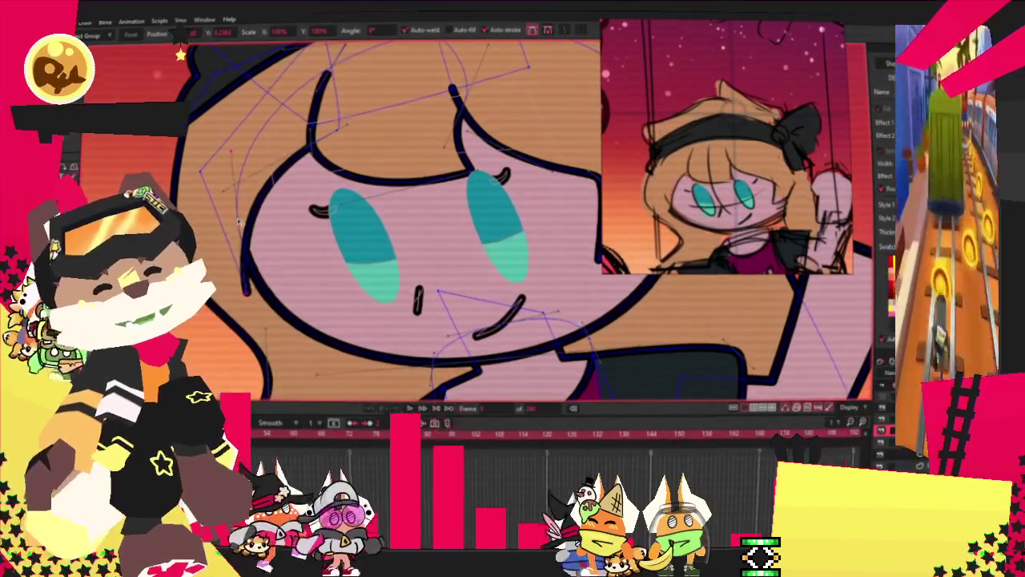
{"action": "scroll", "coordinate": [257, 209], "scroll_direction": "down", "scroll_amount": 2}
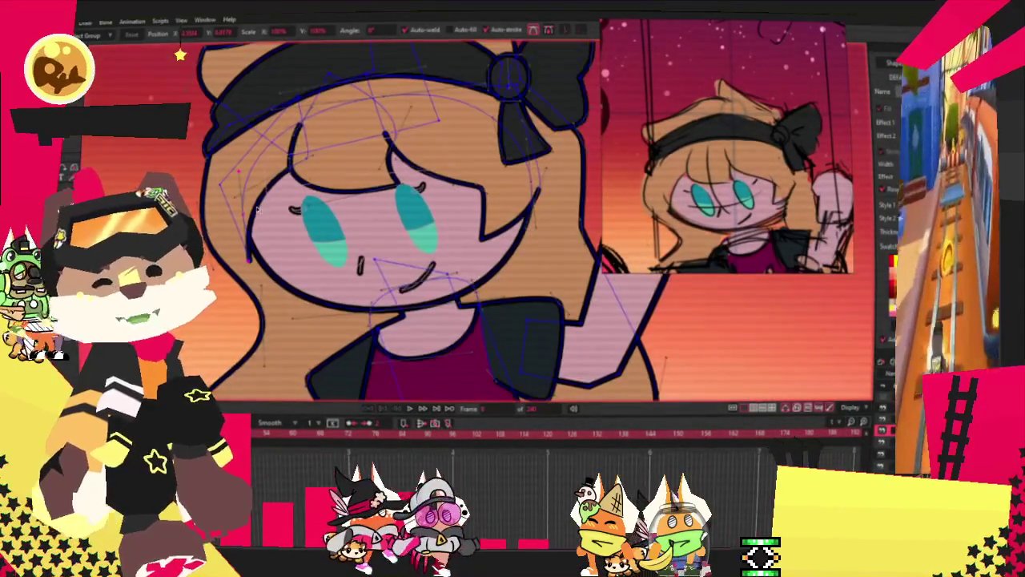
{"action": "scroll", "coordinate": [284, 228], "scroll_direction": "up", "scroll_amount": 2}
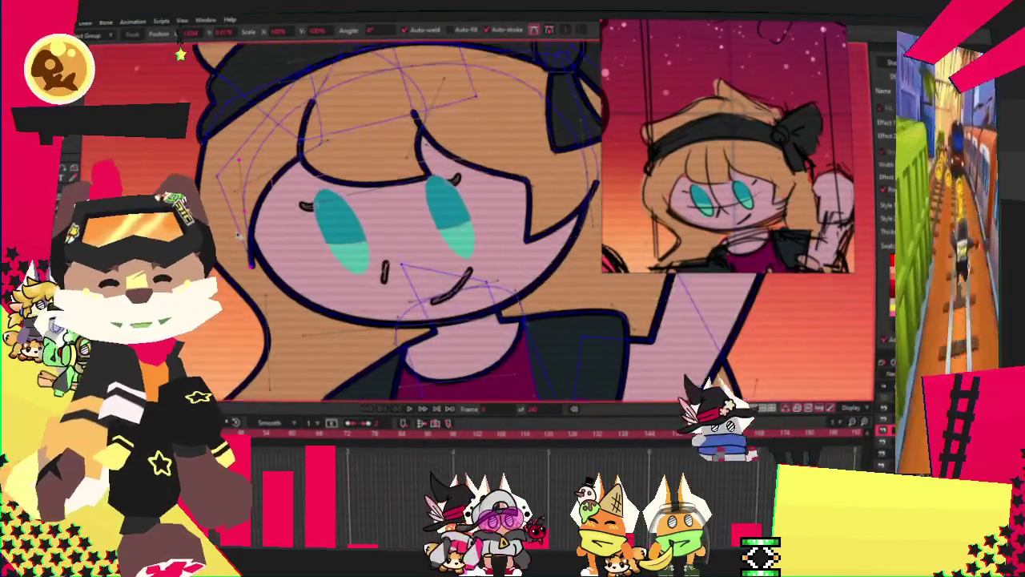
{"action": "scroll", "coordinate": [284, 264], "scroll_direction": "up", "scroll_amount": 2}
{"action": "scroll", "coordinate": [286, 301], "scroll_direction": "up", "scroll_amount": 2}
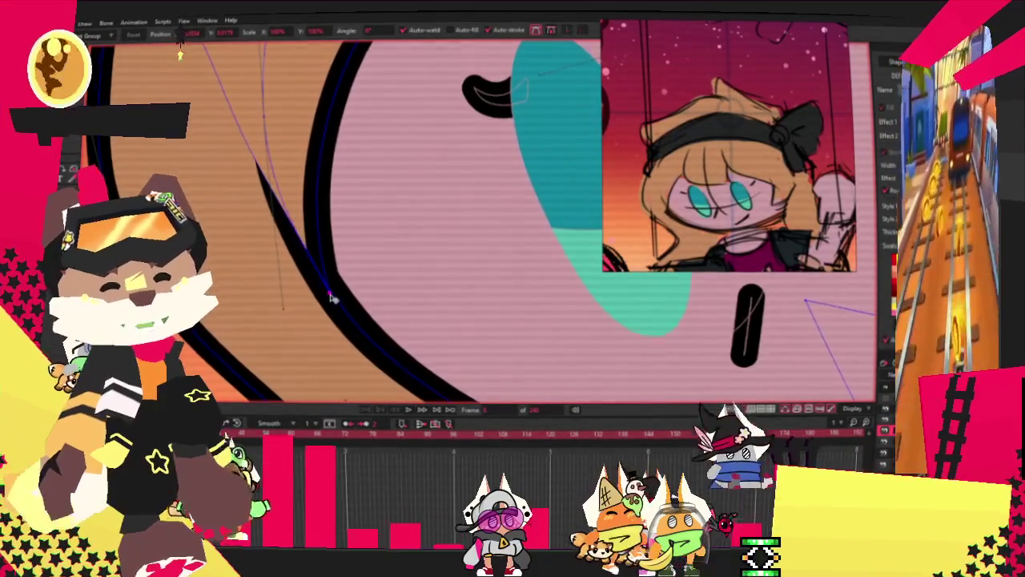
{"action": "key", "text": "c"}
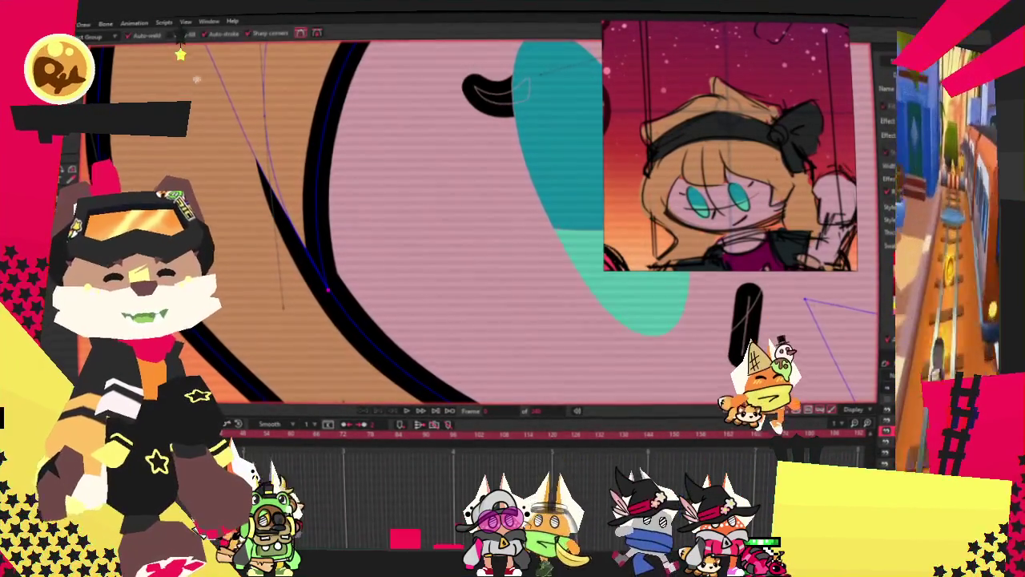
{"action": "left_click_drag", "start_coordinate": [184, 82], "coordinate": [228, 267]}
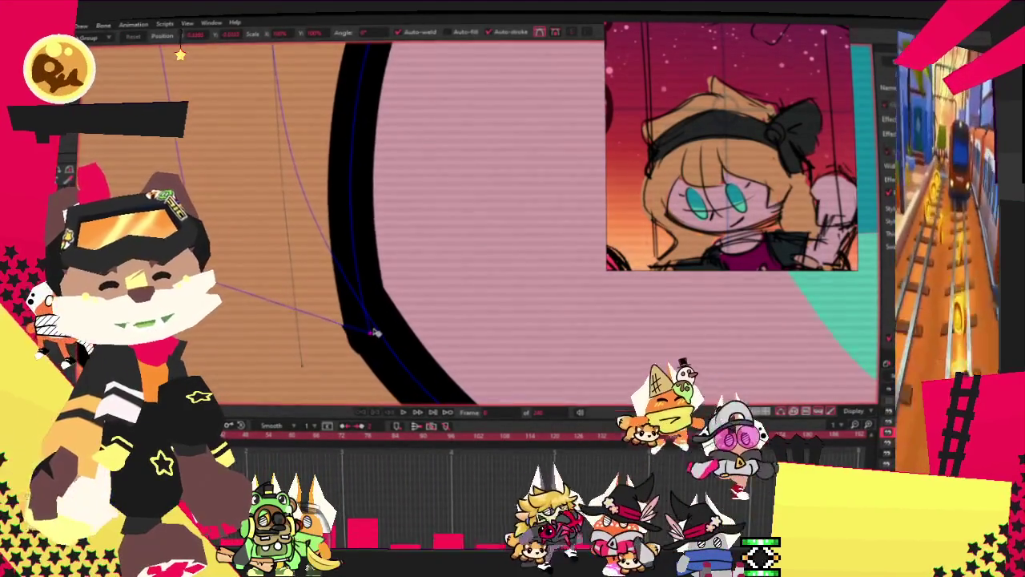
{"action": "scroll", "coordinate": [375, 325], "scroll_direction": "down", "scroll_amount": 3}
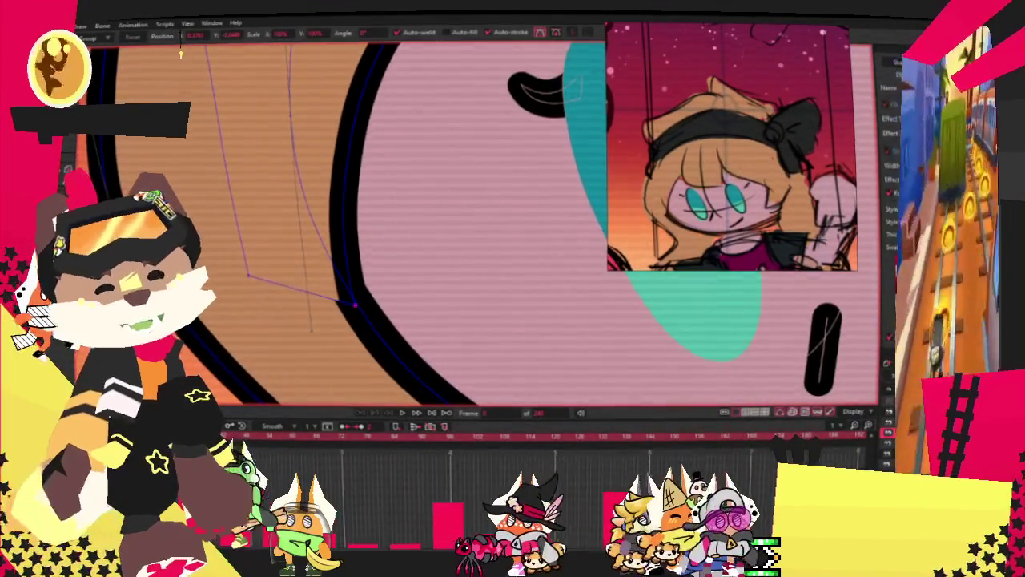
{"action": "scroll", "coordinate": [275, 236], "scroll_direction": "down", "scroll_amount": 3}
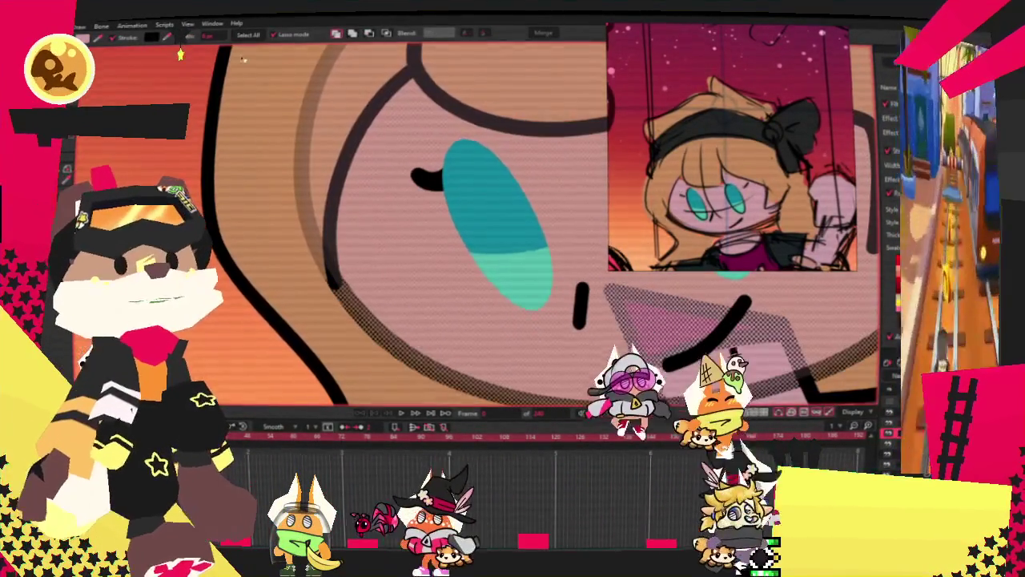
Reshape the dark torso shape by moving its top-left, right-edge and bottom-left points
{"action": "scroll", "coordinate": [218, 192], "scroll_direction": "down", "scroll_amount": 2}
{"action": "scroll", "coordinate": [218, 192], "scroll_direction": "down", "scroll_amount": 2}
{"action": "scroll", "coordinate": [218, 192], "scroll_direction": "down", "scroll_amount": 2}
{"action": "scroll", "coordinate": [218, 192], "scroll_direction": "down", "scroll_amount": 1}
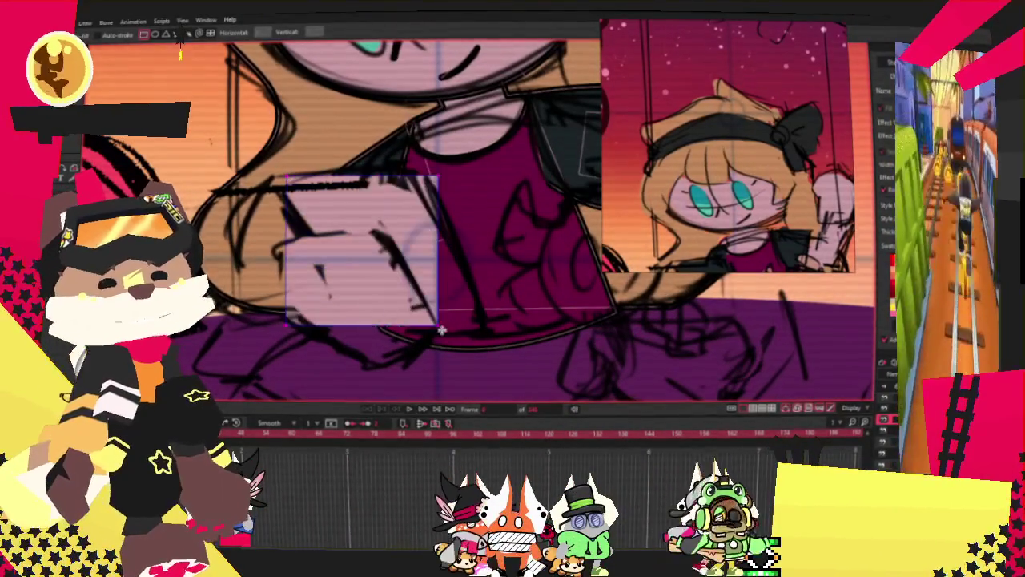
{"action": "left_click_drag", "start_coordinate": [289, 178], "coordinate": [469, 348]}
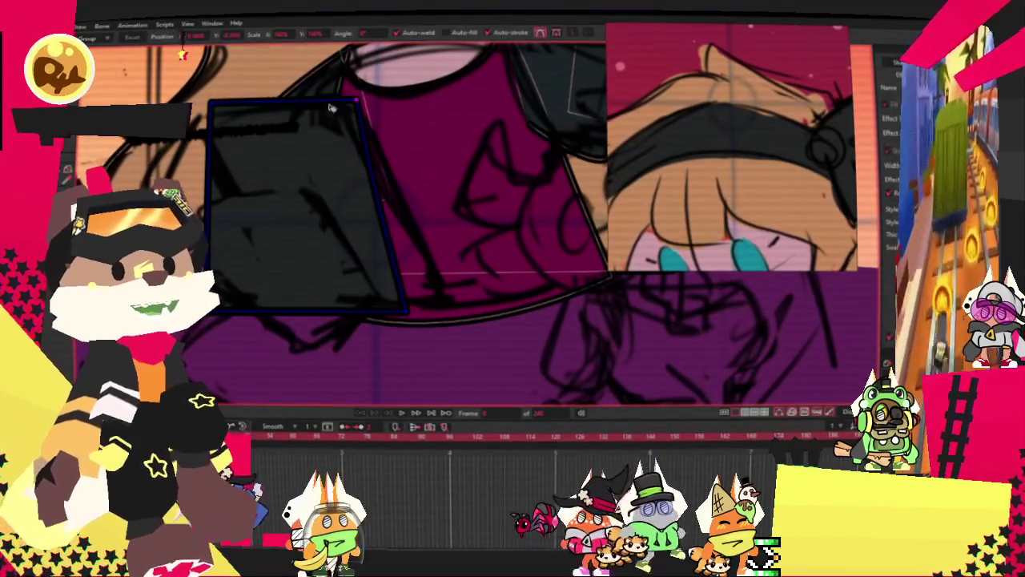
{"action": "left_click_drag", "start_coordinate": [229, 104], "coordinate": [218, 118]}
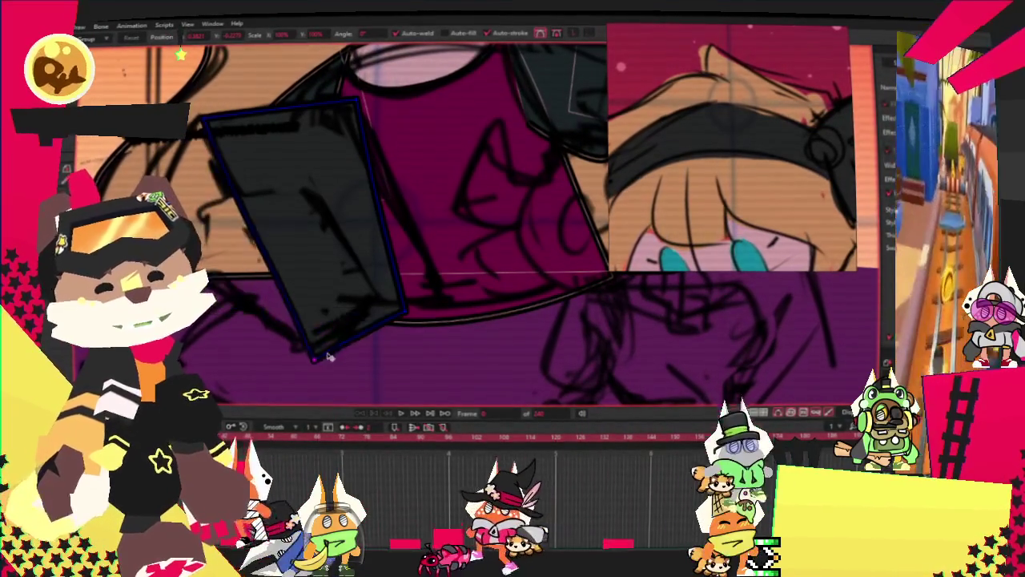
{"action": "left_click_drag", "start_coordinate": [373, 175], "coordinate": [397, 175]}
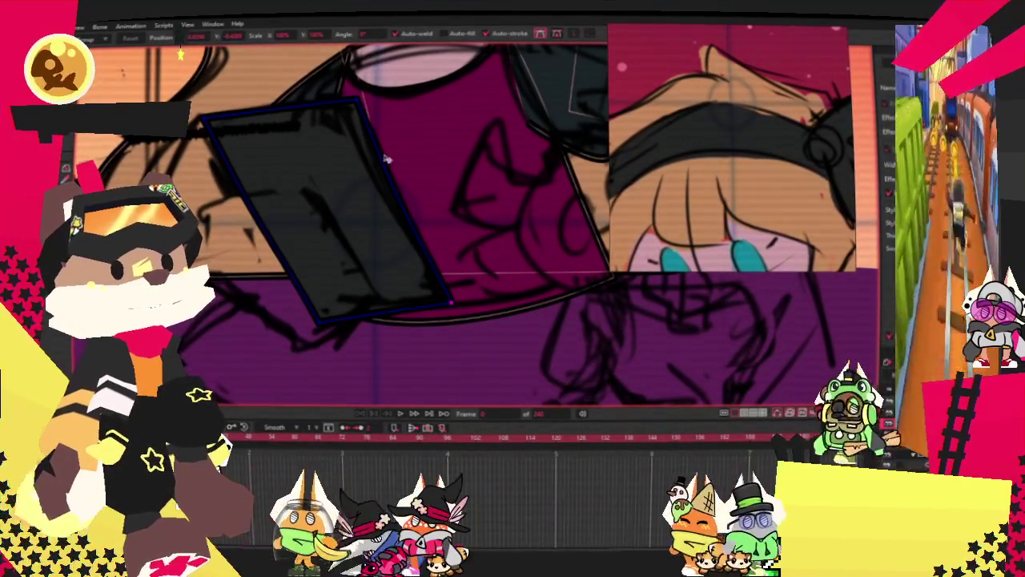
{"action": "left_click_drag", "start_coordinate": [316, 321], "coordinate": [305, 314]}
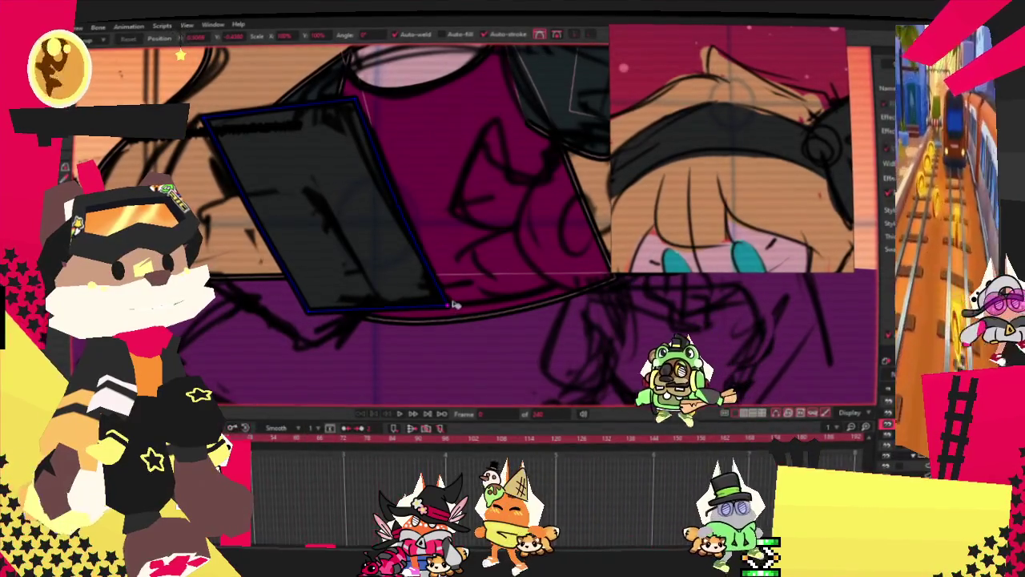
{"action": "key", "text": "c"}
{"action": "scroll", "coordinate": [237, 117], "scroll_direction": "up", "scroll_amount": 2}
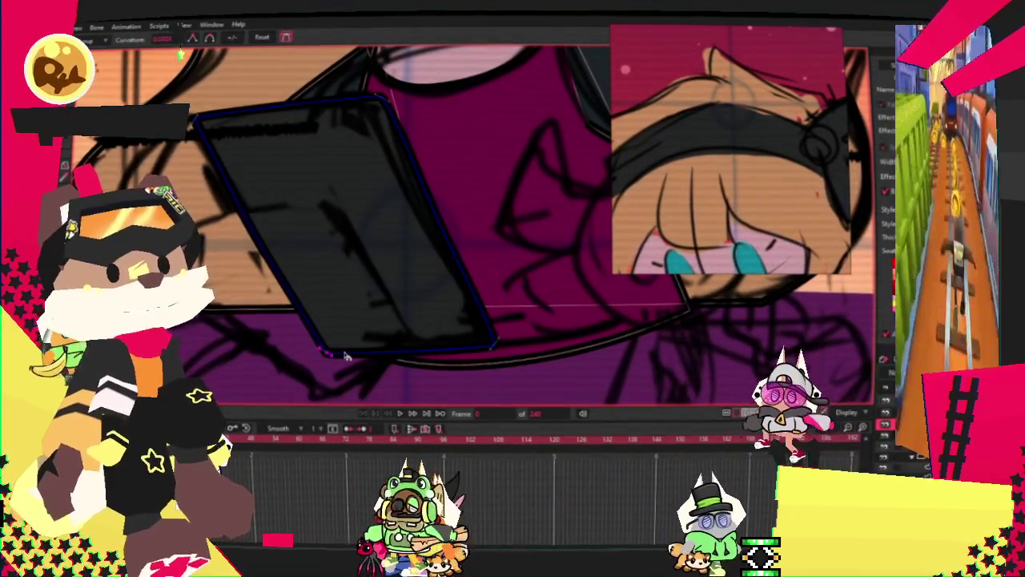
{"action": "scroll", "coordinate": [410, 329], "scroll_direction": "down", "scroll_amount": 2}
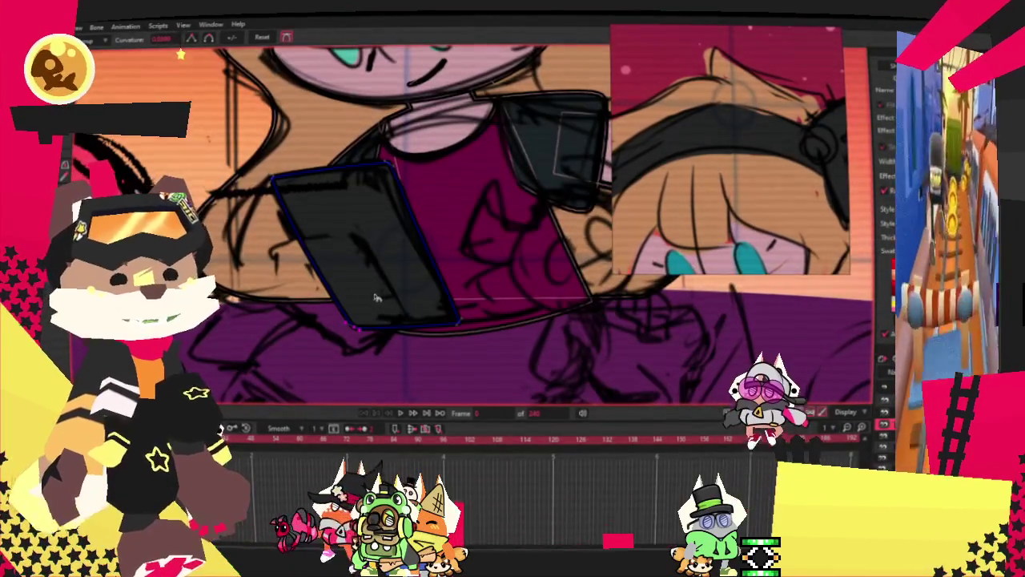
{"action": "scroll", "coordinate": [378, 300], "scroll_direction": "up", "scroll_amount": 2}
{"action": "scroll", "coordinate": [419, 164], "scroll_direction": "down", "scroll_amount": 2}
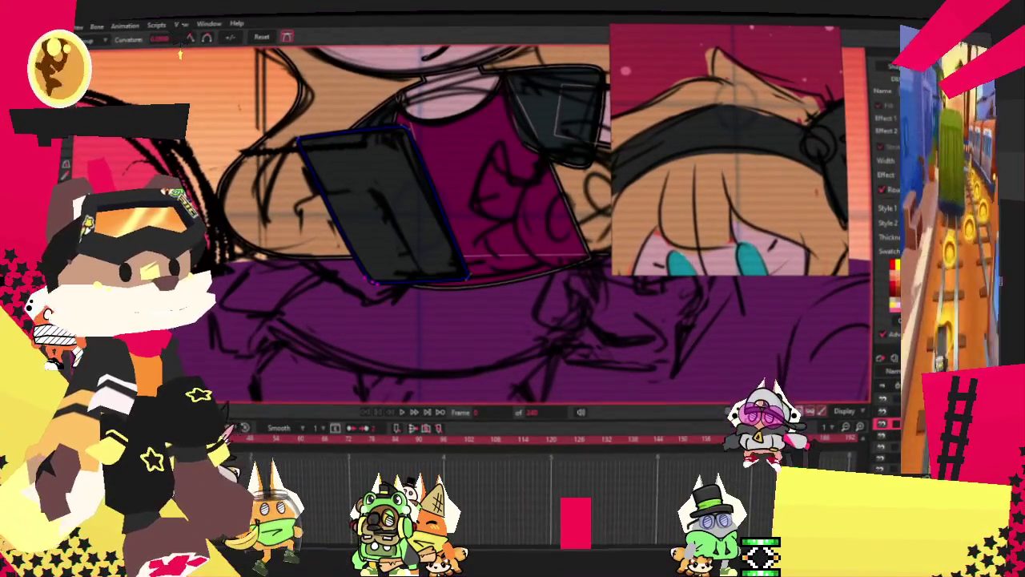
Draw a rectangle just left of the dark quadrilateral on the torso
{"action": "key", "text": "d"}
{"action": "scroll", "coordinate": [373, 233], "scroll_direction": "up", "scroll_amount": 2}
{"action": "mouse_move", "coordinate": [256, 182]}
{"action": "left_mouse_down"}
{"action": "mouse_move", "coordinate": [346, 287]}
{"action": "mouse_move", "coordinate": [423, 330]}
{"action": "left_mouse_up"}
{"action": "key", "text": "alt+s"}
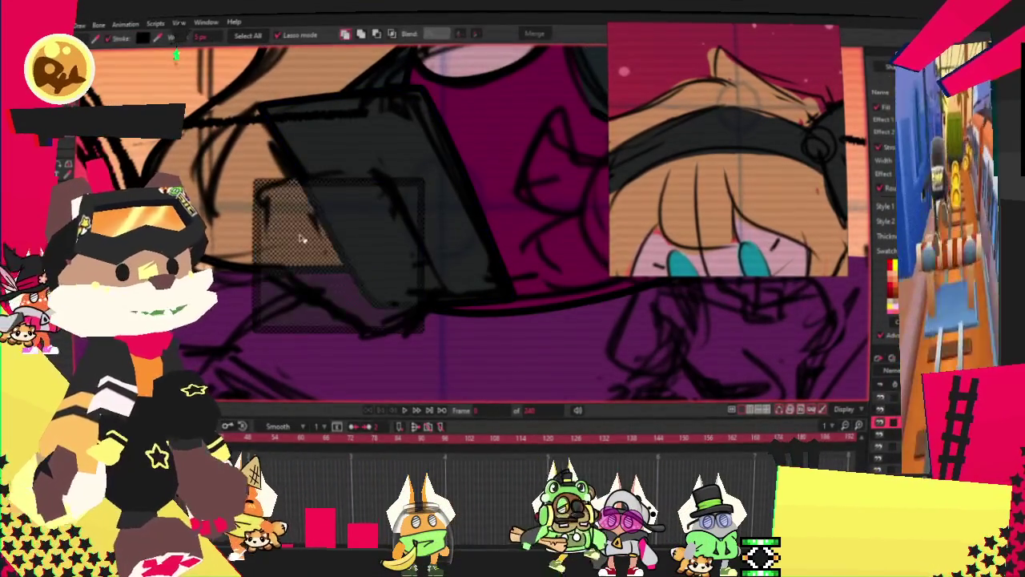
Pull the rectangle's top edge up into a point and drag the notch tip left
{"action": "scroll", "coordinate": [312, 239], "scroll_direction": "down", "scroll_amount": 3}
{"action": "scroll", "coordinate": [320, 208], "scroll_direction": "up", "scroll_amount": 2}
{"action": "scroll", "coordinate": [320, 208], "scroll_direction": "up", "scroll_amount": 2}
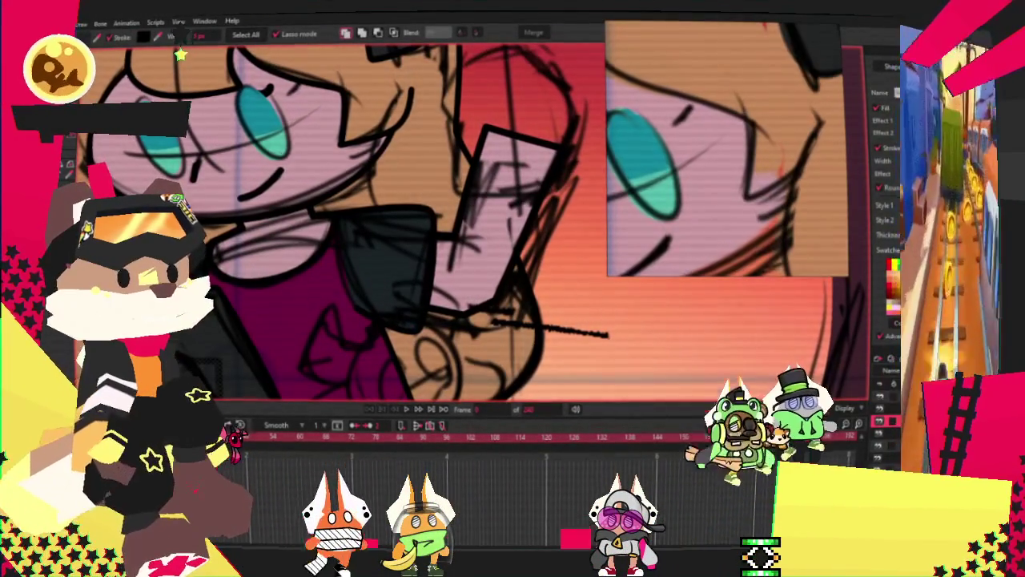
{"action": "scroll", "coordinate": [439, 227], "scroll_direction": "down", "scroll_amount": 2}
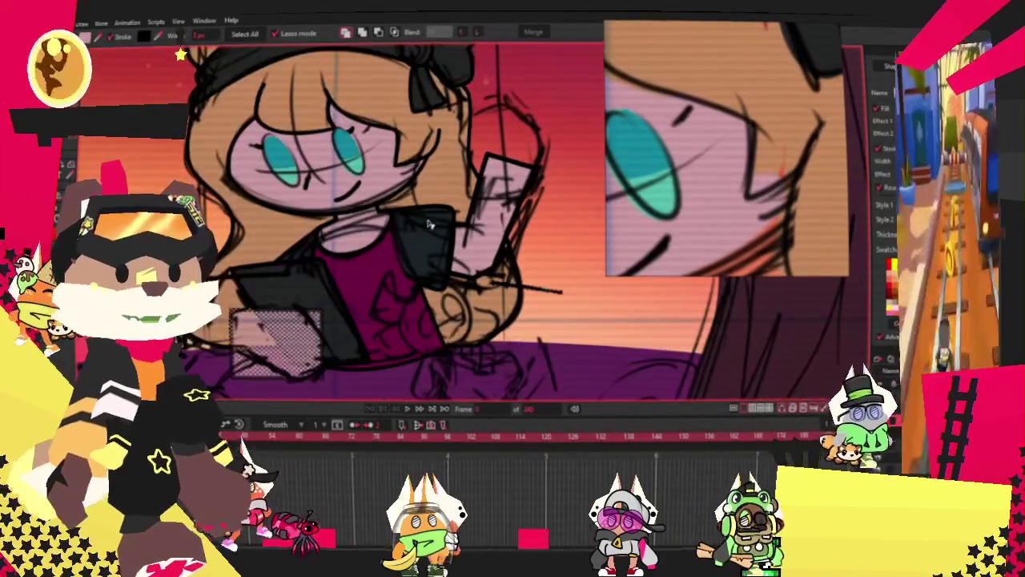
{"action": "scroll", "coordinate": [439, 227], "scroll_direction": "up", "scroll_amount": 2}
{"action": "scroll", "coordinate": [439, 227], "scroll_direction": "down", "scroll_amount": 3}
{"action": "scroll", "coordinate": [438, 227], "scroll_direction": "up", "scroll_amount": 3}
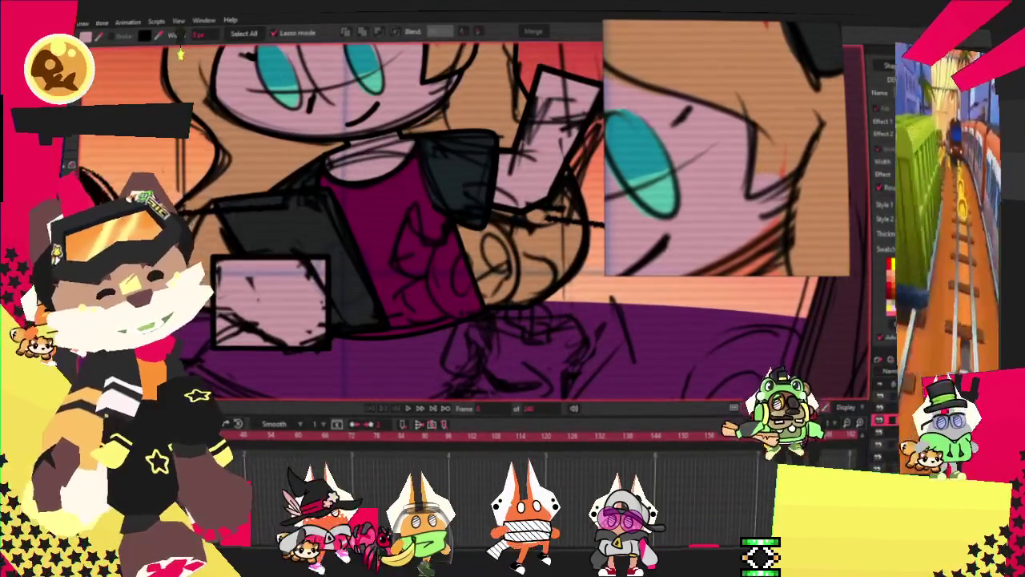
{"action": "key", "text": "a"}
{"action": "scroll", "coordinate": [294, 215], "scroll_direction": "up", "scroll_amount": 2}
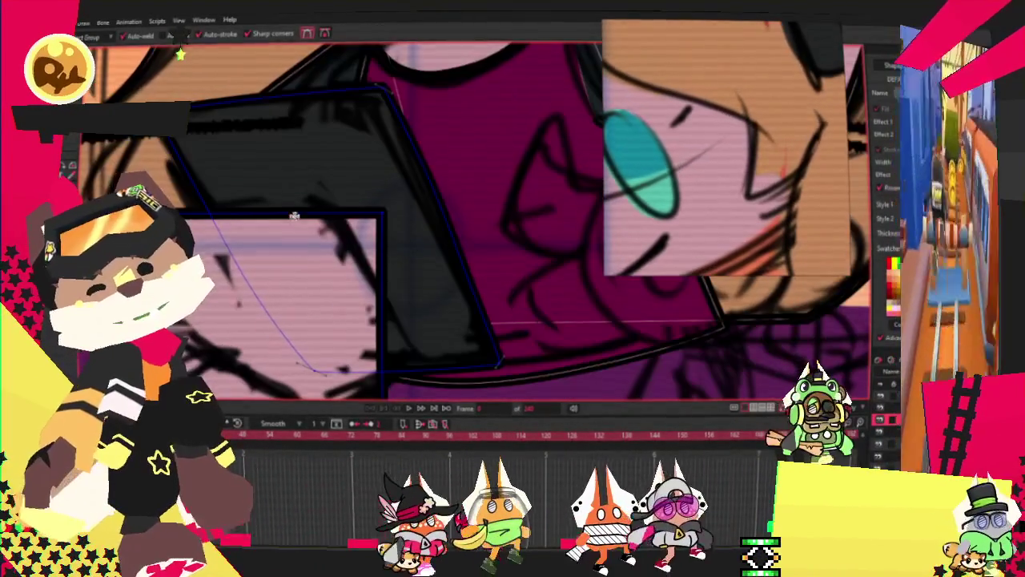
{"action": "left_click_drag", "start_coordinate": [272, 213], "coordinate": [271, 194]}
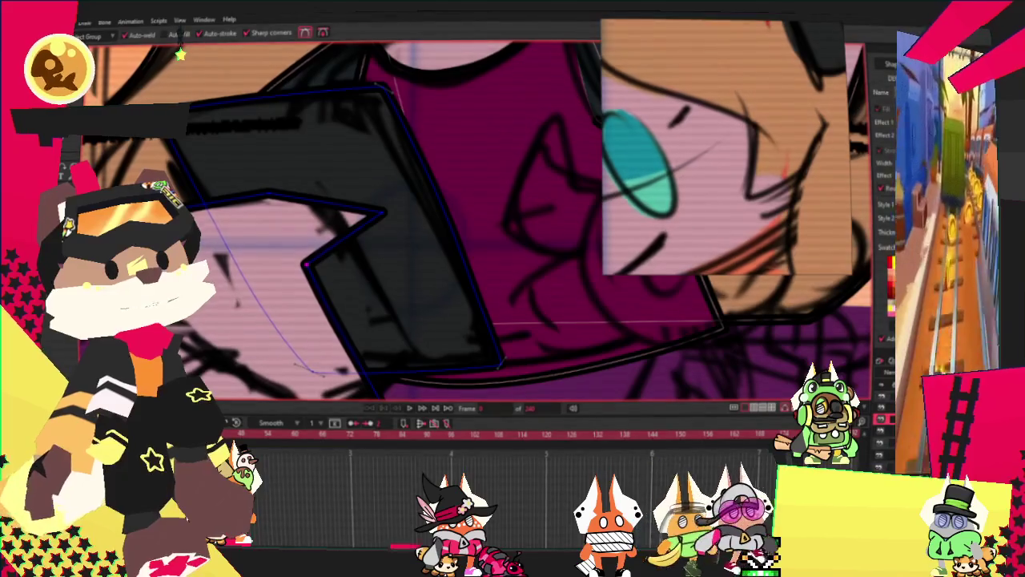
{"action": "scroll", "coordinate": [378, 237], "scroll_direction": "up", "scroll_amount": 1}
{"action": "left_click_drag", "start_coordinate": [366, 229], "coordinate": [312, 209]}
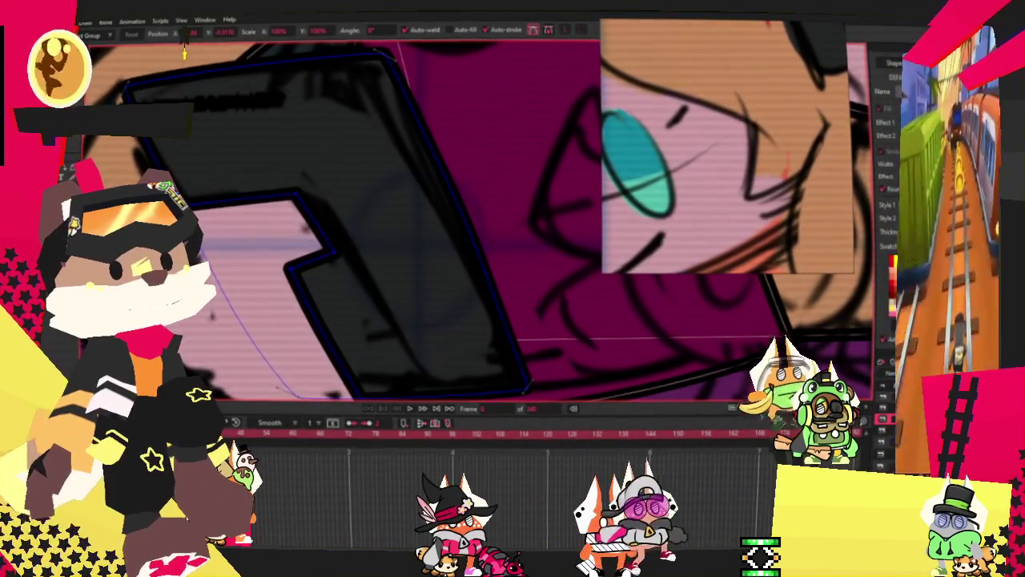
Move the lower-left corner down-left and lower the inner notch point
{"action": "scroll", "coordinate": [183, 49], "scroll_direction": "down", "scroll_amount": 1}
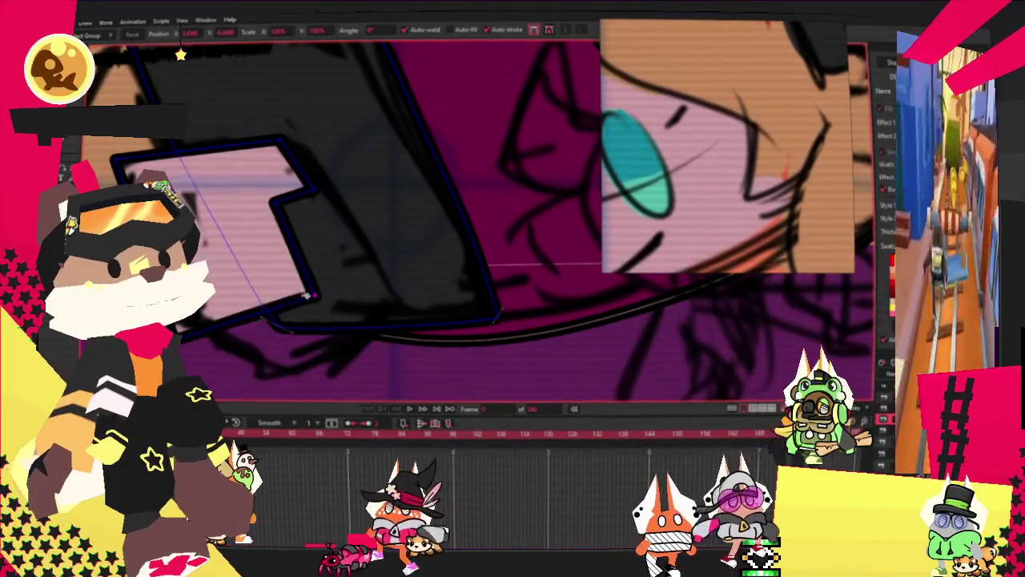
{"action": "left_click_drag", "start_coordinate": [305, 296], "coordinate": [288, 326]}
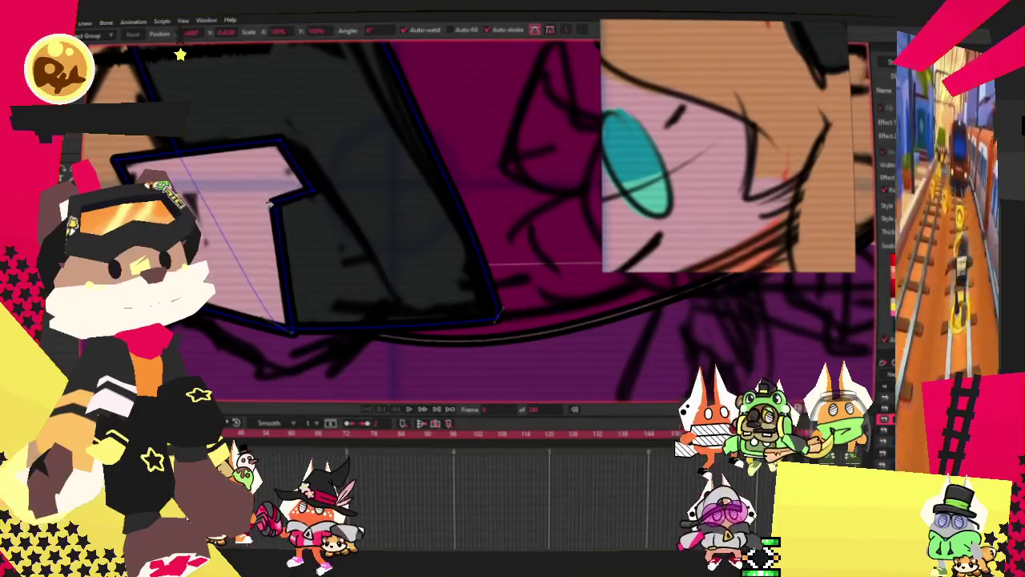
{"action": "left_click_drag", "start_coordinate": [274, 202], "coordinate": [278, 260]}
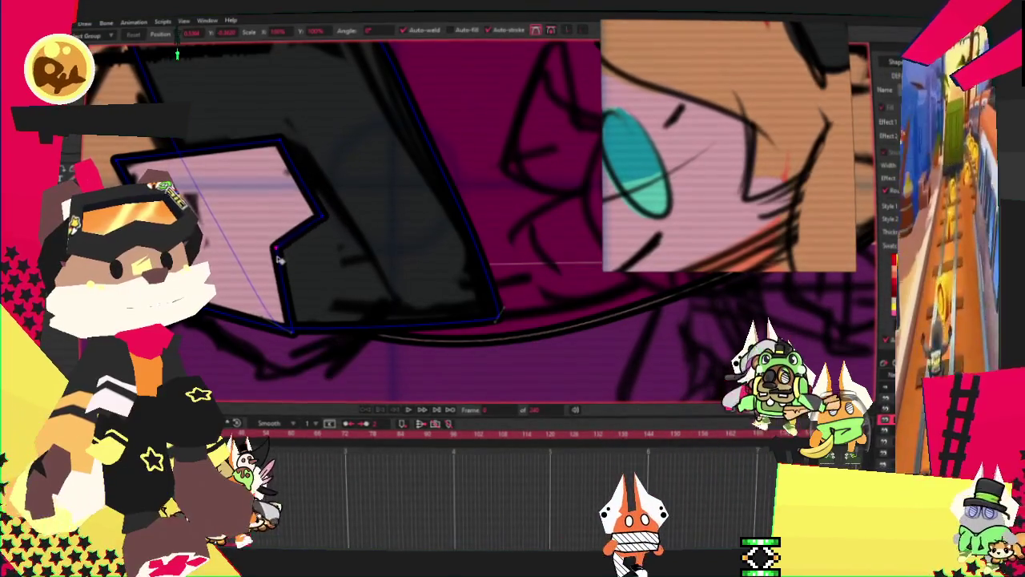
{"action": "scroll", "coordinate": [278, 258], "scroll_direction": "up", "scroll_amount": 1}
{"action": "scroll", "coordinate": [278, 258], "scroll_direction": "up", "scroll_amount": 1}
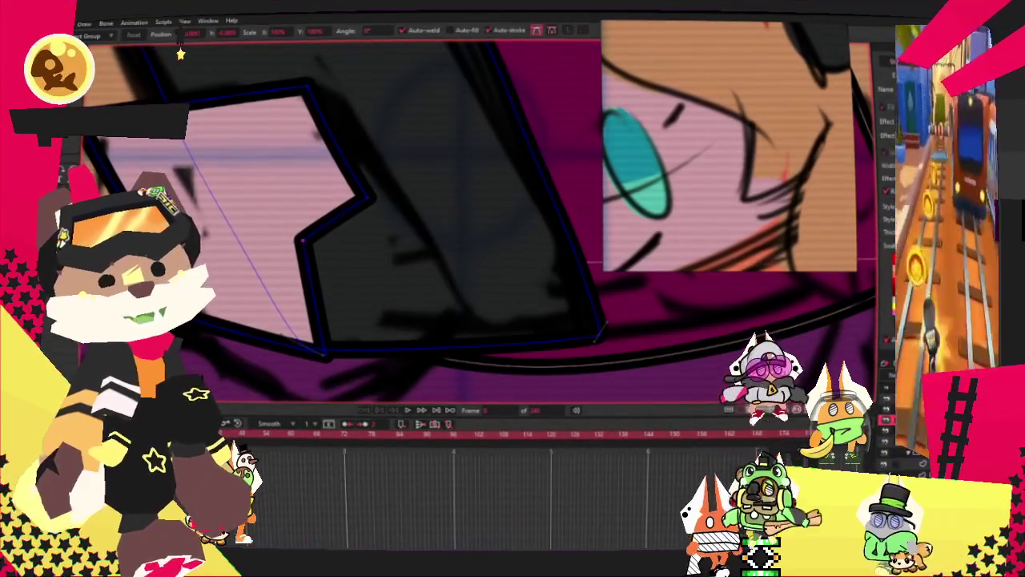
Round off the lower-left corner, then draw a rectangle over the shape's upper-left
{"action": "key", "text": "c"}
{"action": "left_click", "coordinate": [365, 198]}
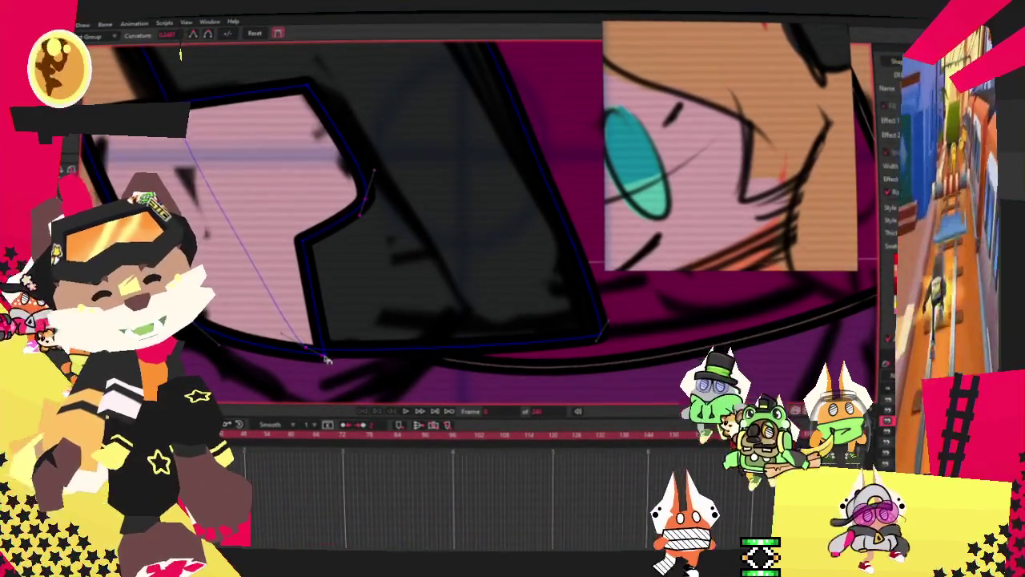
{"action": "scroll", "coordinate": [320, 355], "scroll_direction": "up", "scroll_amount": 2}
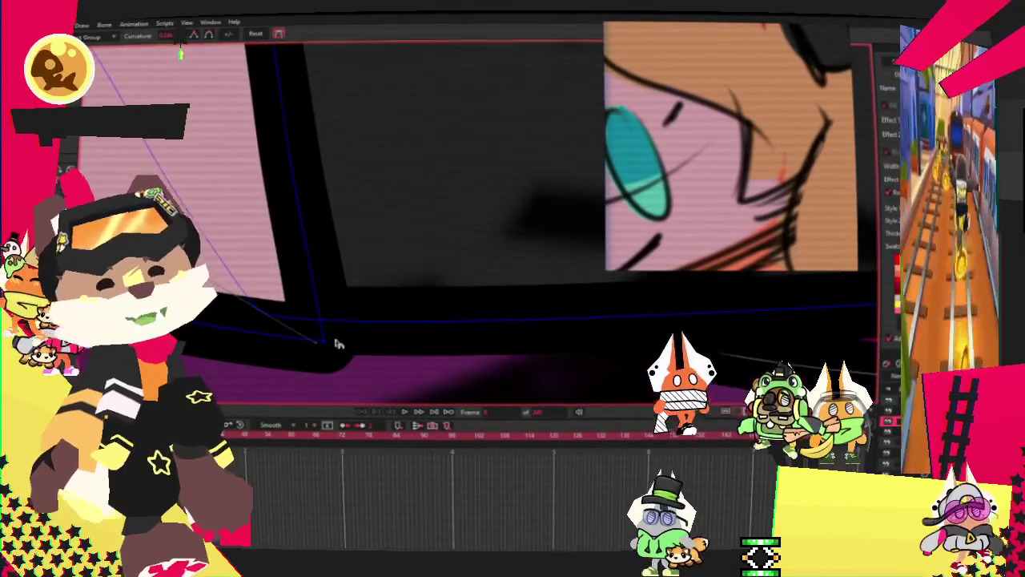
{"action": "left_click_drag", "start_coordinate": [336, 342], "coordinate": [425, 296]}
{"action": "scroll", "coordinate": [424, 296], "scroll_direction": "down", "scroll_amount": 2}
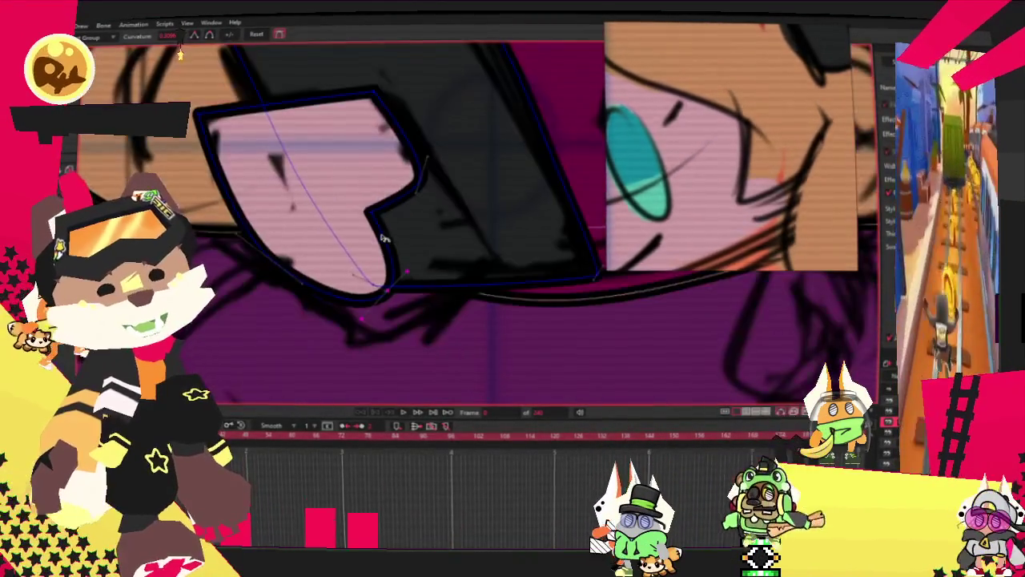
{"action": "scroll", "coordinate": [320, 240], "scroll_direction": "down", "scroll_amount": 1}
{"action": "scroll", "coordinate": [281, 191], "scroll_direction": "up", "scroll_amount": 1}
{"action": "scroll", "coordinate": [282, 191], "scroll_direction": "up", "scroll_amount": 2}
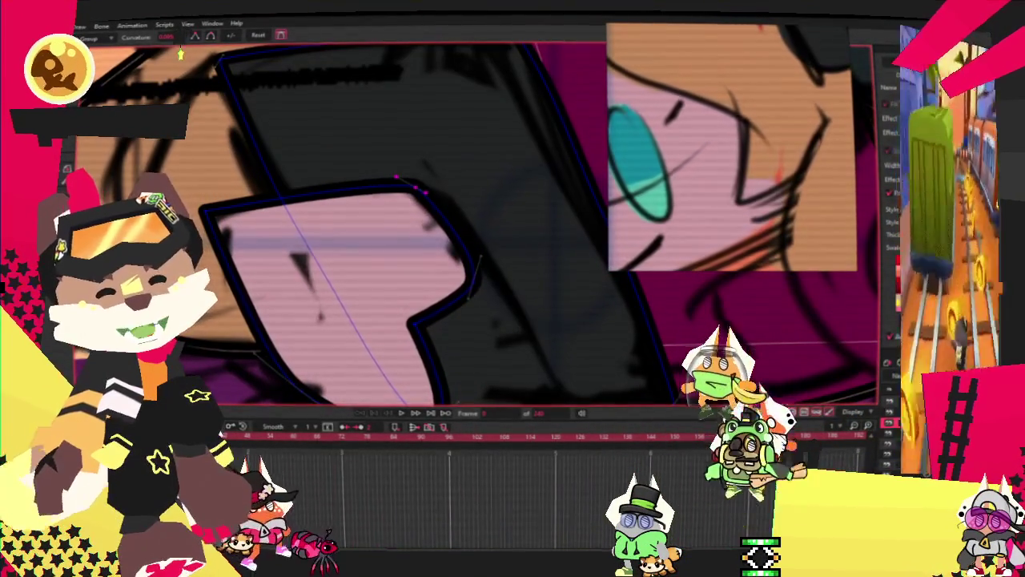
{"action": "key", "text": "alt+7"}
{"action": "left_click_drag", "start_coordinate": [192, 104], "coordinate": [317, 231]}
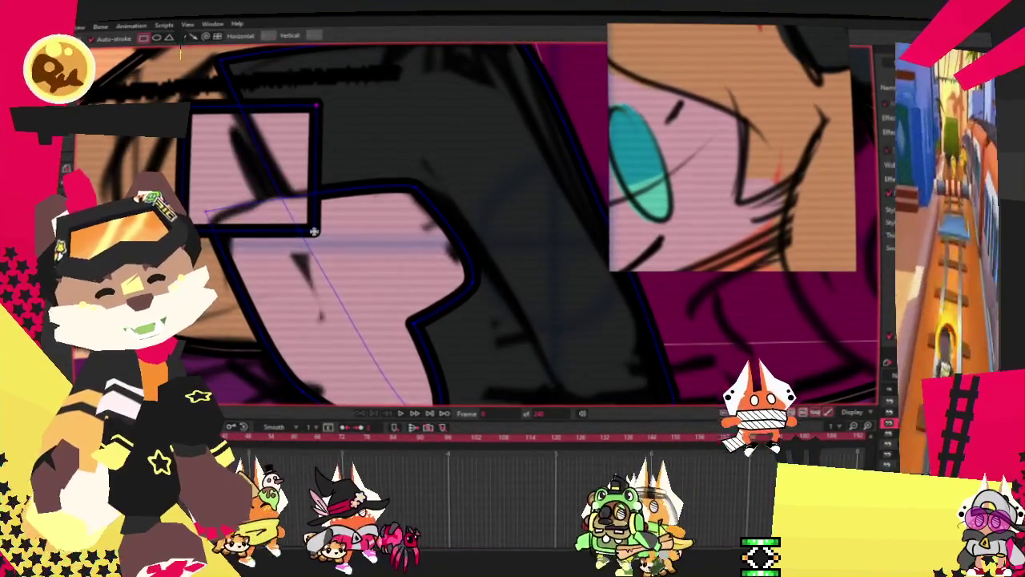
Delete the extra rectangle and adjust the hand's corners, adding a point dipping its upper edge
{"action": "key", "text": "alt+t"}
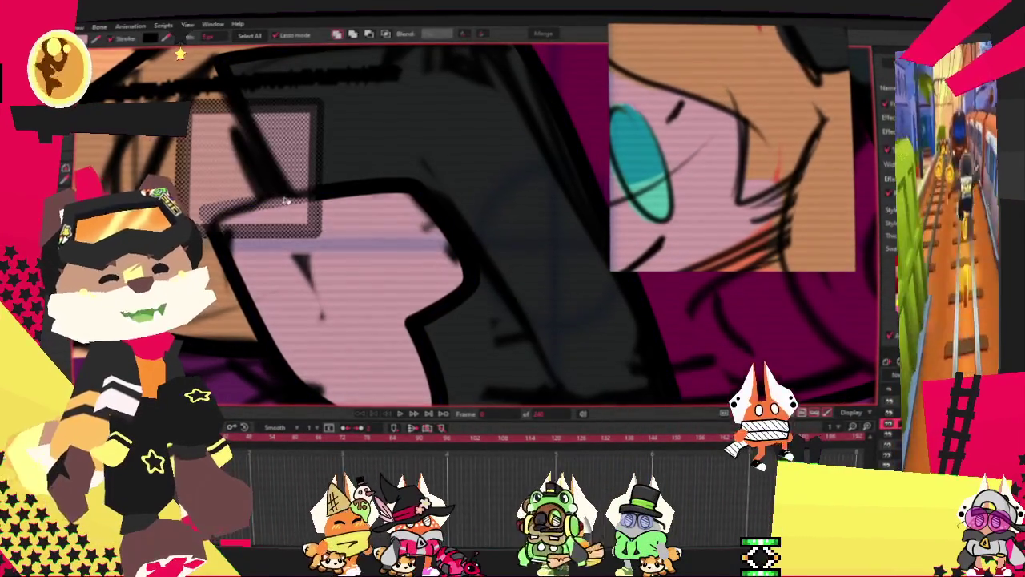
{"action": "key", "text": "Delete"}
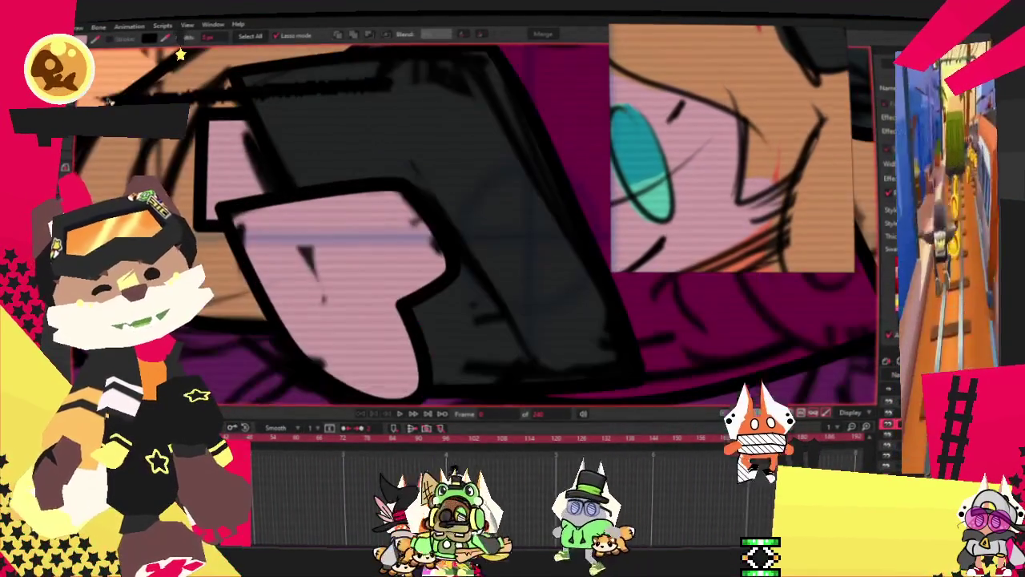
{"action": "key", "text": "shift+t"}
{"action": "scroll", "coordinate": [287, 76], "scroll_direction": "up", "scroll_amount": 3}
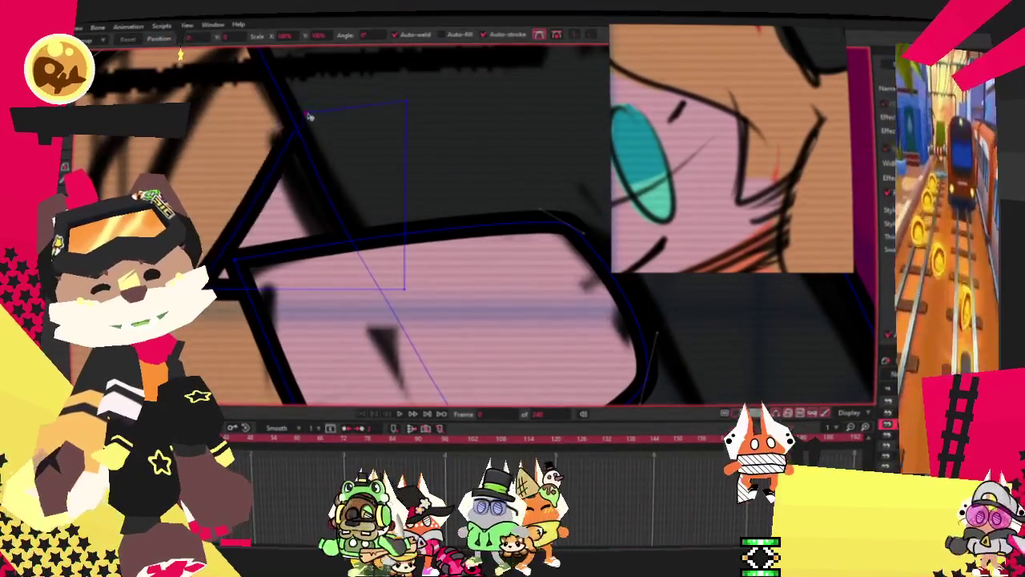
{"action": "left_click_drag", "start_coordinate": [215, 276], "coordinate": [221, 237]}
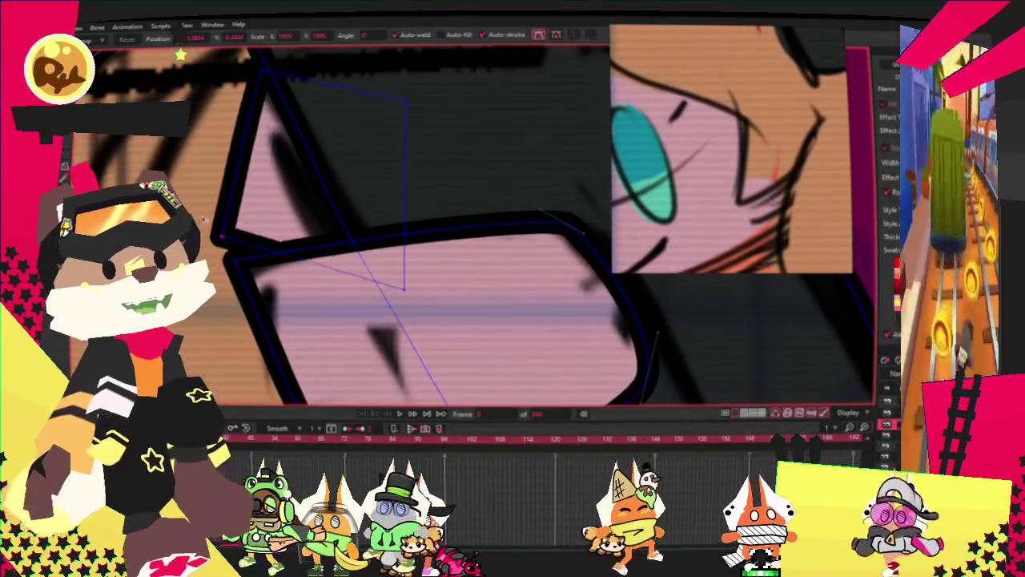
{"action": "left_click_drag", "start_coordinate": [405, 289], "coordinate": [424, 298]}
{"action": "key", "text": "a"}
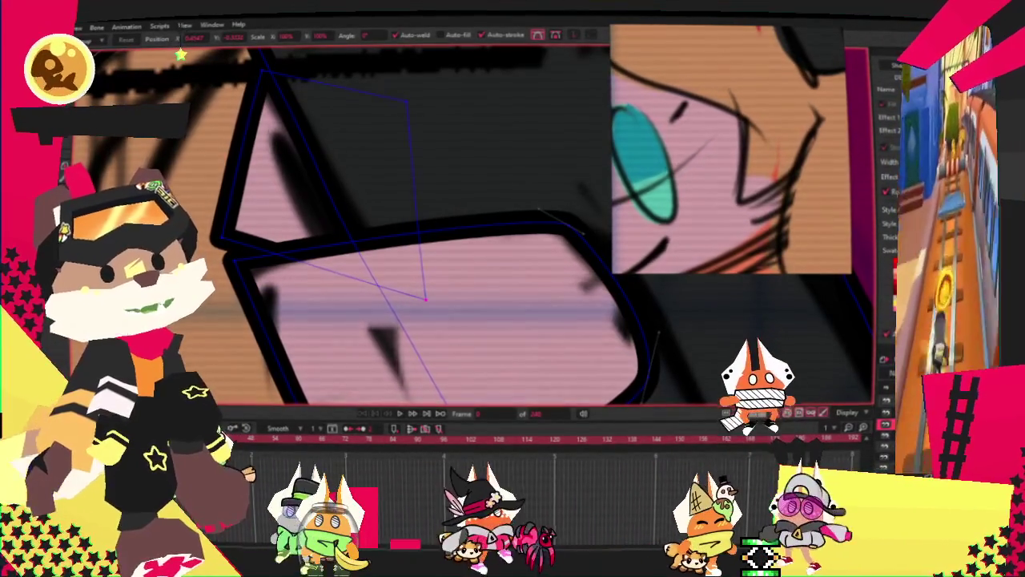
{"action": "left_click_drag", "start_coordinate": [429, 230], "coordinate": [416, 243]}
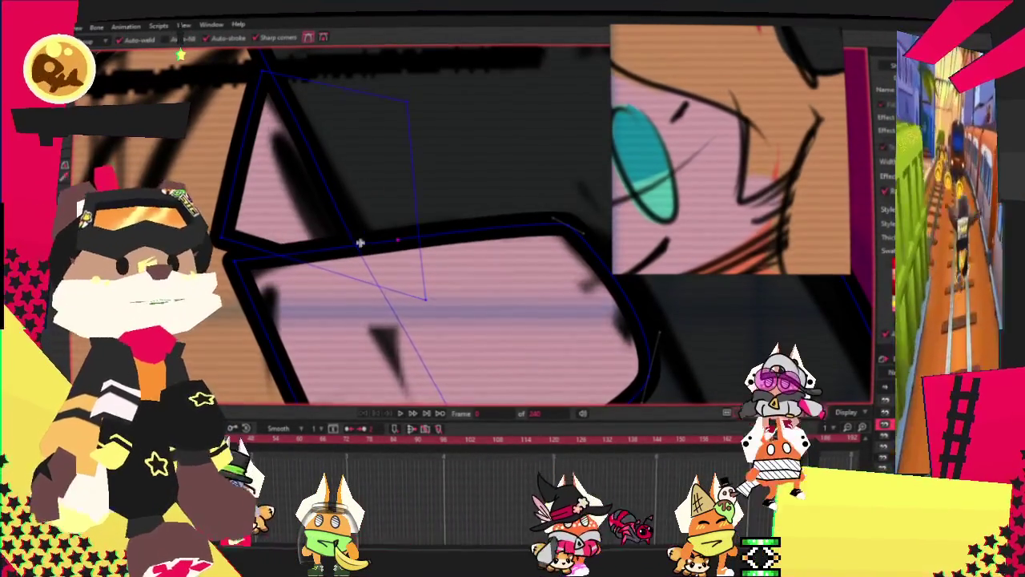
{"action": "scroll", "coordinate": [272, 185], "scroll_direction": "down", "scroll_amount": 2}
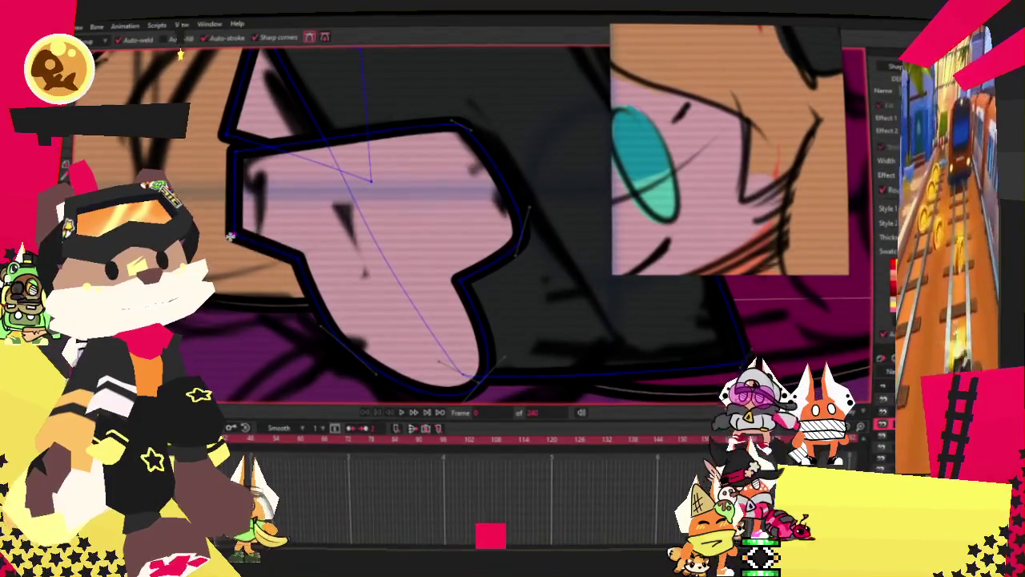
Reshape the curve at the hand's upper-left corner along the tablet edge
{"action": "key", "text": "t"}
{"action": "scroll", "coordinate": [212, 146], "scroll_direction": "up", "scroll_amount": 1}
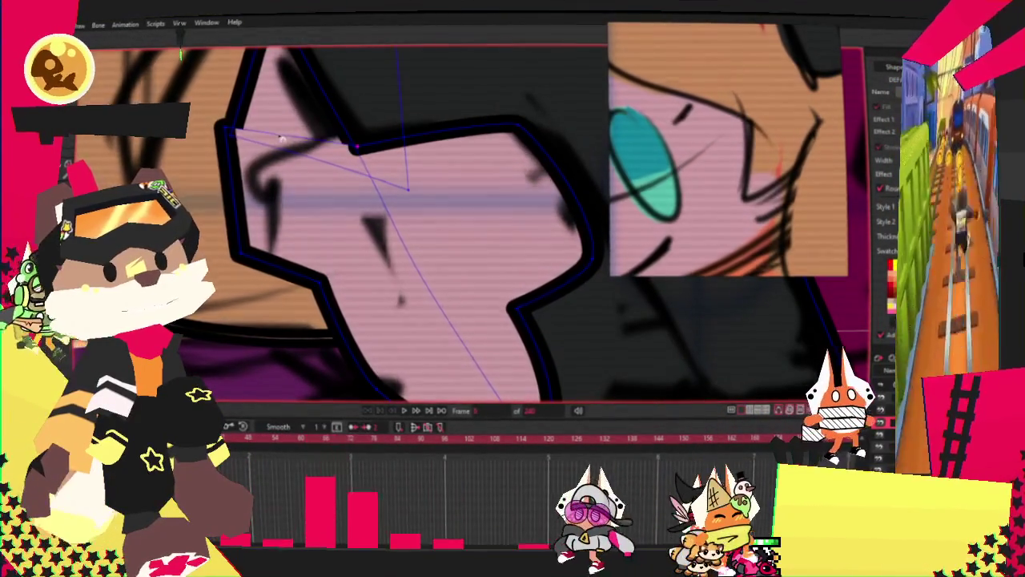
{"action": "scroll", "coordinate": [343, 124], "scroll_direction": "down", "scroll_amount": 2}
{"action": "scroll", "coordinate": [343, 124], "scroll_direction": "down", "scroll_amount": 2}
{"action": "scroll", "coordinate": [343, 124], "scroll_direction": "up", "scroll_amount": 2}
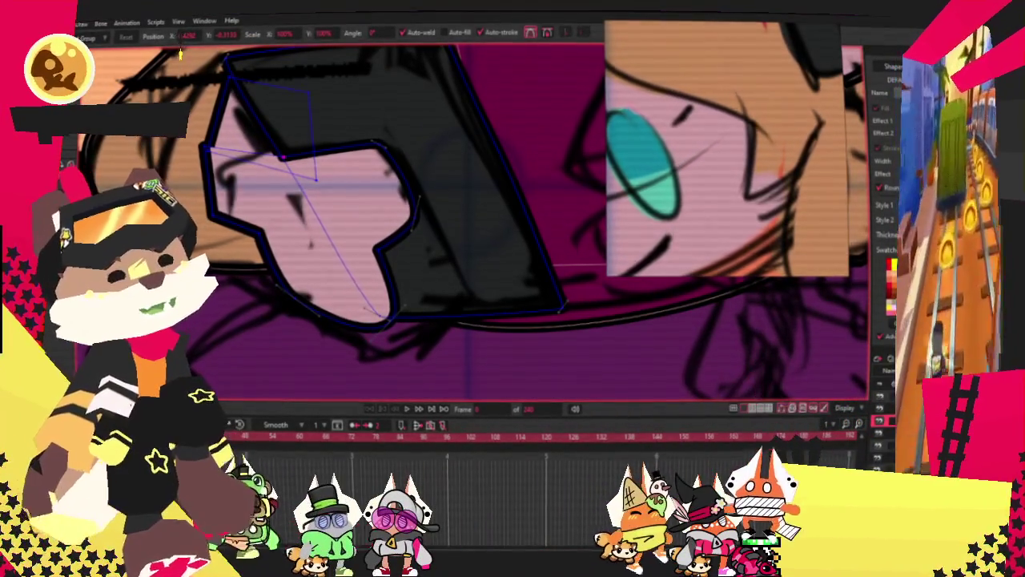
{"action": "scroll", "coordinate": [244, 80], "scroll_direction": "up", "scroll_amount": 2}
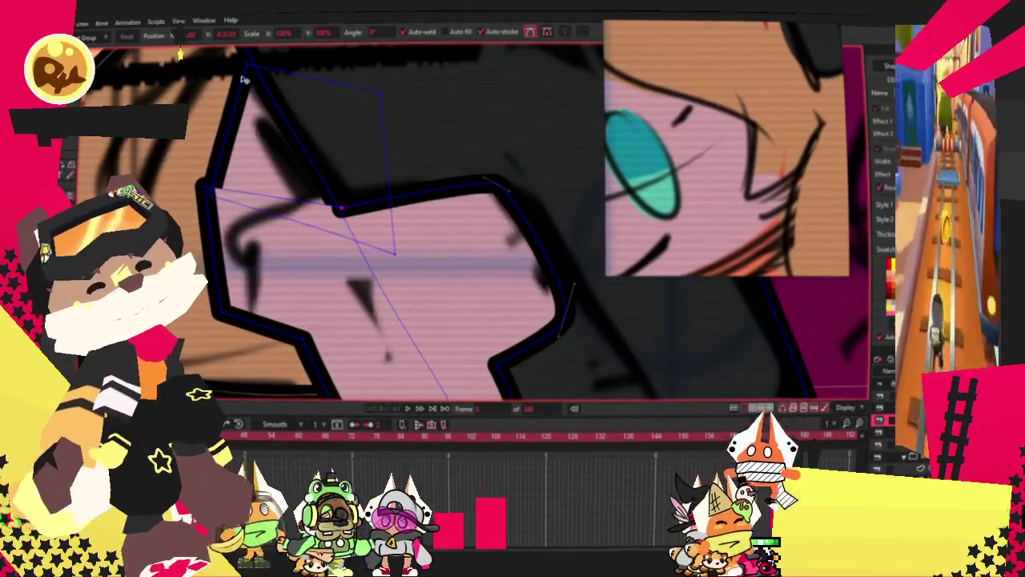
{"action": "scroll", "coordinate": [218, 203], "scroll_direction": "up", "scroll_amount": 1}
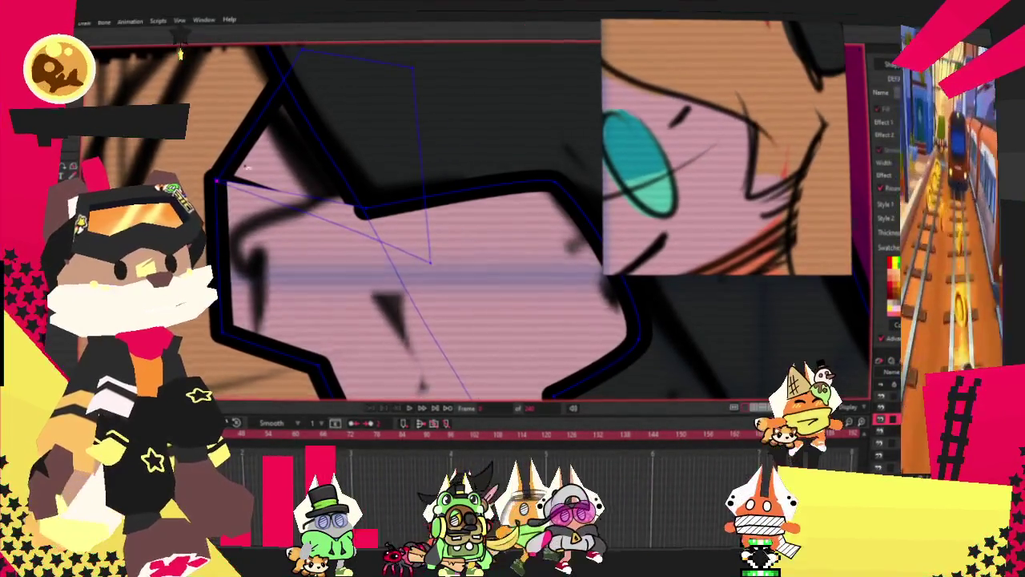
{"action": "scroll", "coordinate": [223, 189], "scroll_direction": "up", "scroll_amount": 1}
{"action": "mouse_move", "coordinate": [227, 195]}
{"action": "left_mouse_down"}
{"action": "mouse_move", "coordinate": [336, 210]}
{"action": "mouse_move", "coordinate": [328, 218]}
{"action": "left_mouse_up"}
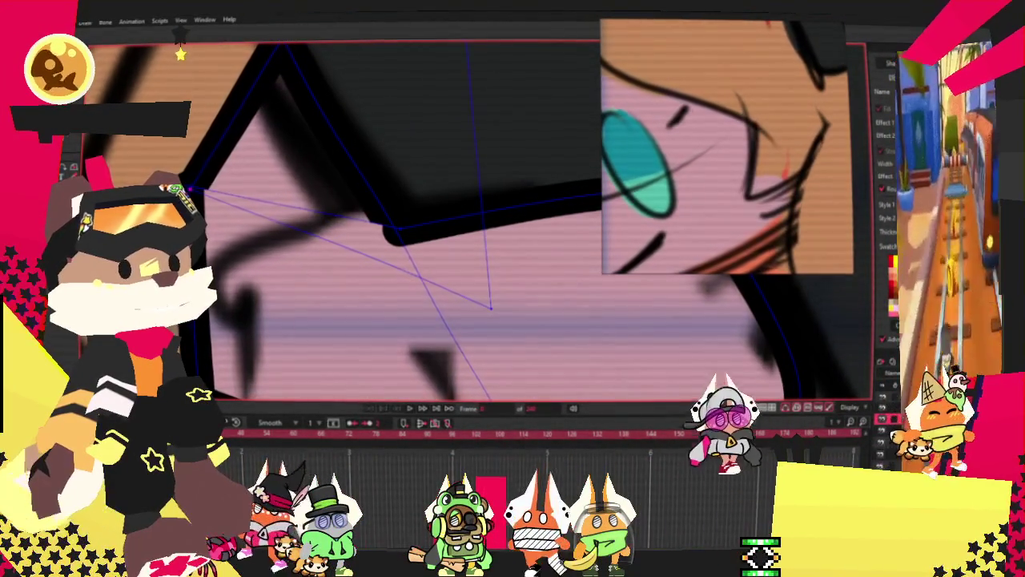
{"action": "scroll", "coordinate": [185, 189], "scroll_direction": "up", "scroll_amount": 1}
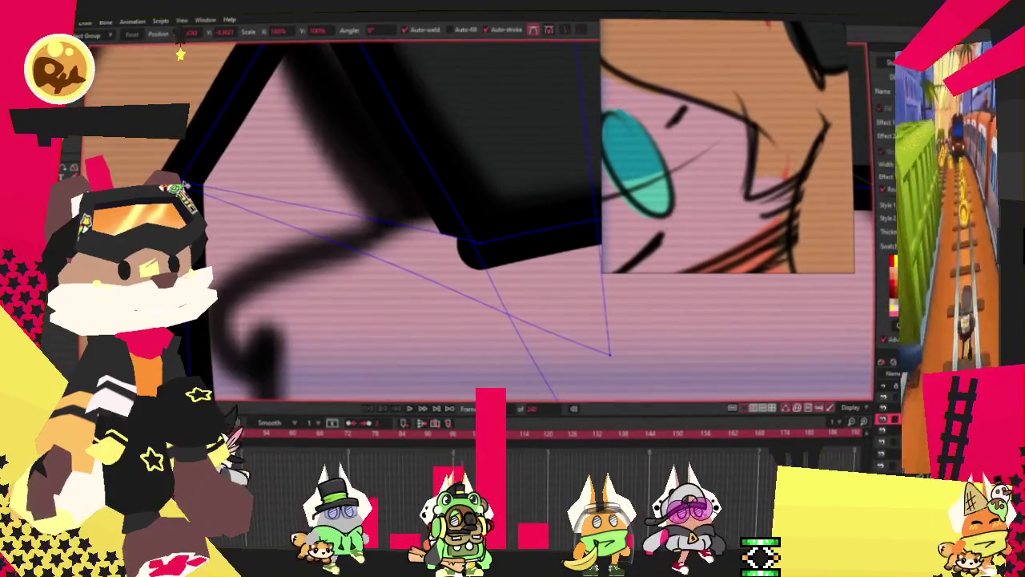
{"action": "scroll", "coordinate": [192, 177], "scroll_direction": "down", "scroll_amount": 2}
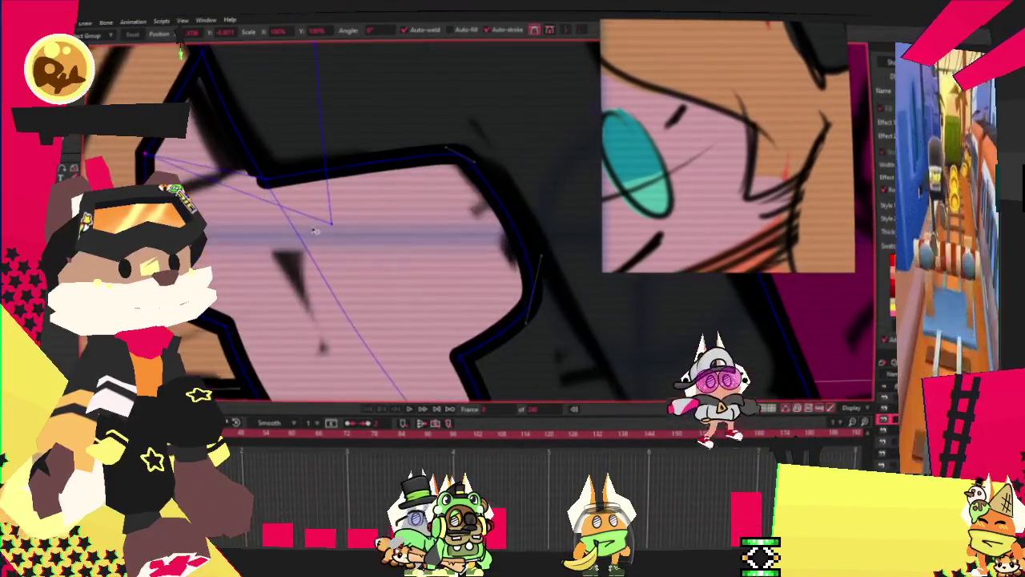
{"action": "scroll", "coordinate": [240, 249], "scroll_direction": "down", "scroll_amount": 1}
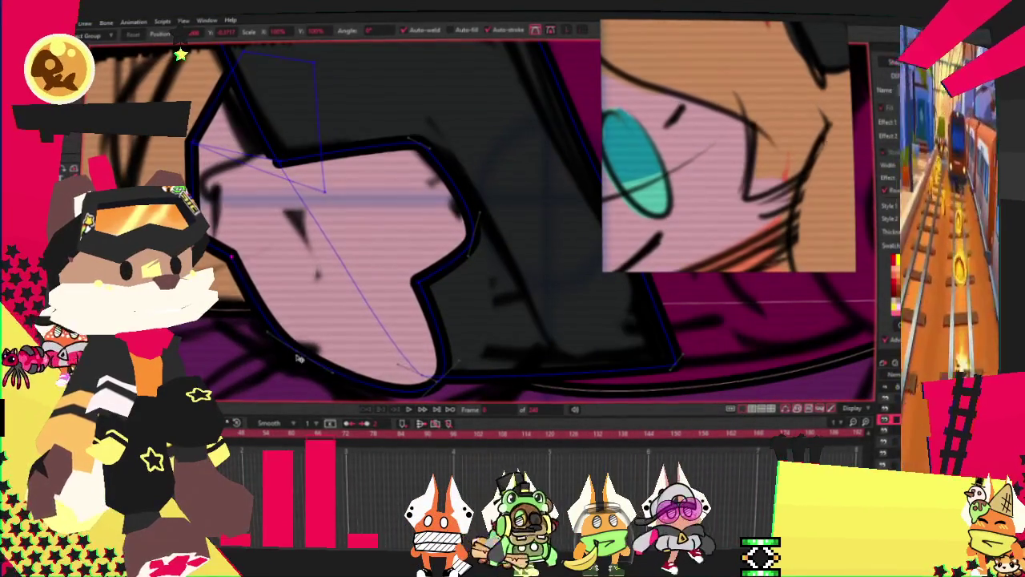
{"action": "scroll", "coordinate": [431, 390], "scroll_direction": "down", "scroll_amount": 1}
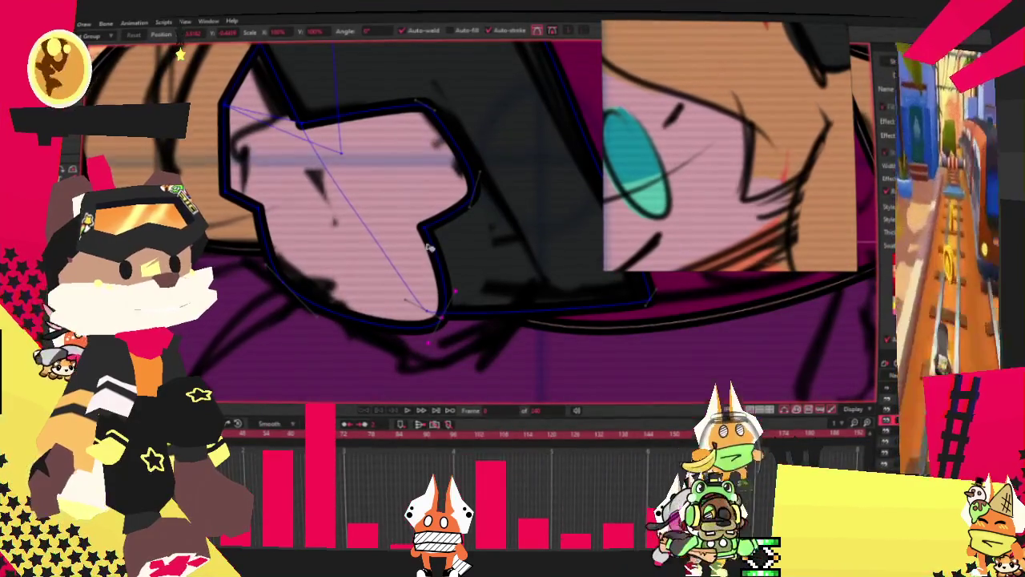
{"action": "scroll", "coordinate": [439, 225], "scroll_direction": "down", "scroll_amount": 1}
{"action": "scroll", "coordinate": [439, 224], "scroll_direction": "down", "scroll_amount": 1}
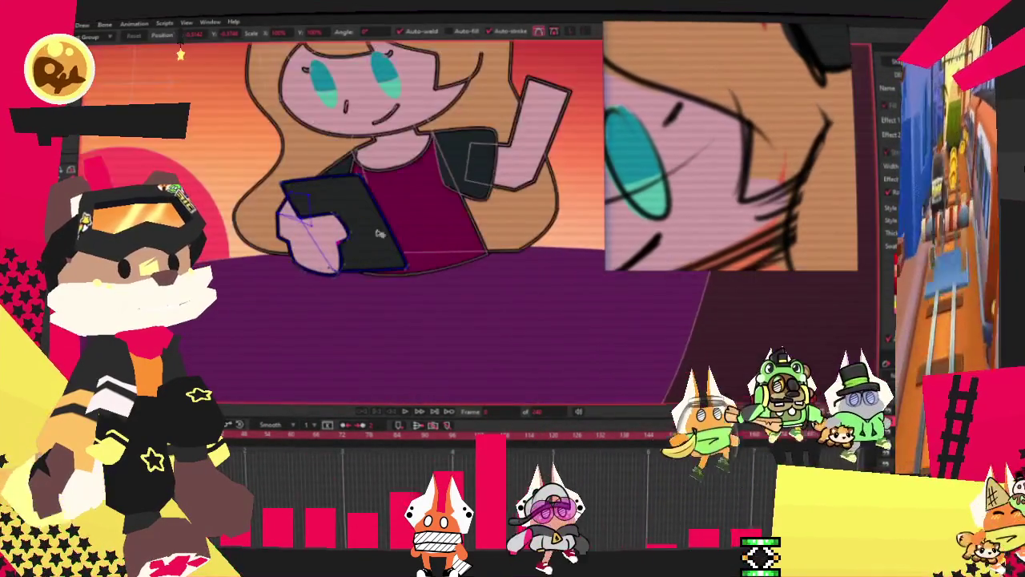
{"action": "scroll", "coordinate": [312, 176], "scroll_direction": "up", "scroll_amount": 2}
{"action": "scroll", "coordinate": [422, 300], "scroll_direction": "down", "scroll_amount": 2}
{"action": "scroll", "coordinate": [422, 300], "scroll_direction": "up", "scroll_amount": 1}
{"action": "scroll", "coordinate": [422, 301], "scroll_direction": "up", "scroll_amount": 1}
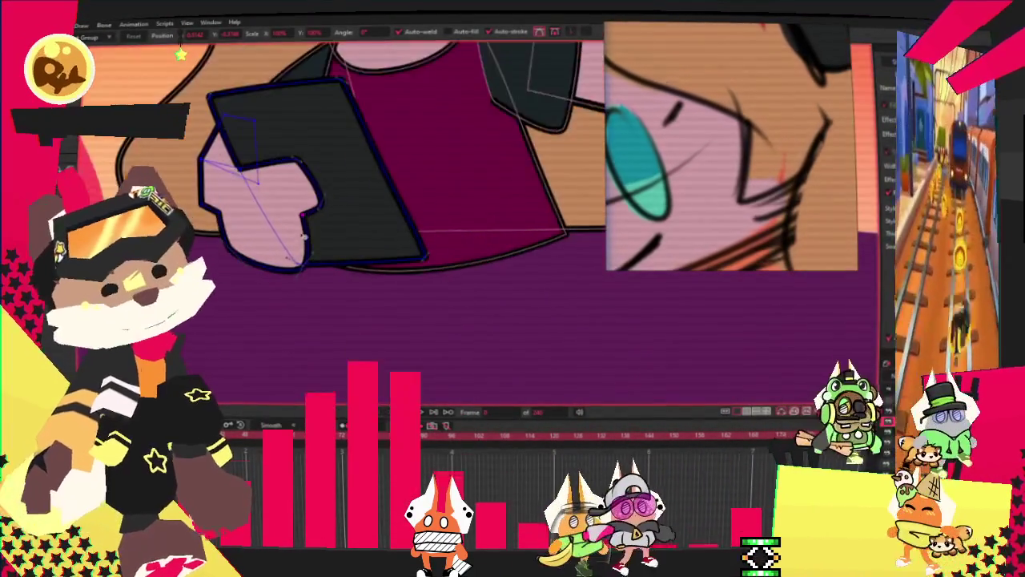
{"action": "scroll", "coordinate": [422, 301], "scroll_direction": "up", "scroll_amount": 1}
Switch among point, curvature and transform tools while inspecting the hand outline
{"action": "key", "text": "alt+q"}
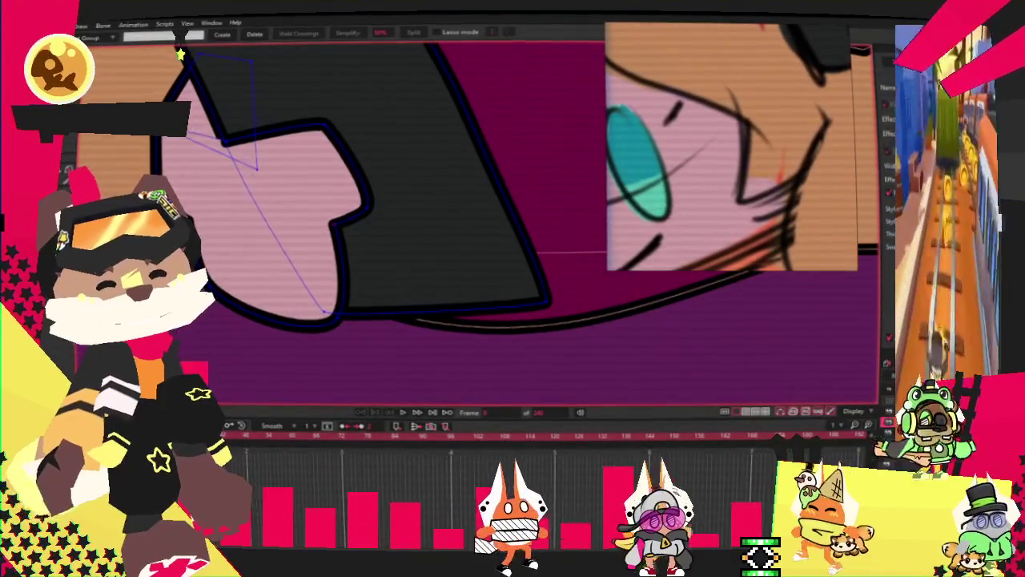
{"action": "scroll", "coordinate": [210, 129], "scroll_direction": "up", "scroll_amount": 1}
{"action": "key", "text": "alt+s"}
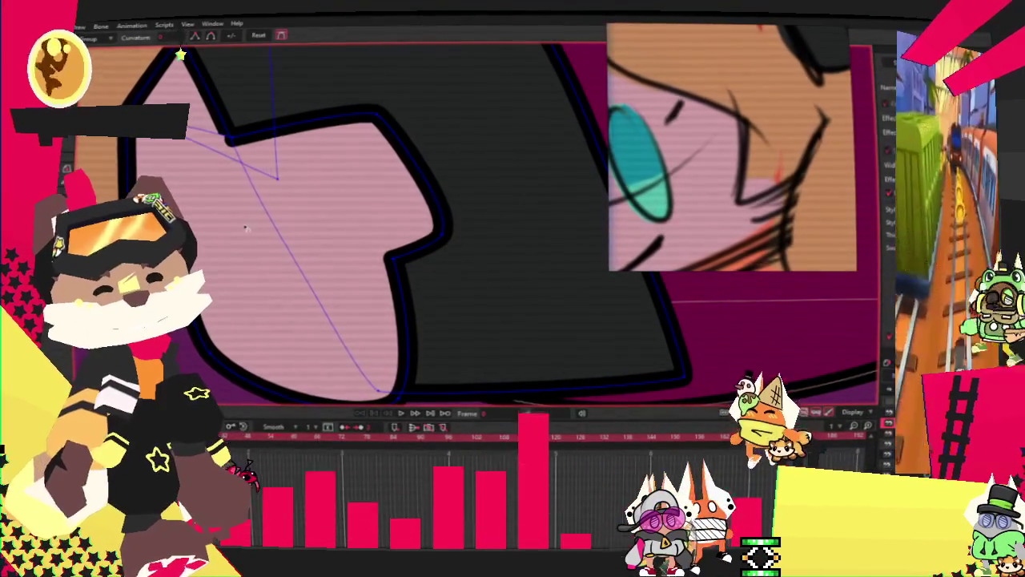
{"action": "scroll", "coordinate": [181, 54], "scroll_direction": "down", "scroll_amount": 1}
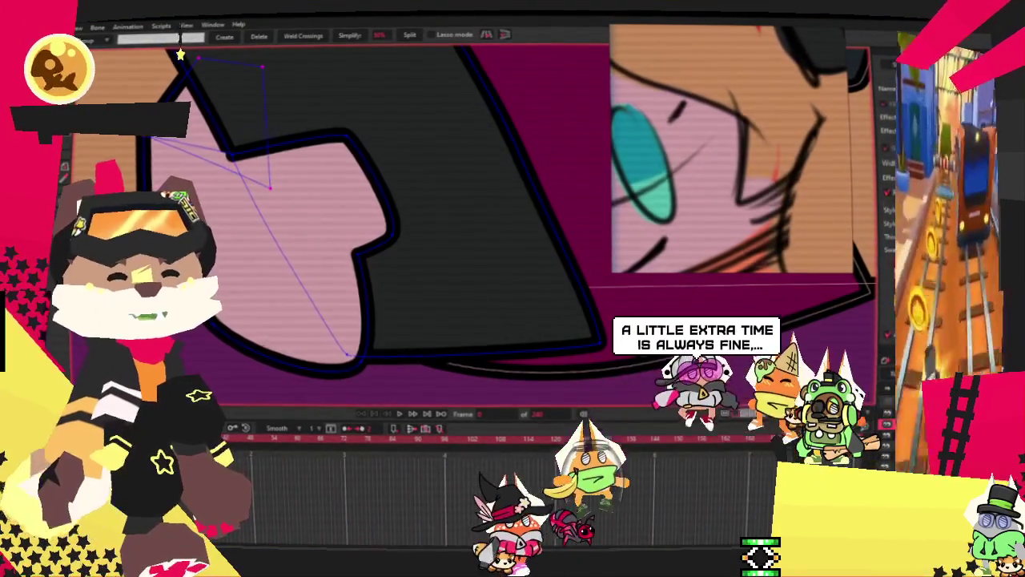
{"action": "key", "text": "t"}
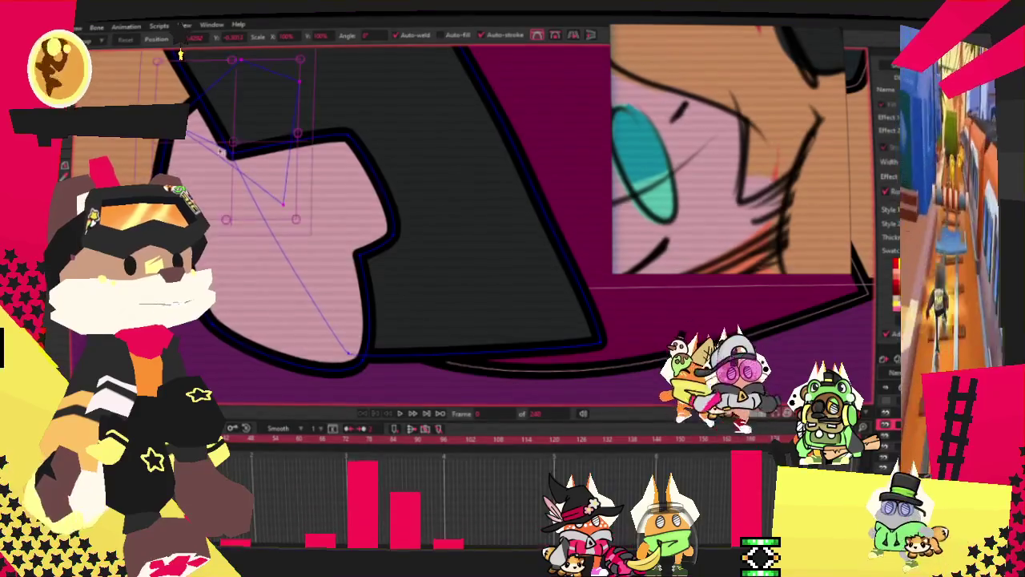
{"action": "scroll", "coordinate": [216, 150], "scroll_direction": "up", "scroll_amount": 1}
{"action": "scroll", "coordinate": [227, 158], "scroll_direction": "up", "scroll_amount": 2}
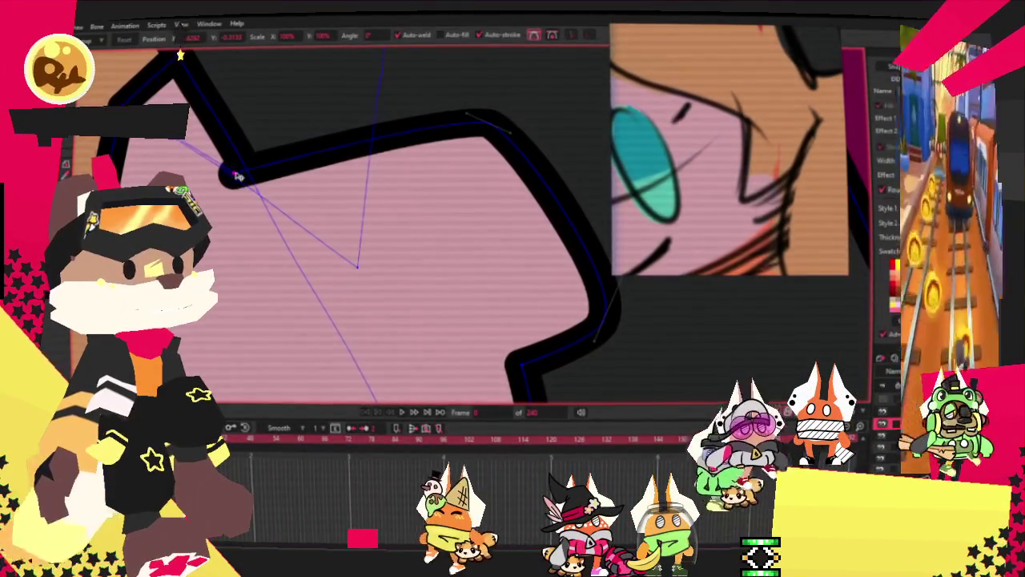
{"action": "scroll", "coordinate": [258, 166], "scroll_direction": "down", "scroll_amount": 3}
{"action": "scroll", "coordinate": [249, 139], "scroll_direction": "up", "scroll_amount": 1}
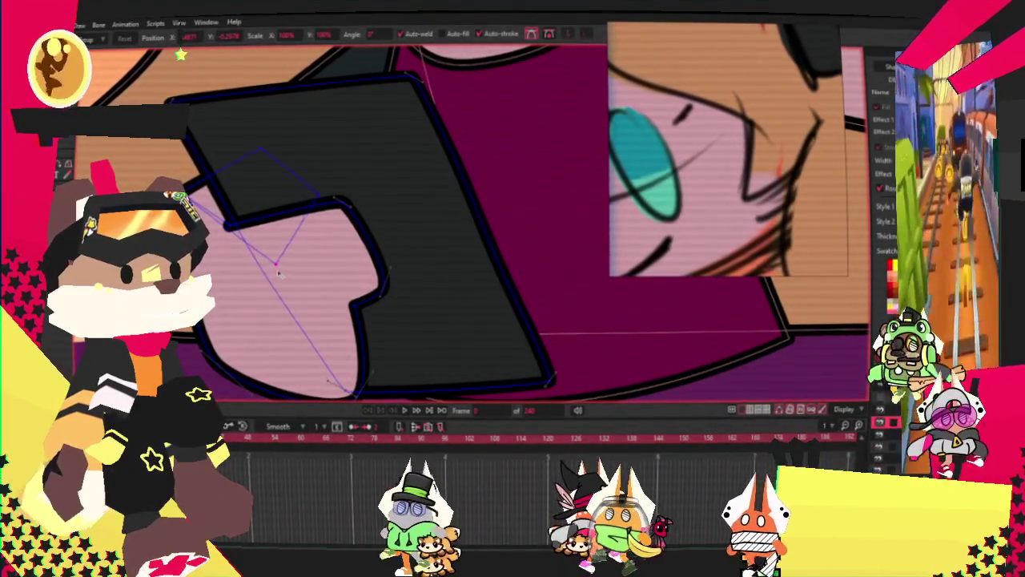
{"action": "scroll", "coordinate": [240, 264], "scroll_direction": "down", "scroll_amount": 2}
{"action": "scroll", "coordinate": [313, 195], "scroll_direction": "up", "scroll_amount": 3}
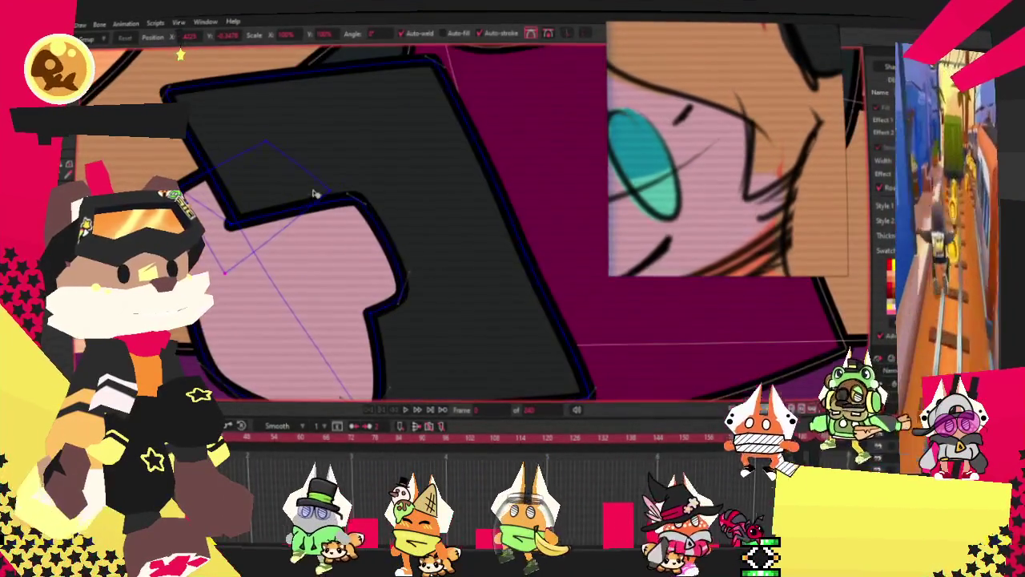
{"action": "scroll", "coordinate": [322, 198], "scroll_direction": "down", "scroll_amount": 2}
{"action": "scroll", "coordinate": [336, 264], "scroll_direction": "up", "scroll_amount": 1}
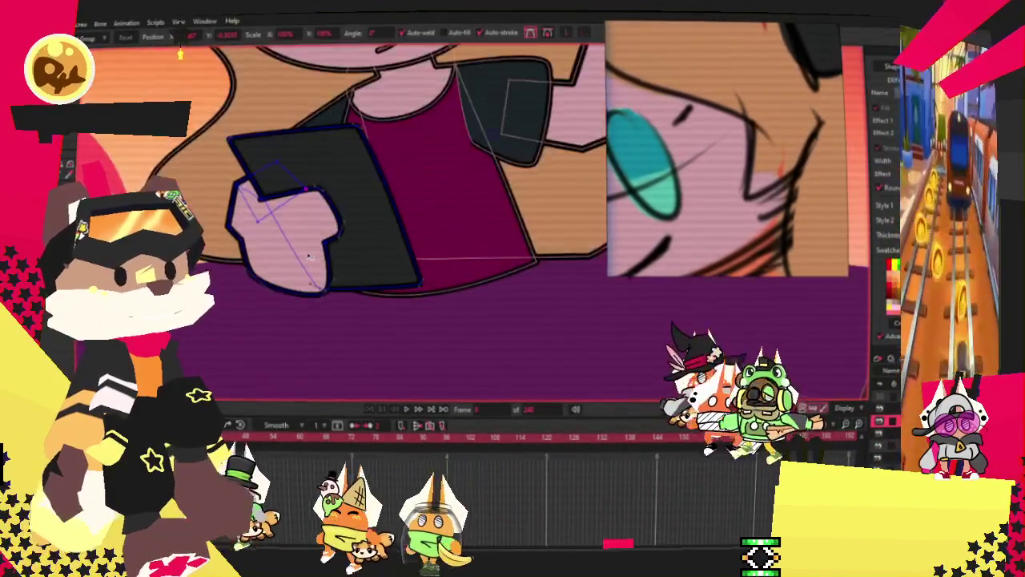
{"action": "scroll", "coordinate": [341, 324], "scroll_direction": "up", "scroll_amount": 1}
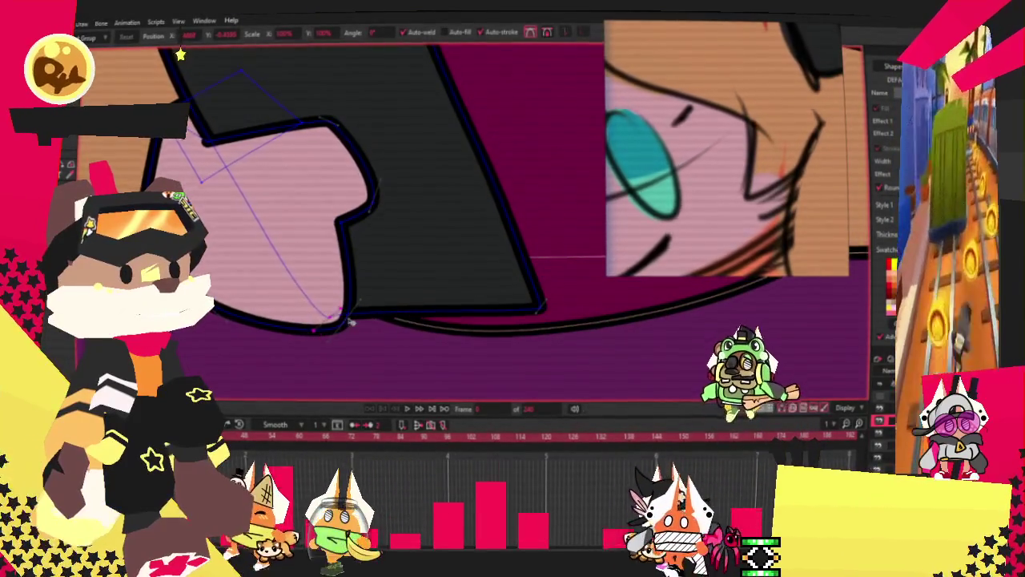
{"action": "scroll", "coordinate": [342, 318], "scroll_direction": "up", "scroll_amount": 1}
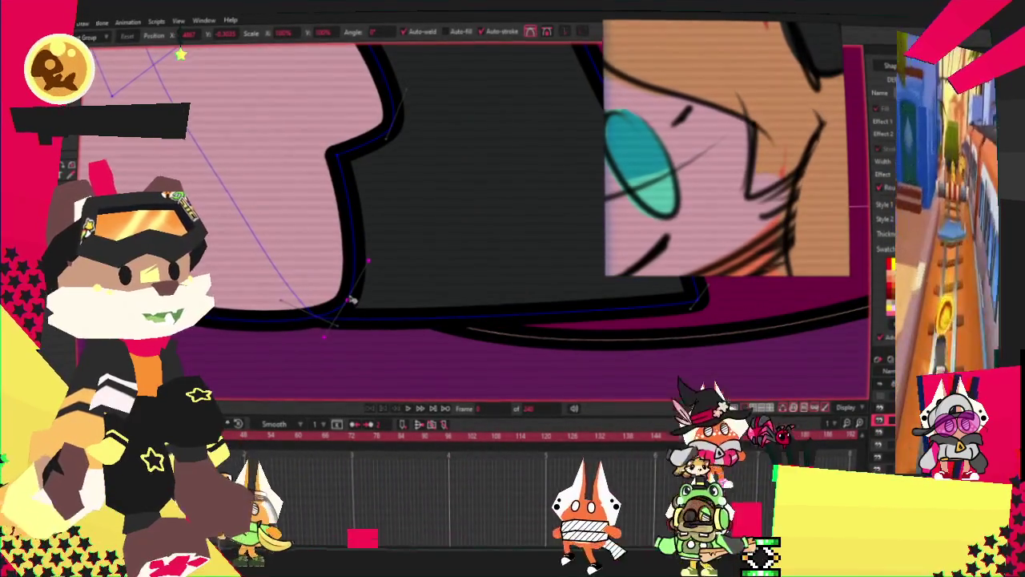
{"action": "scroll", "coordinate": [336, 289], "scroll_direction": "down", "scroll_amount": 1}
{"action": "scroll", "coordinate": [309, 264], "scroll_direction": "down", "scroll_amount": 1}
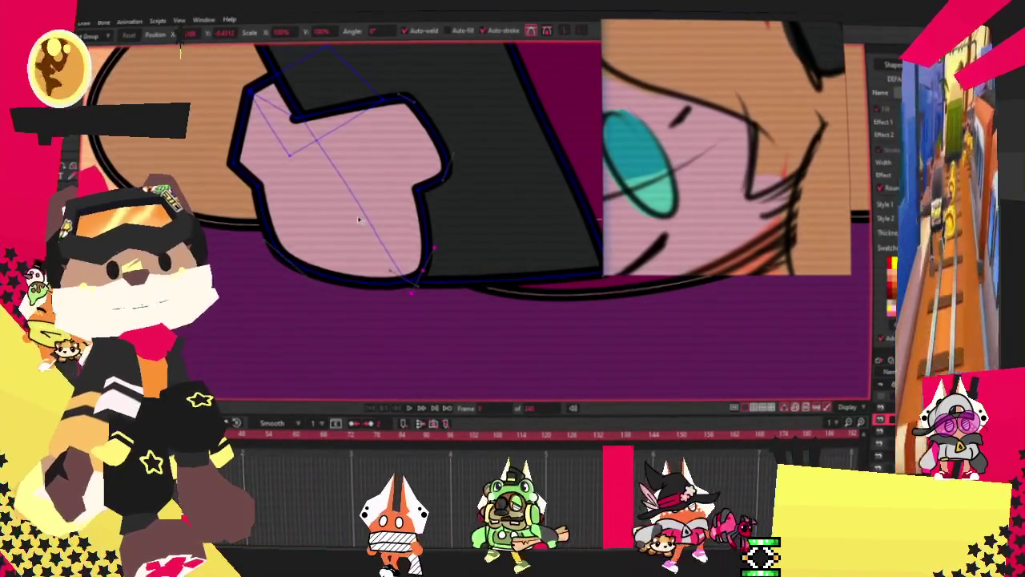
{"action": "scroll", "coordinate": [359, 221], "scroll_direction": "down", "scroll_amount": 1}
{"action": "scroll", "coordinate": [358, 220], "scroll_direction": "down", "scroll_amount": 2}
{"action": "scroll", "coordinate": [359, 219], "scroll_direction": "down", "scroll_amount": 1}
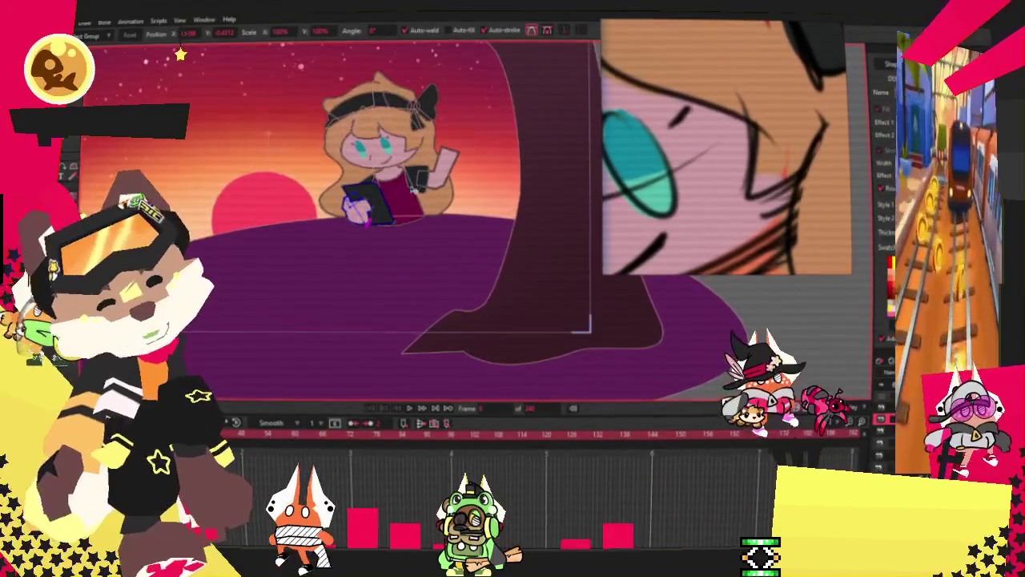
{"action": "scroll", "coordinate": [410, 199], "scroll_direction": "up", "scroll_amount": 2}
{"action": "scroll", "coordinate": [410, 198], "scroll_direction": "up", "scroll_amount": 1}
{"action": "scroll", "coordinate": [272, 198], "scroll_direction": "up", "scroll_amount": 2}
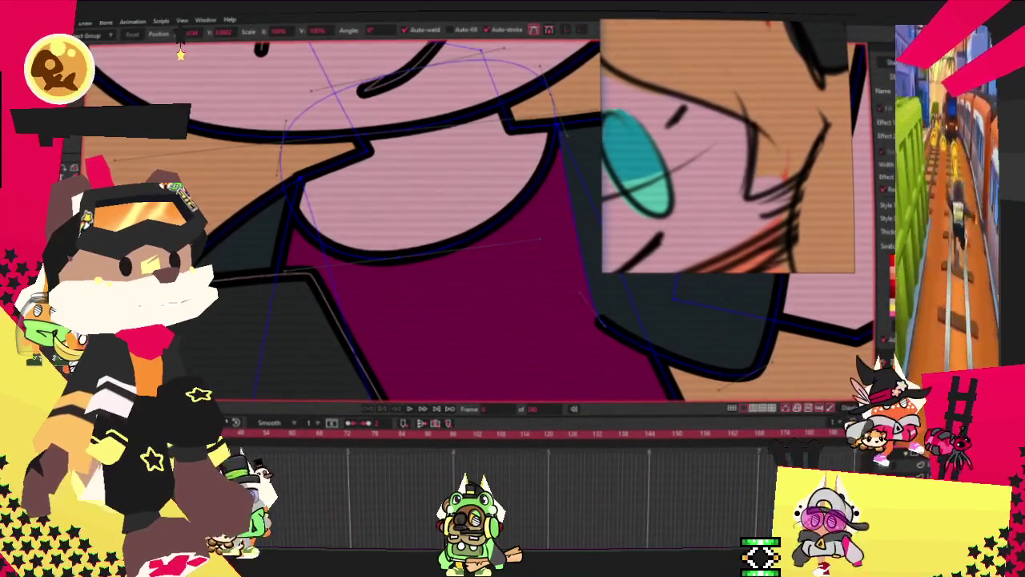
{"action": "scroll", "coordinate": [358, 229], "scroll_direction": "up", "scroll_amount": 2}
{"action": "scroll", "coordinate": [289, 146], "scroll_direction": "up", "scroll_amount": 1}
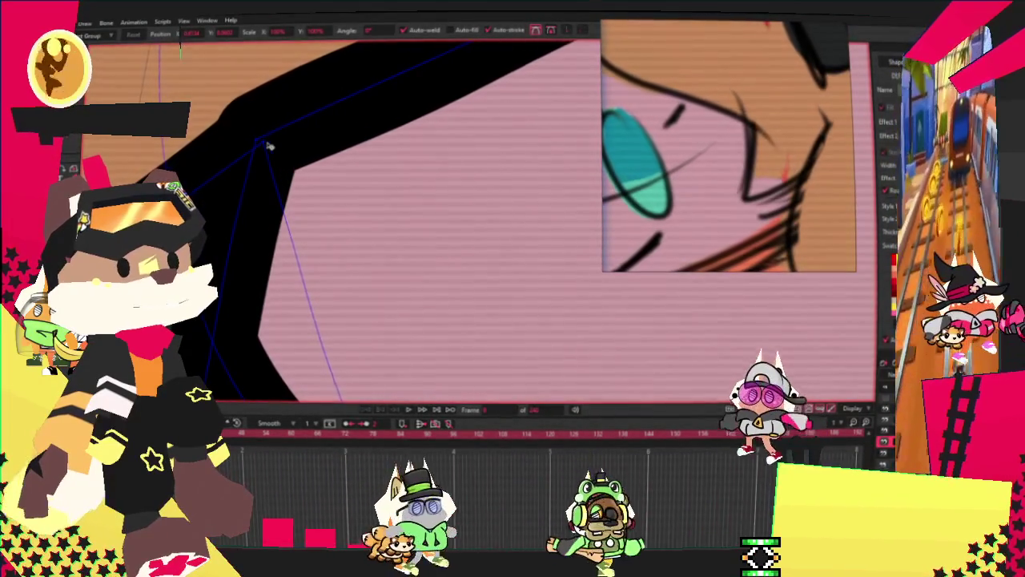
{"action": "scroll", "coordinate": [238, 145], "scroll_direction": "down", "scroll_amount": 2}
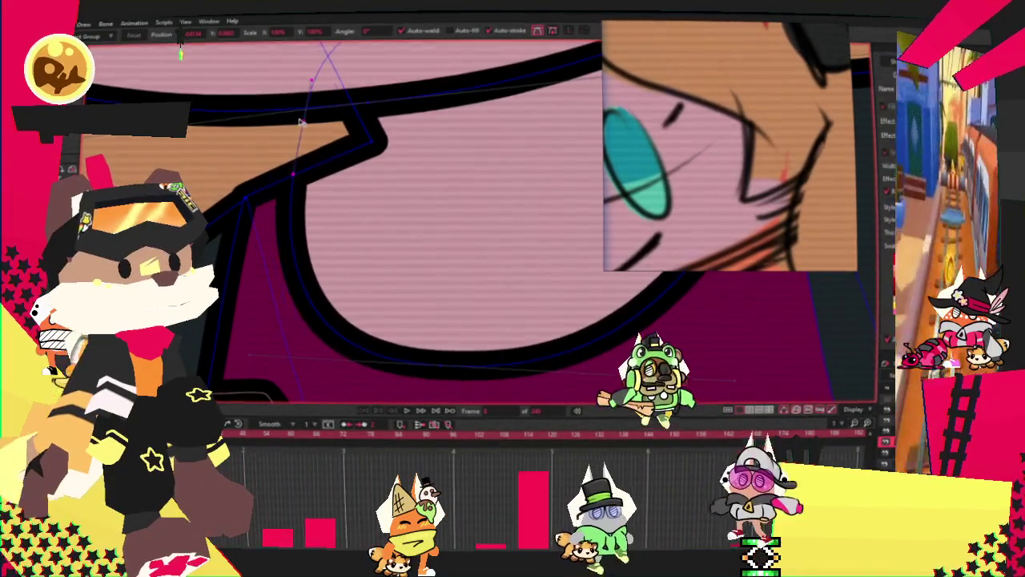
{"action": "scroll", "coordinate": [289, 163], "scroll_direction": "down", "scroll_amount": 2}
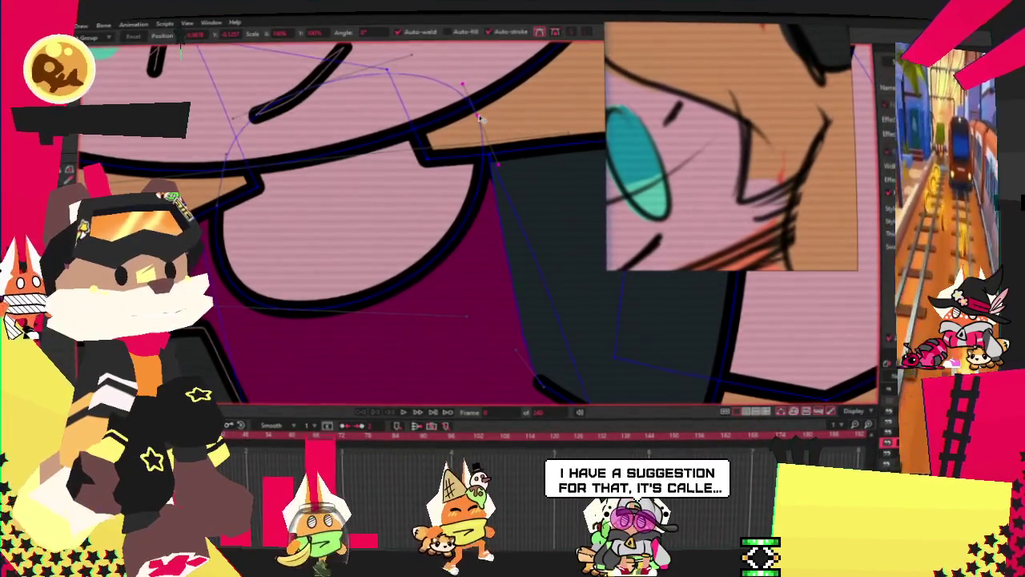
{"action": "scroll", "coordinate": [464, 128], "scroll_direction": "down", "scroll_amount": 1}
{"action": "scroll", "coordinate": [467, 147], "scroll_direction": "down", "scroll_amount": 2}
{"action": "scroll", "coordinate": [348, 178], "scroll_direction": "down", "scroll_amount": 1}
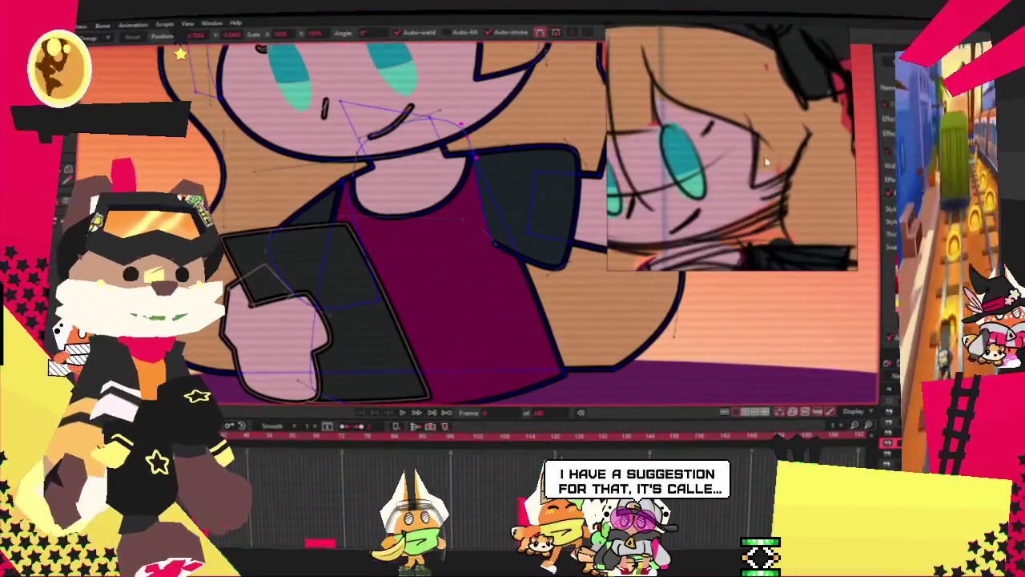
{"action": "scroll", "coordinate": [348, 178], "scroll_direction": "down", "scroll_amount": 1}
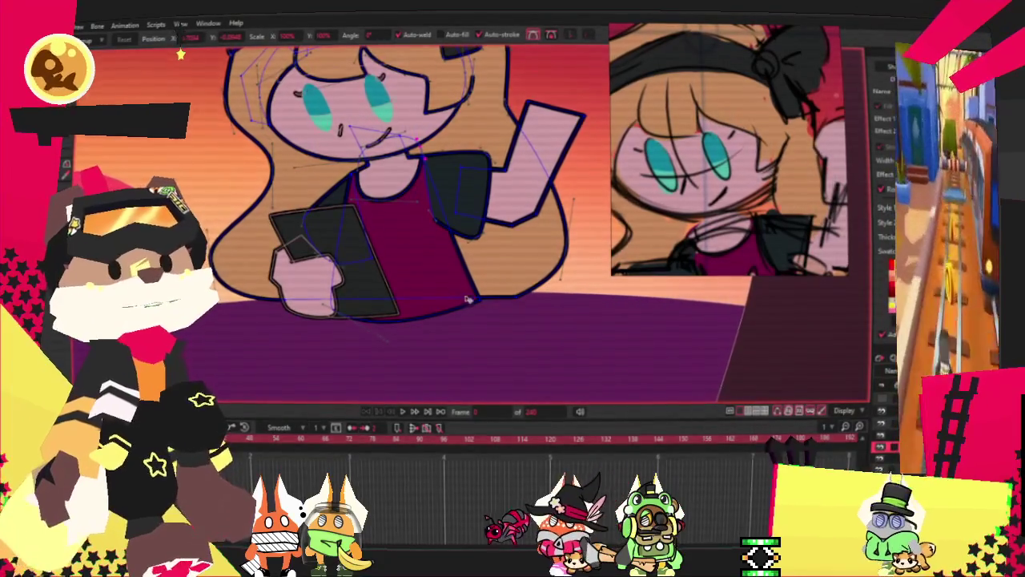
Zoom the view in and out to inspect the bow on the headband
{"action": "scroll", "coordinate": [372, 292], "scroll_direction": "up", "scroll_amount": 2}
{"action": "scroll", "coordinate": [453, 286], "scroll_direction": "down", "scroll_amount": 4}
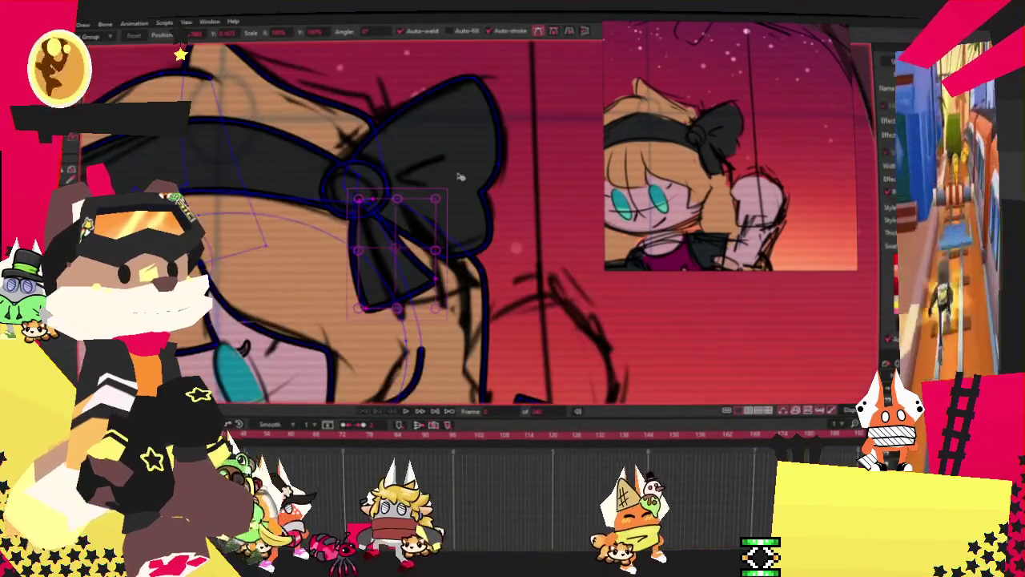
Draw a small rectangle over the bow and prepare its points for transforming
{"action": "key", "text": "r"}
{"action": "left_click_drag", "start_coordinate": [476, 109], "coordinate": [362, 170]}
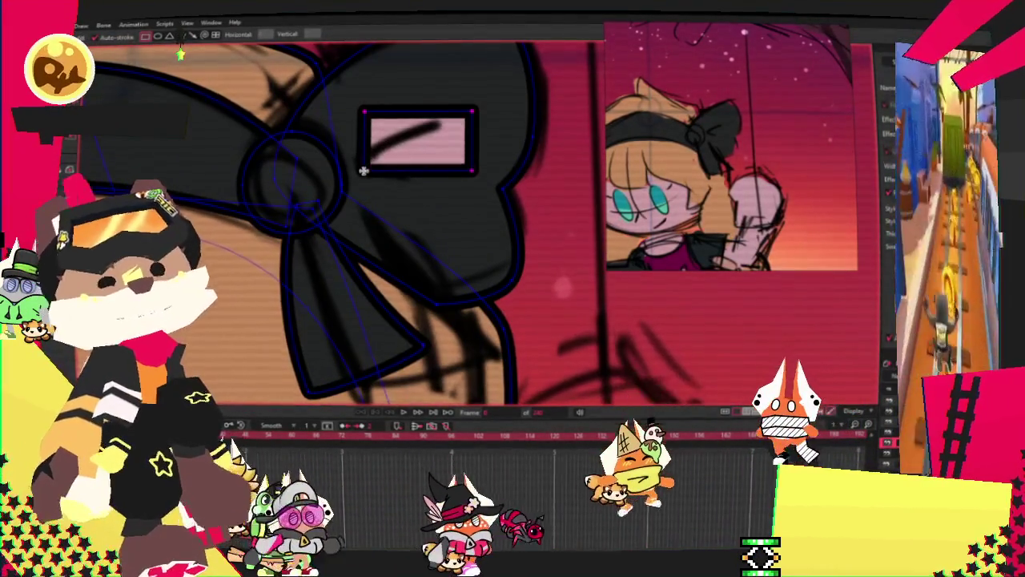
{"action": "key", "text": "alt+s"}
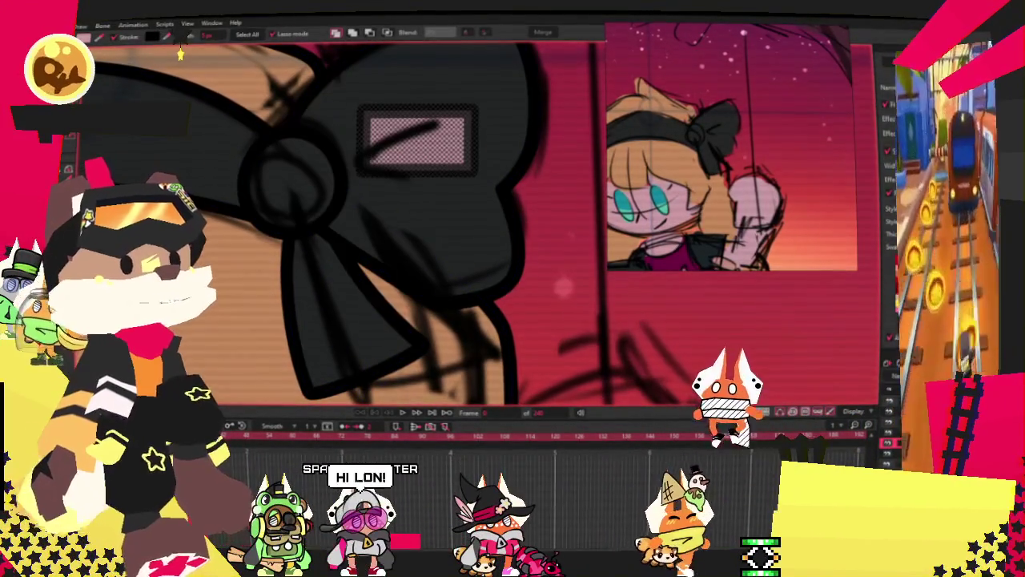
{"action": "scroll", "coordinate": [416, 161], "scroll_direction": "up", "scroll_amount": 2}
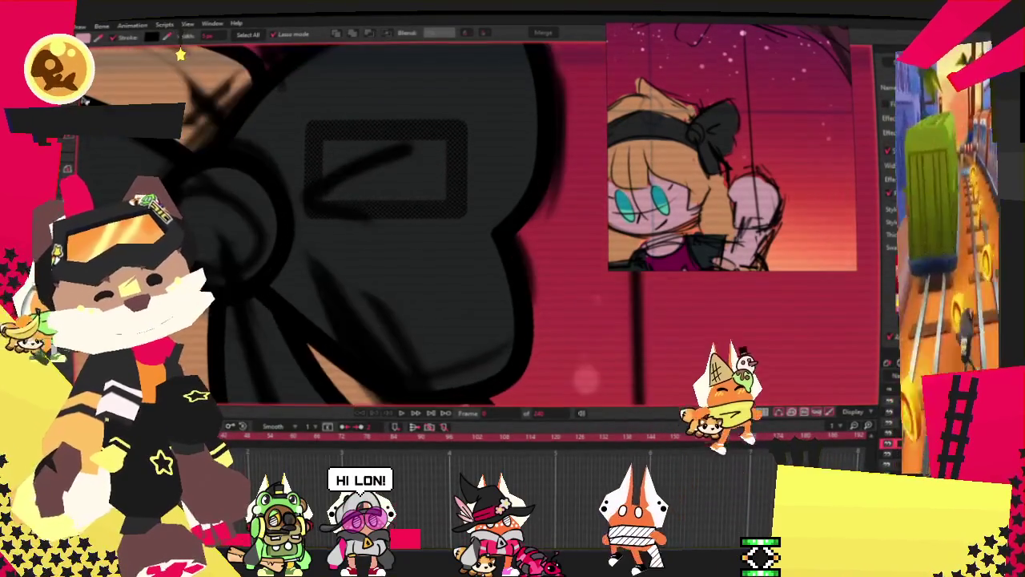
{"action": "key", "text": "ctrl+a"}
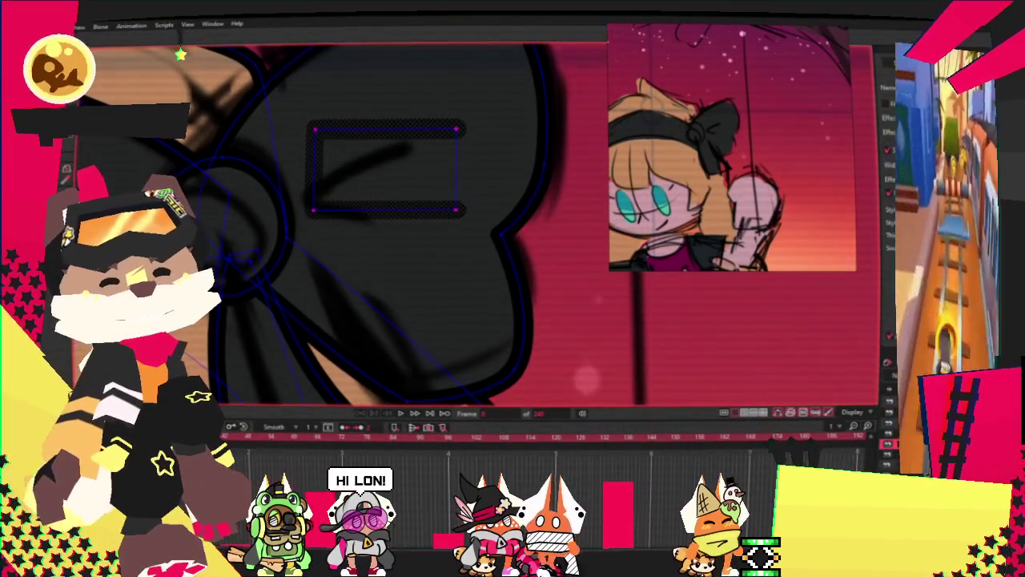
{"action": "key", "text": "t"}
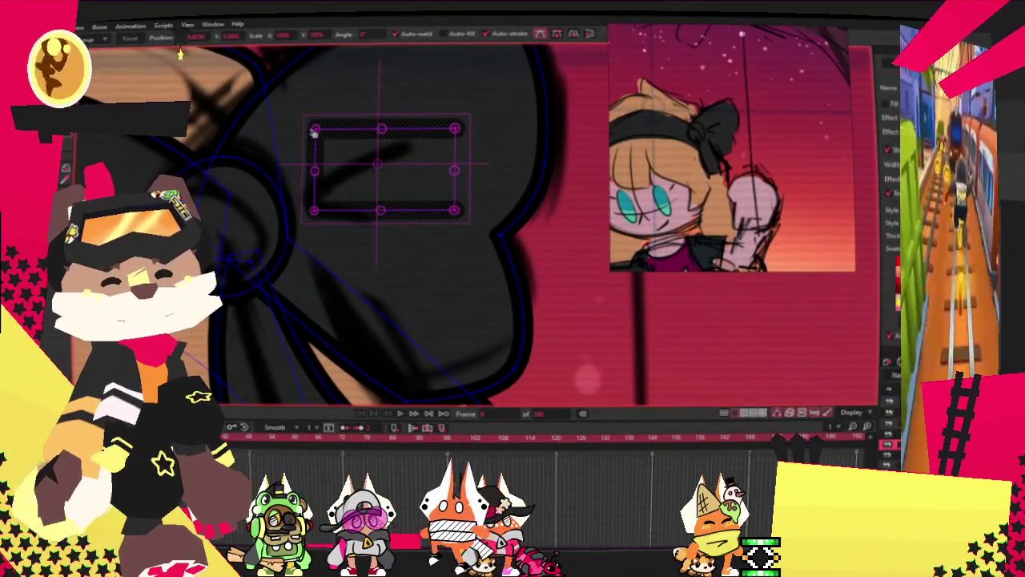
{"action": "key", "text": "ctrl+d"}
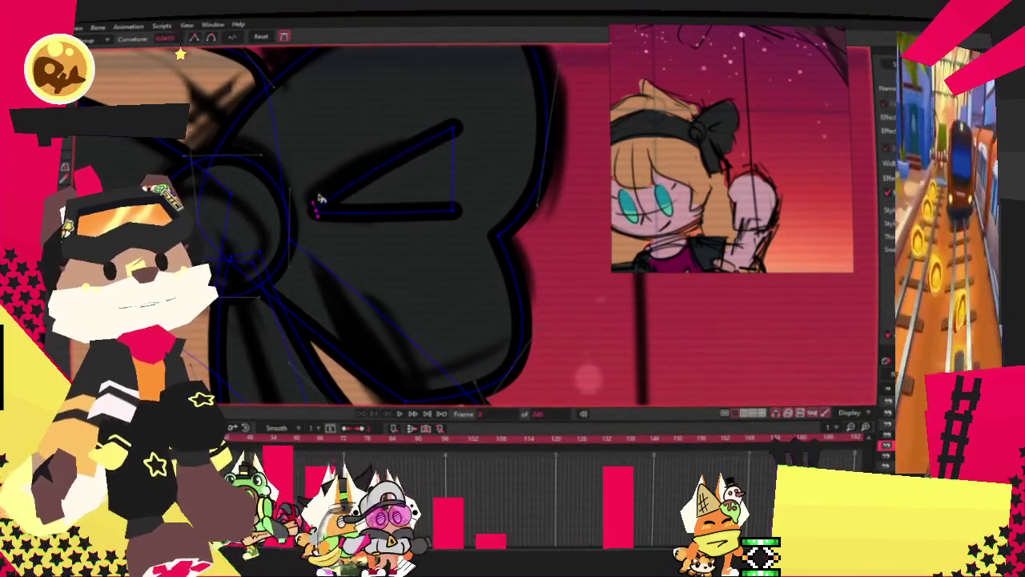
{"action": "key", "text": "t"}
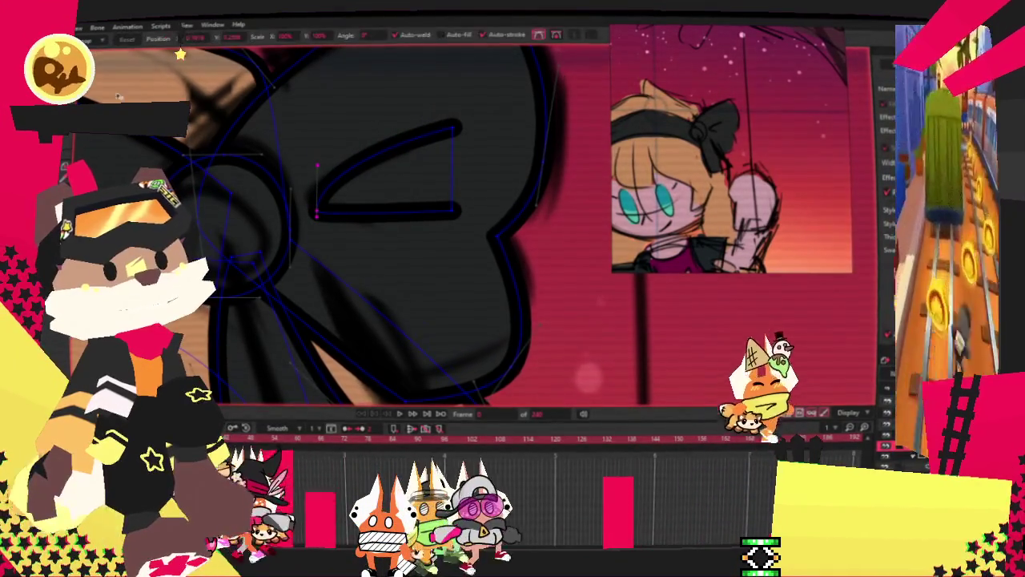
Drag the rectangle's right side left into a chevron crease, then zoom out
{"action": "left_click_drag", "start_coordinate": [441, 212], "coordinate": [401, 213]}
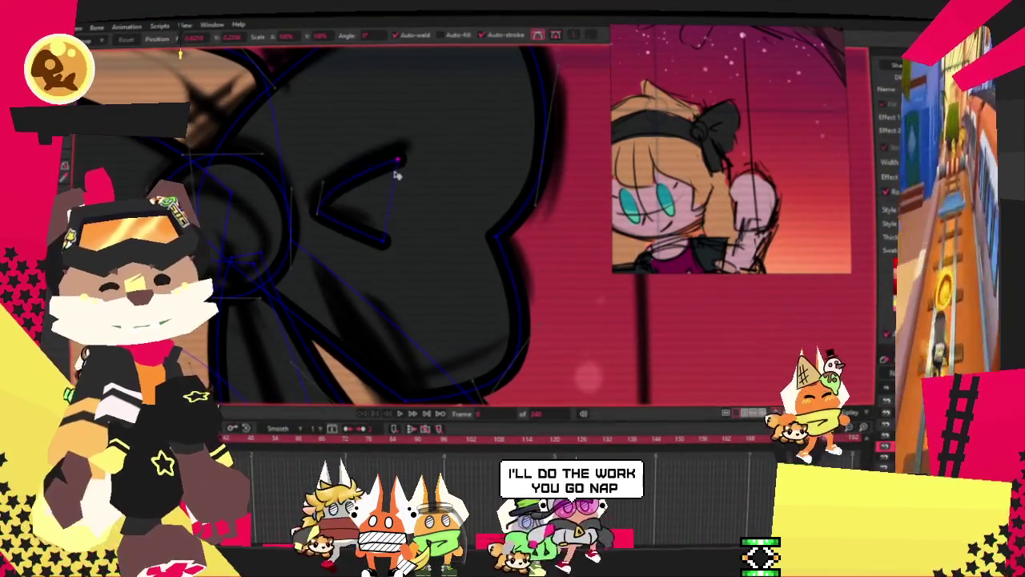
{"action": "scroll", "coordinate": [400, 213], "scroll_direction": "up", "scroll_amount": 3}
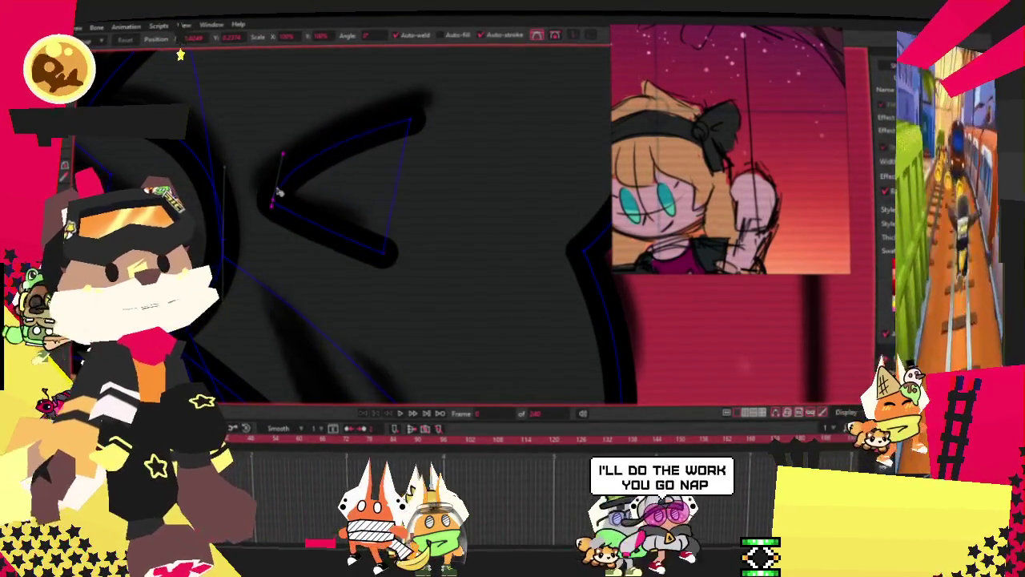
{"action": "left_click", "coordinate": [418, 119]}
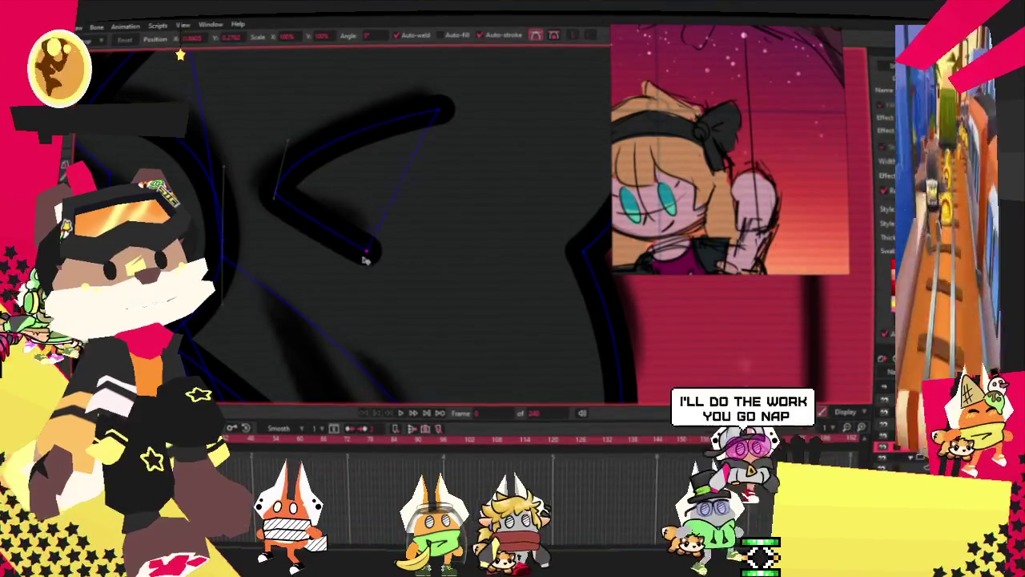
{"action": "scroll", "coordinate": [360, 201], "scroll_direction": "down", "scroll_amount": 3}
{"action": "scroll", "coordinate": [360, 201], "scroll_direction": "down", "scroll_amount": 2}
{"action": "scroll", "coordinate": [360, 202], "scroll_direction": "down", "scroll_amount": 2}
{"action": "scroll", "coordinate": [360, 202], "scroll_direction": "down", "scroll_amount": 2}
{"action": "scroll", "coordinate": [361, 202], "scroll_direction": "down", "scroll_amount": 1}
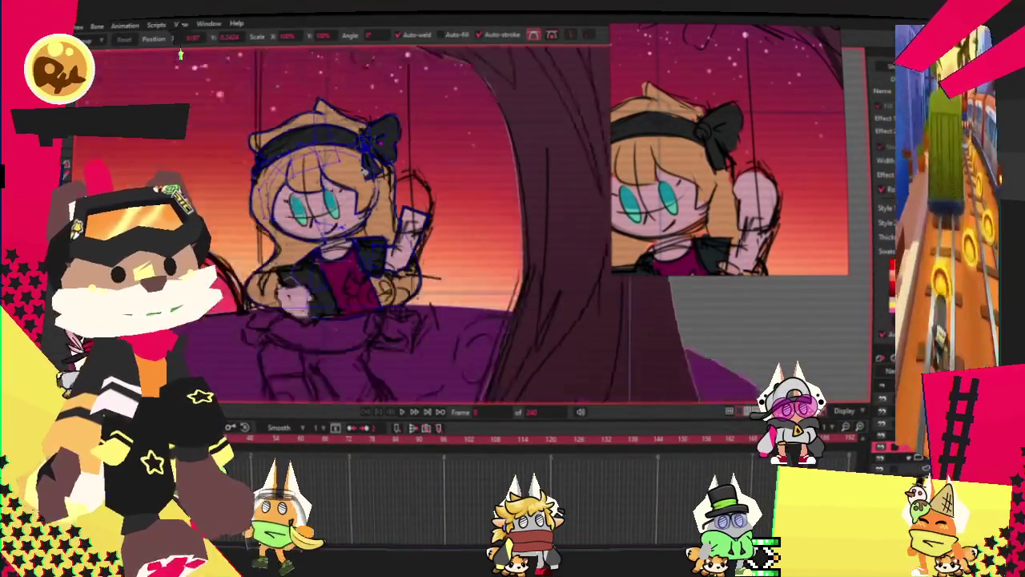
Draw a rectangle over the girl's raised hand
{"action": "scroll", "coordinate": [384, 214], "scroll_direction": "up", "scroll_amount": 3}
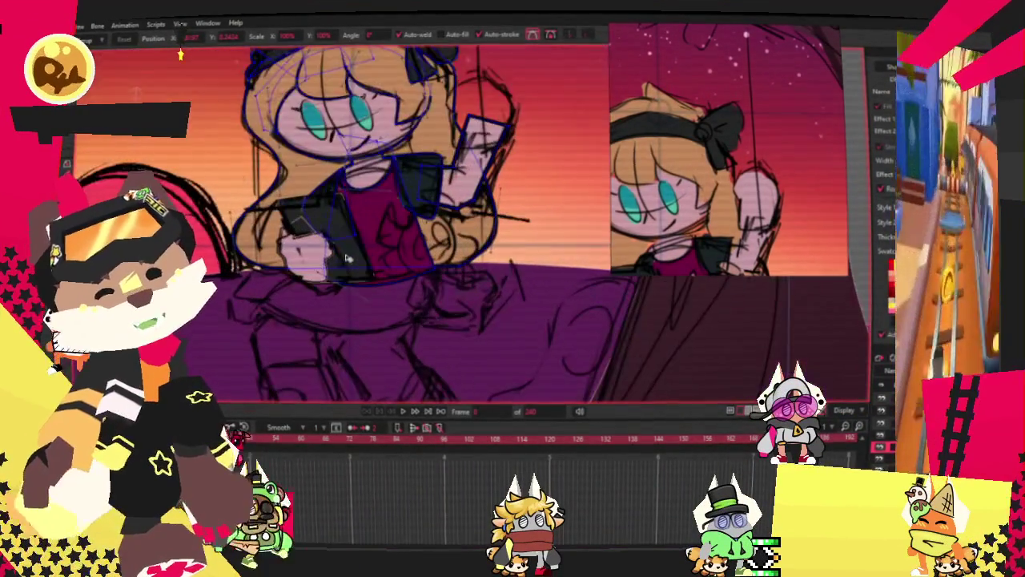
{"action": "scroll", "coordinate": [394, 250], "scroll_direction": "down", "scroll_amount": 1}
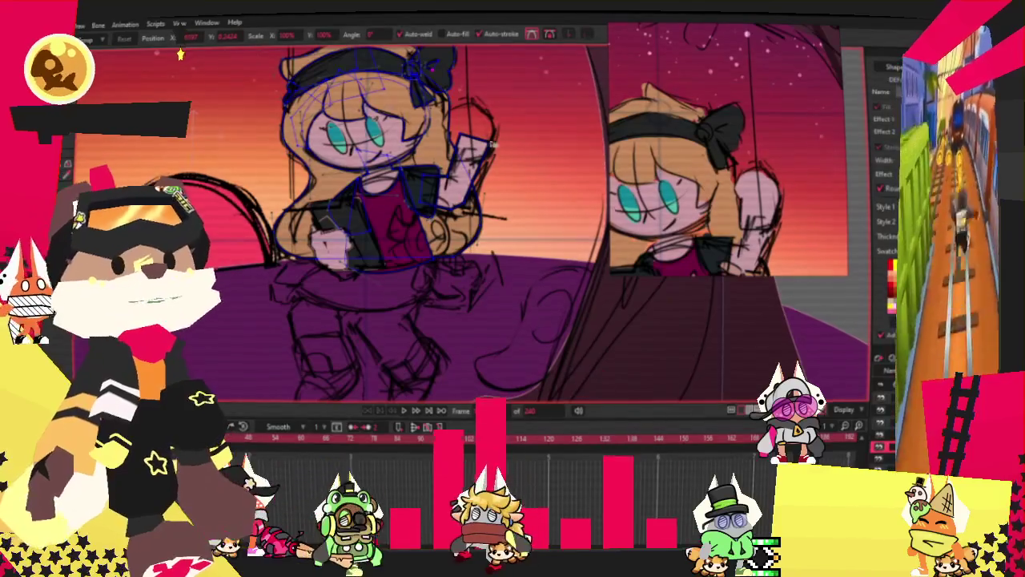
{"action": "scroll", "coordinate": [470, 120], "scroll_direction": "up", "scroll_amount": 3}
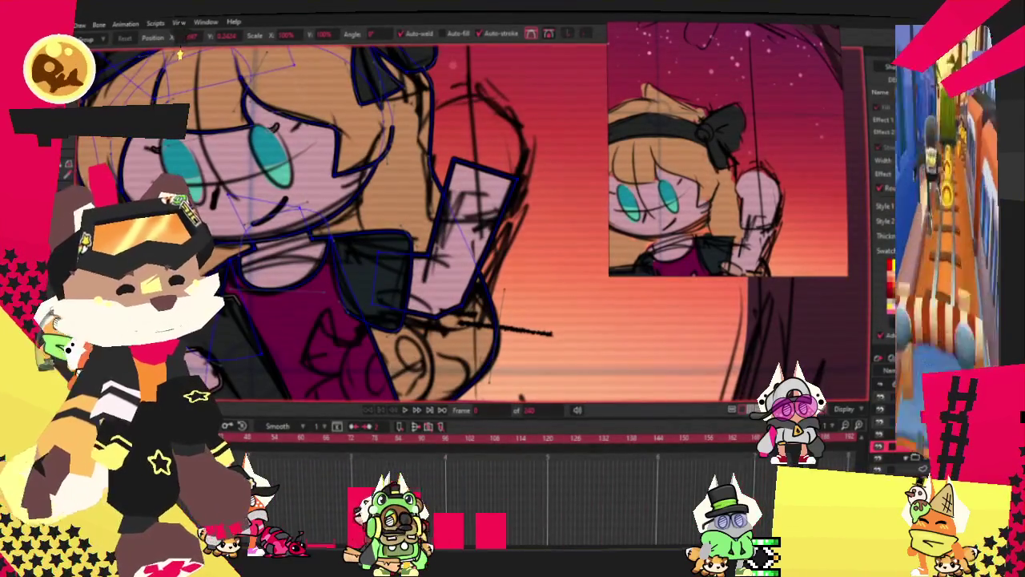
{"action": "scroll", "coordinate": [384, 216], "scroll_direction": "up", "scroll_amount": 2}
{"action": "scroll", "coordinate": [384, 216], "scroll_direction": "down", "scroll_amount": 3}
{"action": "scroll", "coordinate": [416, 240], "scroll_direction": "up", "scroll_amount": 3}
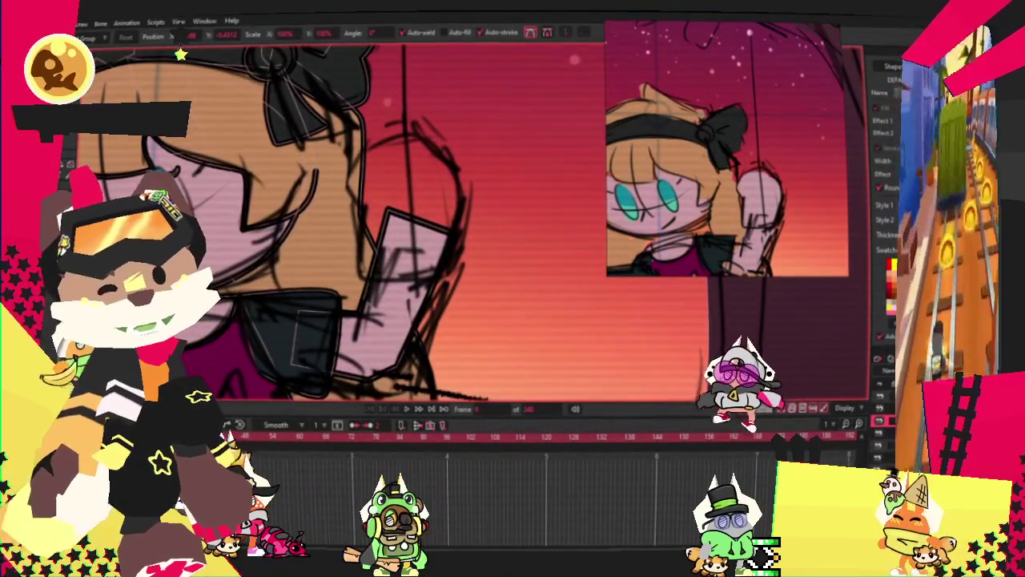
{"action": "key", "text": "e"}
{"action": "mouse_move", "coordinate": [352, 147]}
{"action": "left_mouse_down"}
{"action": "mouse_move", "coordinate": [481, 301]}
{"action": "mouse_move", "coordinate": [467, 301]}
{"action": "left_mouse_up"}
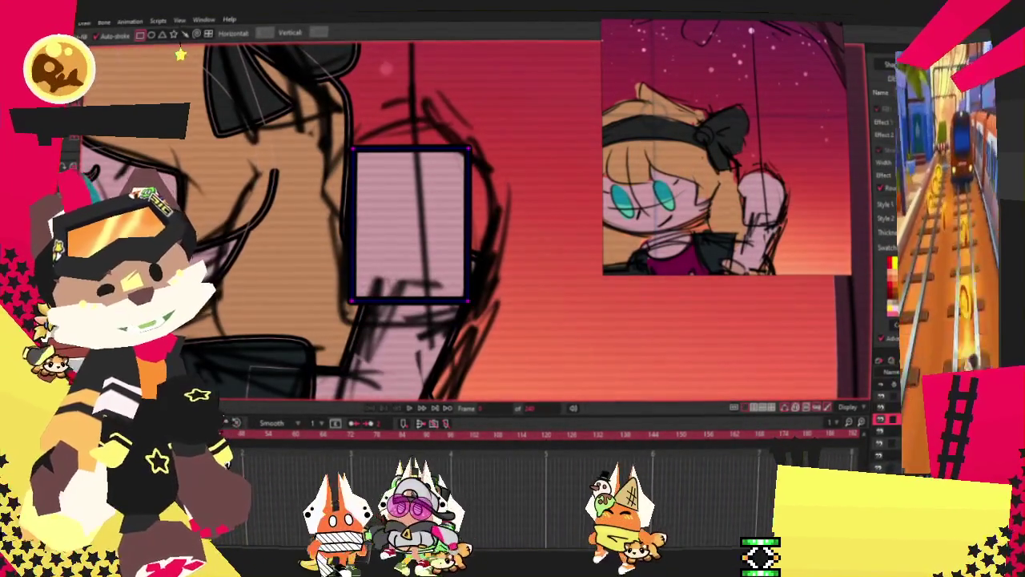
{"action": "scroll", "coordinate": [344, 148], "scroll_direction": "up", "scroll_amount": 2}
Reshape the rectangle into a five-sided hand with a peaked top, then draw a square over it
{"action": "mouse_move", "coordinate": [340, 208]}
{"action": "left_mouse_down"}
{"action": "mouse_move", "coordinate": [310, 246]}
{"action": "mouse_move", "coordinate": [340, 256]}
{"action": "left_mouse_up"}
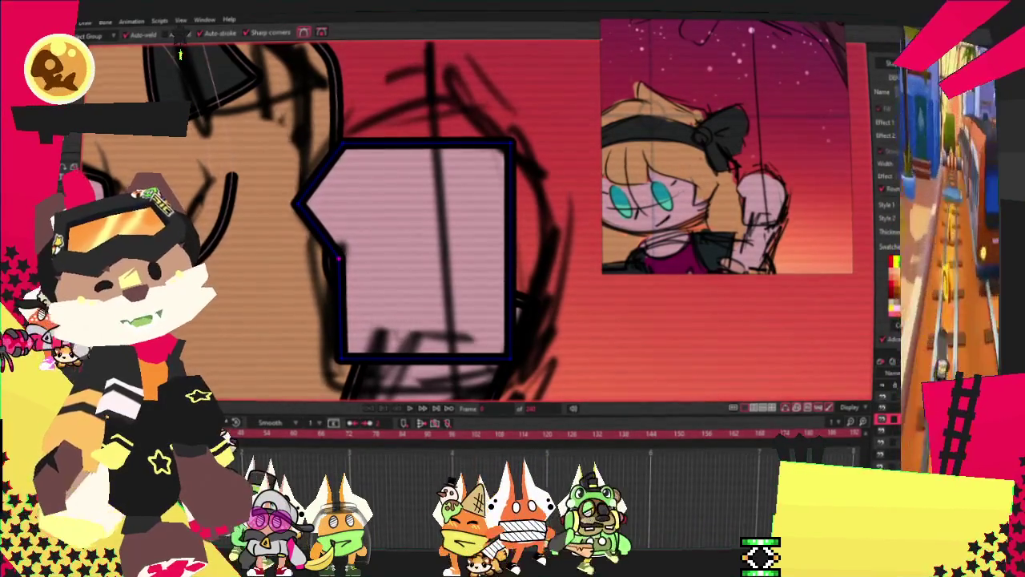
{"action": "key", "text": "t"}
{"action": "left_click_drag", "start_coordinate": [345, 145], "coordinate": [376, 120]}
{"action": "left_click_drag", "start_coordinate": [293, 204], "coordinate": [297, 176]}
{"action": "left_click_drag", "start_coordinate": [340, 256], "coordinate": [337, 224]}
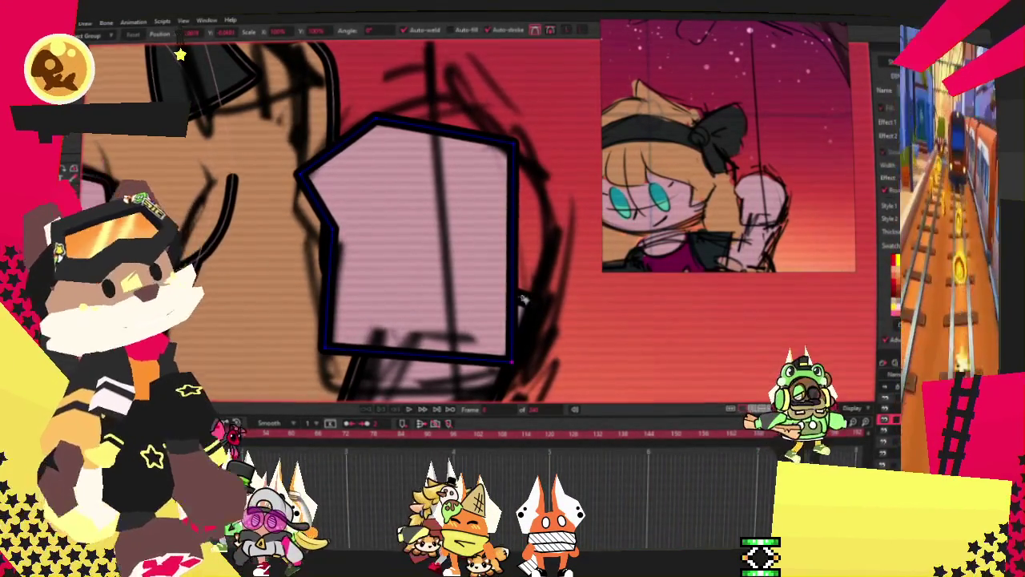
{"action": "left_click_drag", "start_coordinate": [517, 172], "coordinate": [539, 200]}
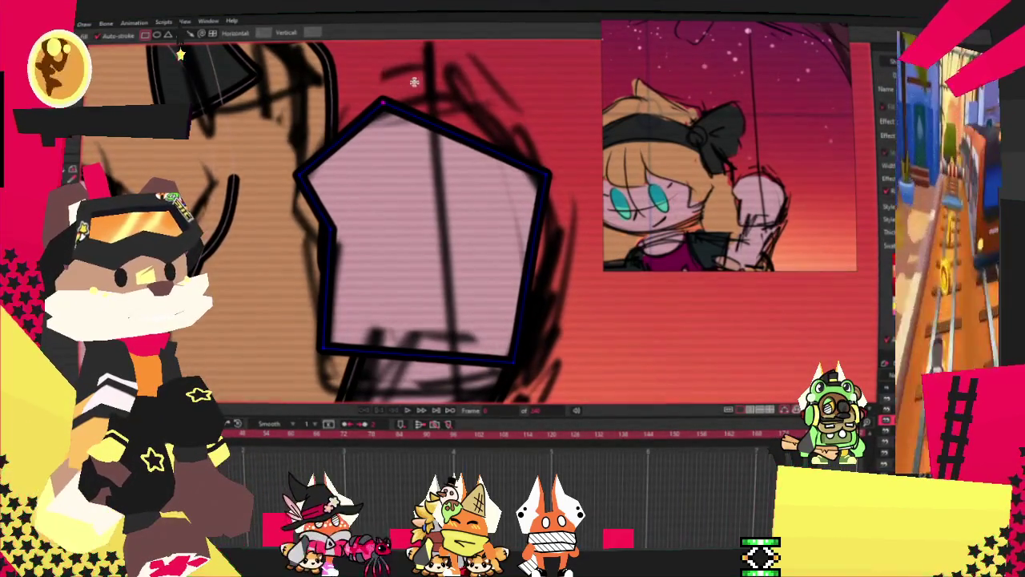
{"action": "left_click_drag", "start_coordinate": [408, 80], "coordinate": [524, 186]}
Send the new square behind the hand and move it to the hand's left edge as a thumb
{"action": "key", "text": "q"}
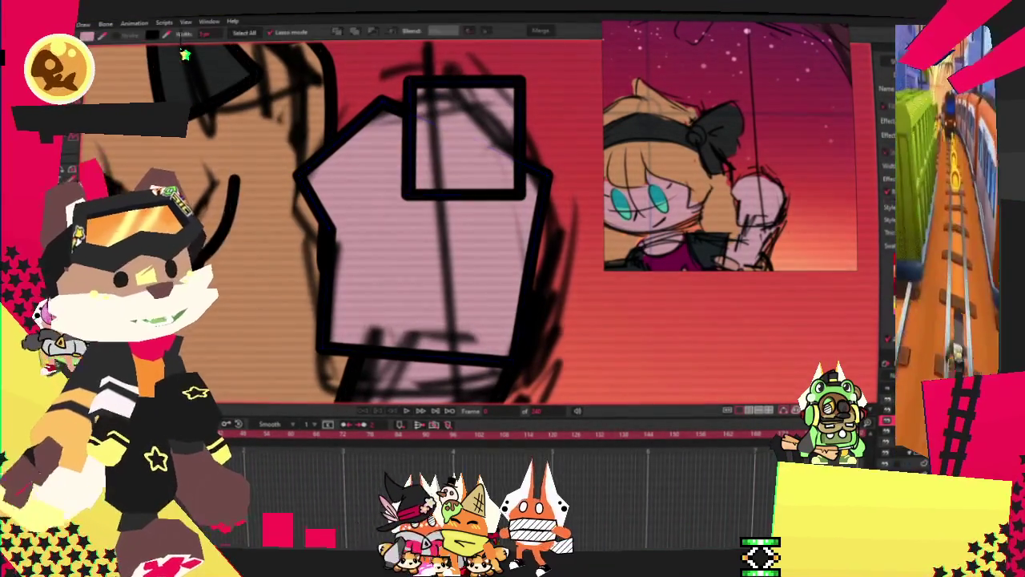
{"action": "left_click", "coordinate": [484, 159]}
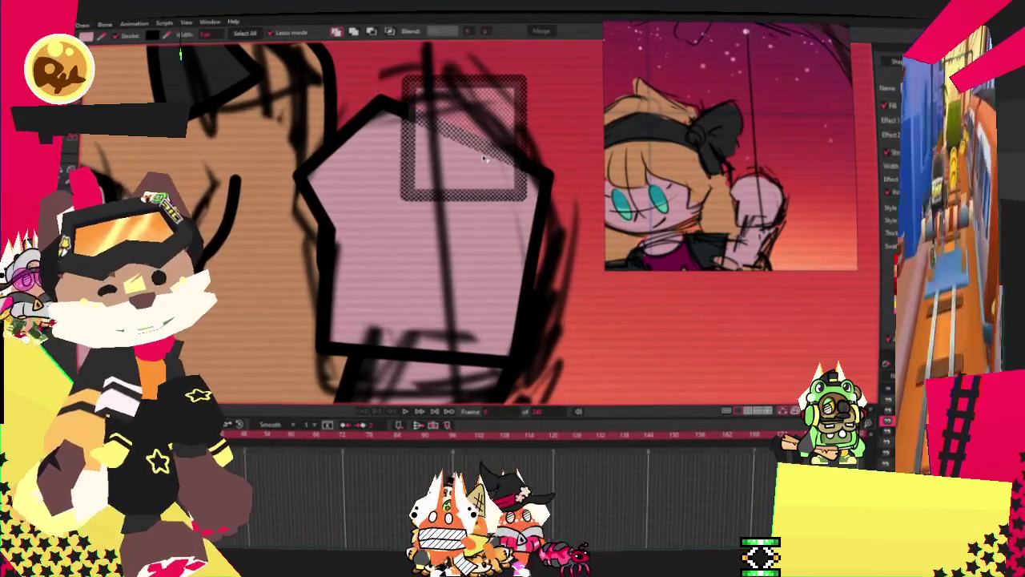
{"action": "key", "text": "Down"}
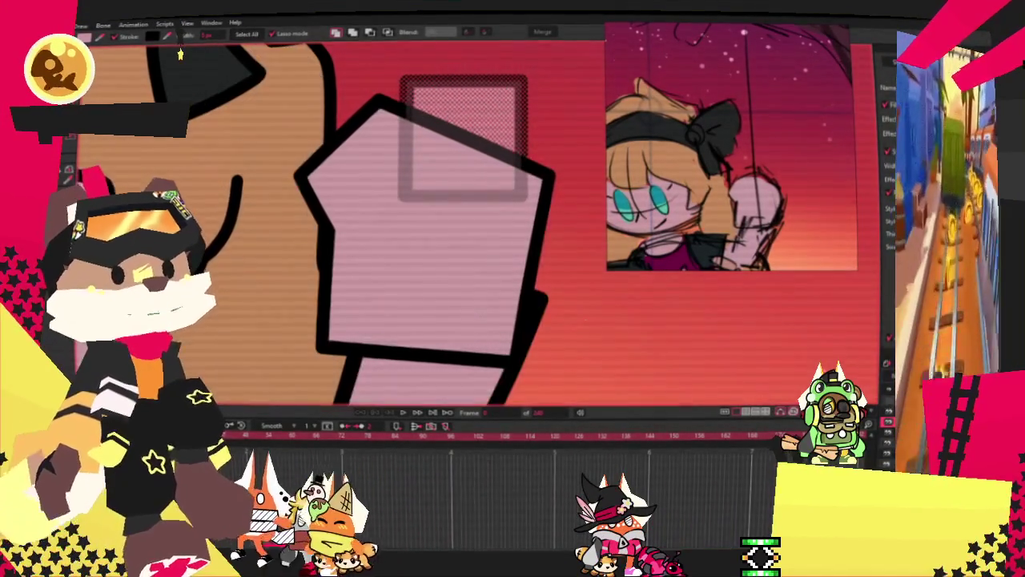
{"action": "key", "text": "t"}
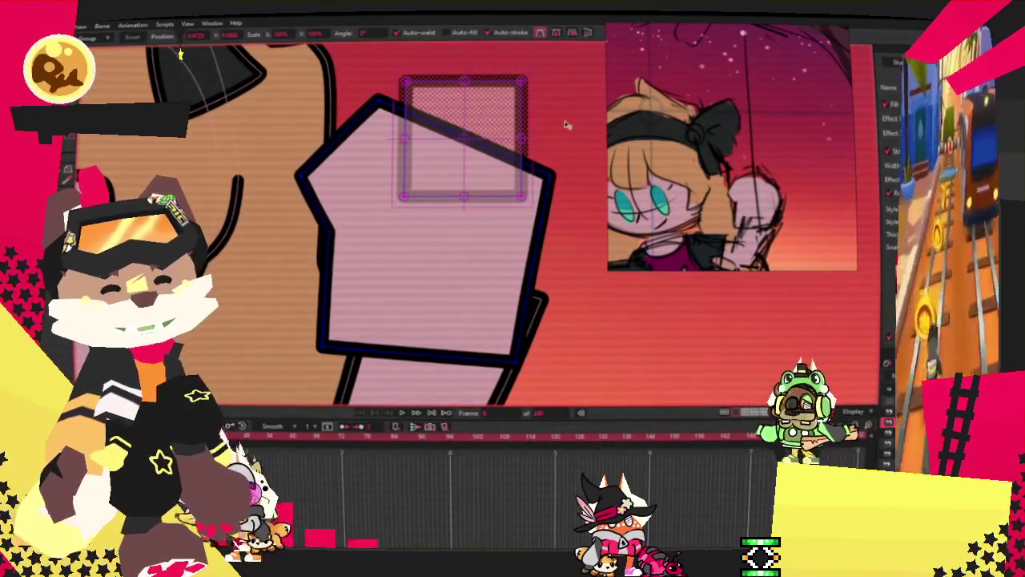
{"action": "left_click_drag", "start_coordinate": [476, 140], "coordinate": [345, 262]}
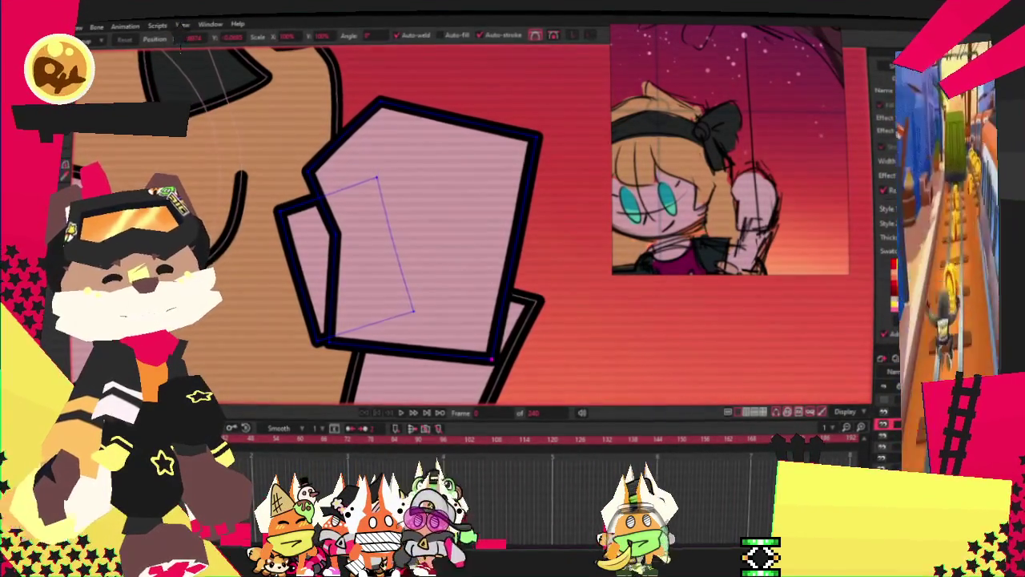
Tuck the hand's right-edge point and top-right corner inward, then preview playback
{"action": "left_click_drag", "start_coordinate": [526, 222], "coordinate": [498, 224]}
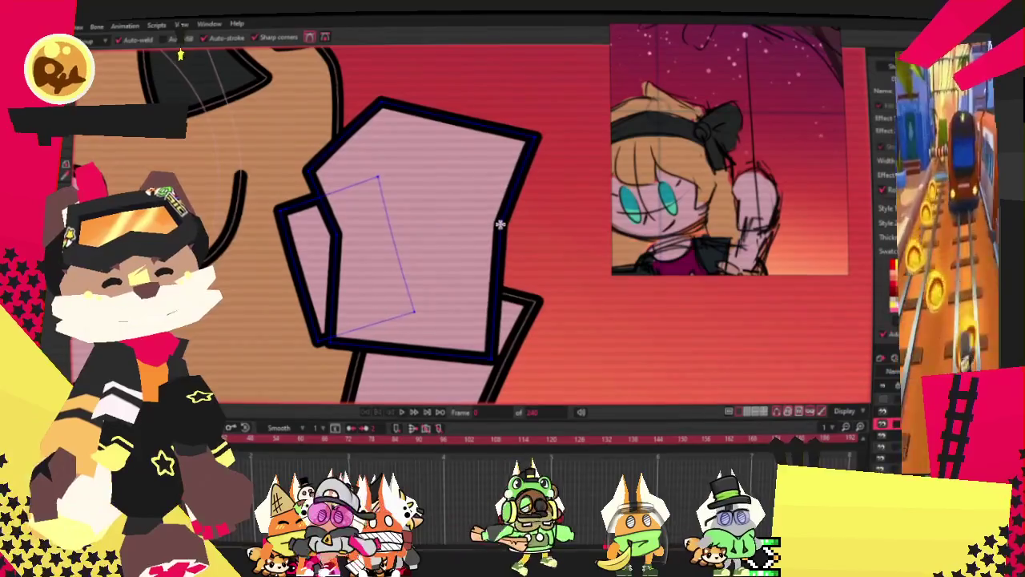
{"action": "key", "text": "t"}
{"action": "left_click_drag", "start_coordinate": [538, 141], "coordinate": [514, 170]}
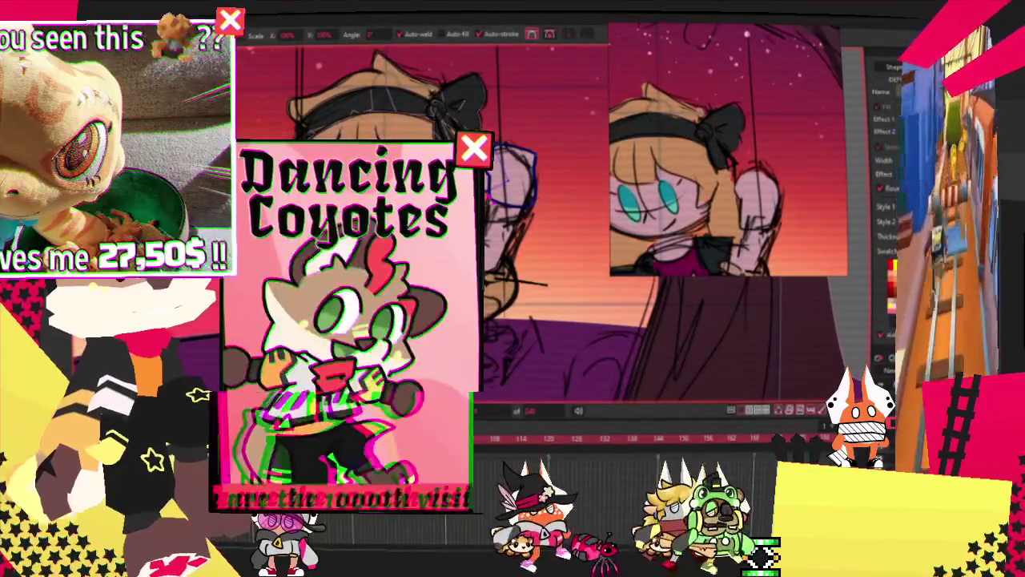
{"action": "key", "text": "space"}
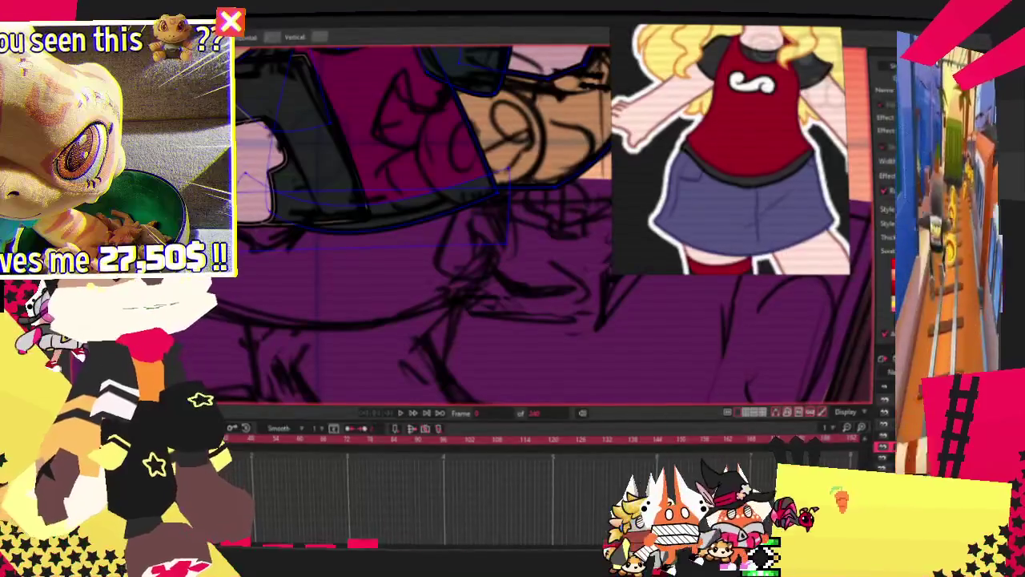
Draw a lavender rectangle across the skirt sketch below the maroon top and select its points
{"action": "left_click_drag", "start_coordinate": [232, 212], "coordinate": [486, 319]}
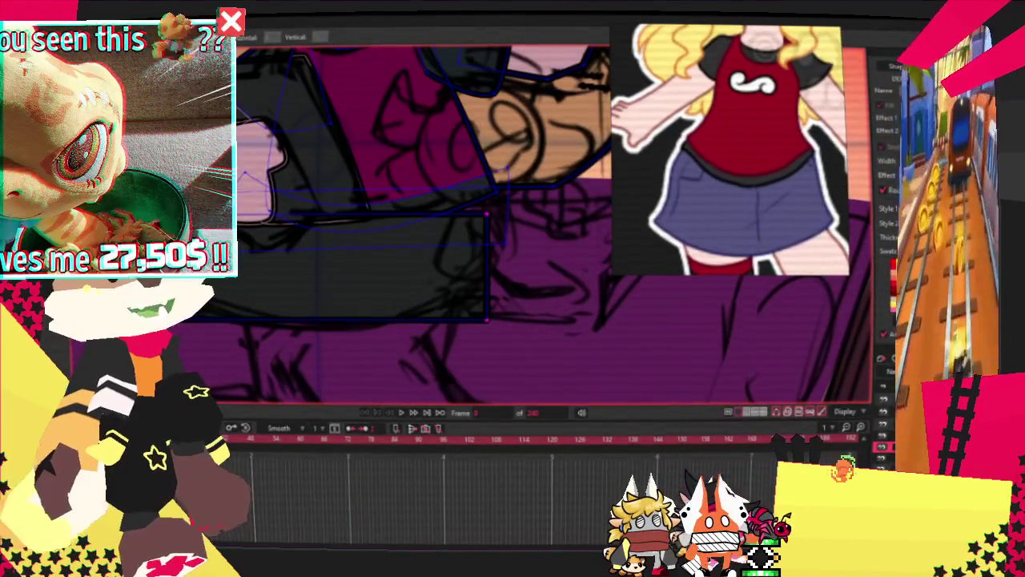
{"action": "scroll", "coordinate": [735, 217], "scroll_direction": "up", "scroll_amount": 3}
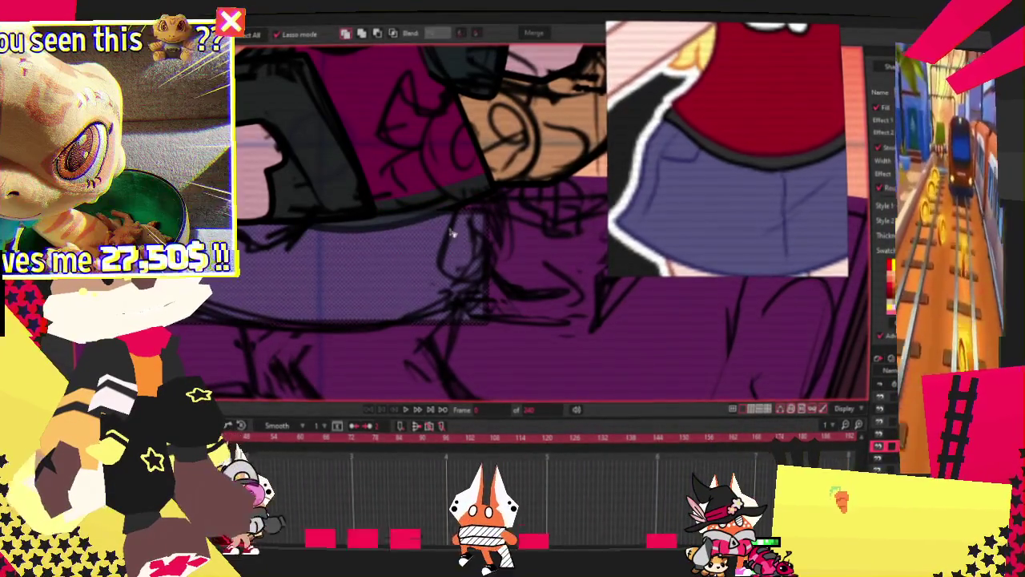
{"action": "key", "text": "space"}
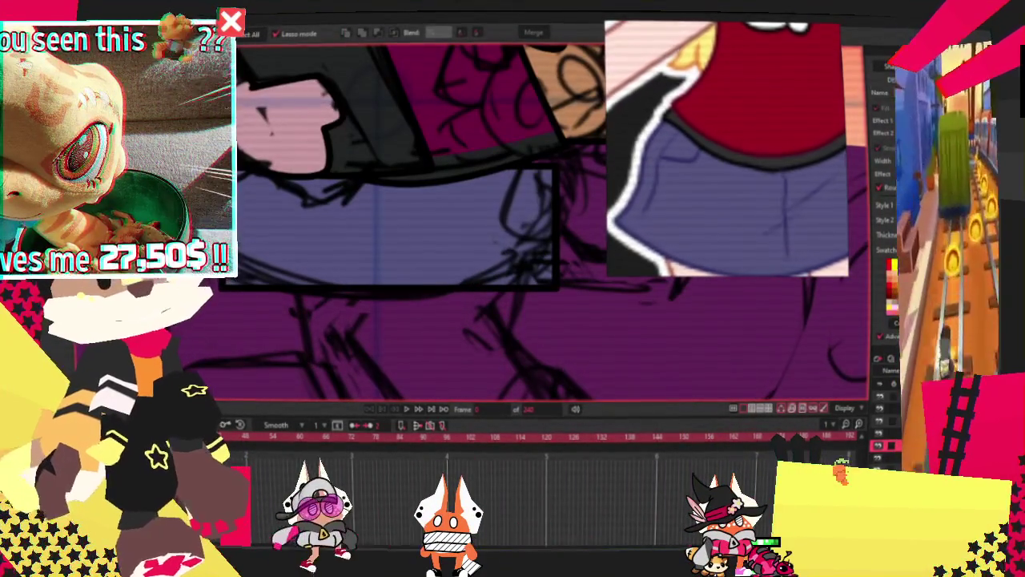
{"action": "key", "text": "ctrl+a"}
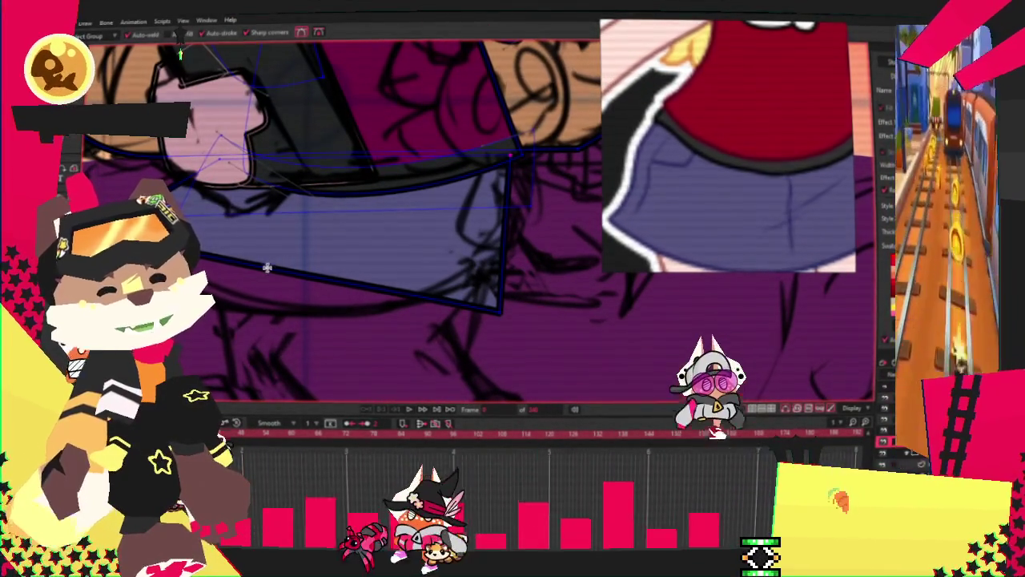
Level the skirt's bottom edge and add a new point on its lower edge
{"action": "left_click_drag", "start_coordinate": [268, 265], "coordinate": [253, 319]}
{"action": "key", "text": "c"}
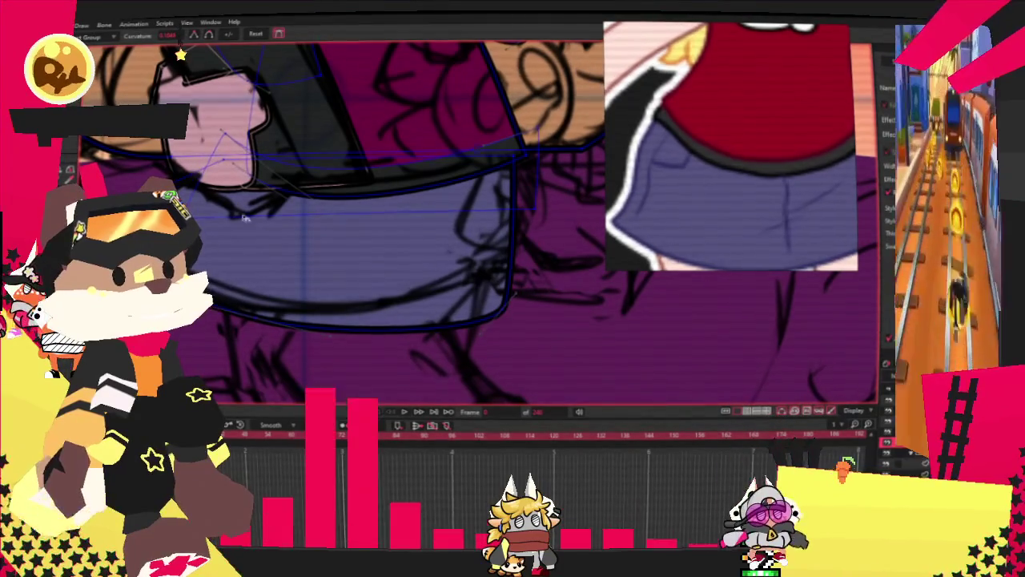
{"action": "key", "text": "t"}
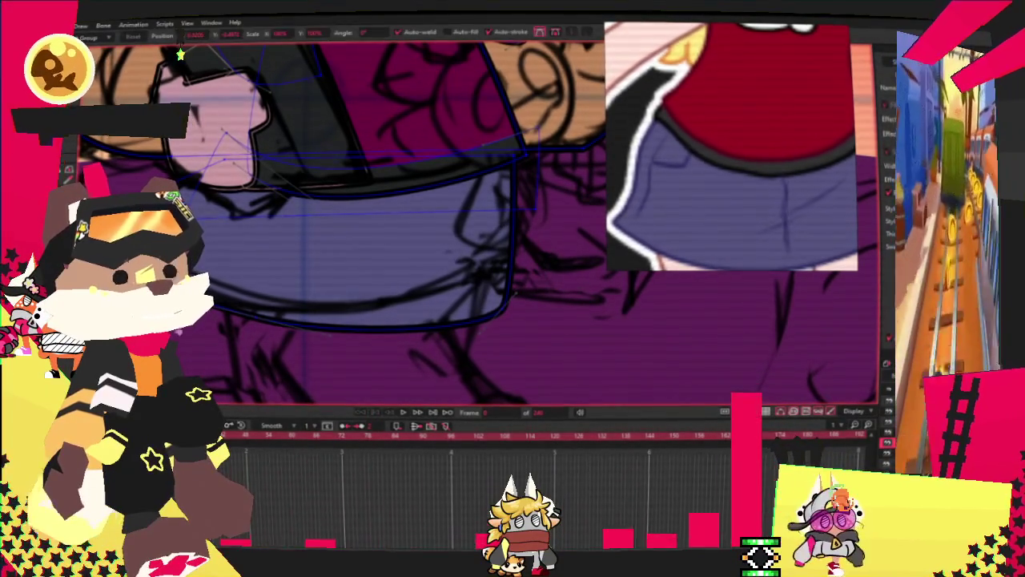
{"action": "left_click_drag", "start_coordinate": [508, 297], "coordinate": [420, 273]}
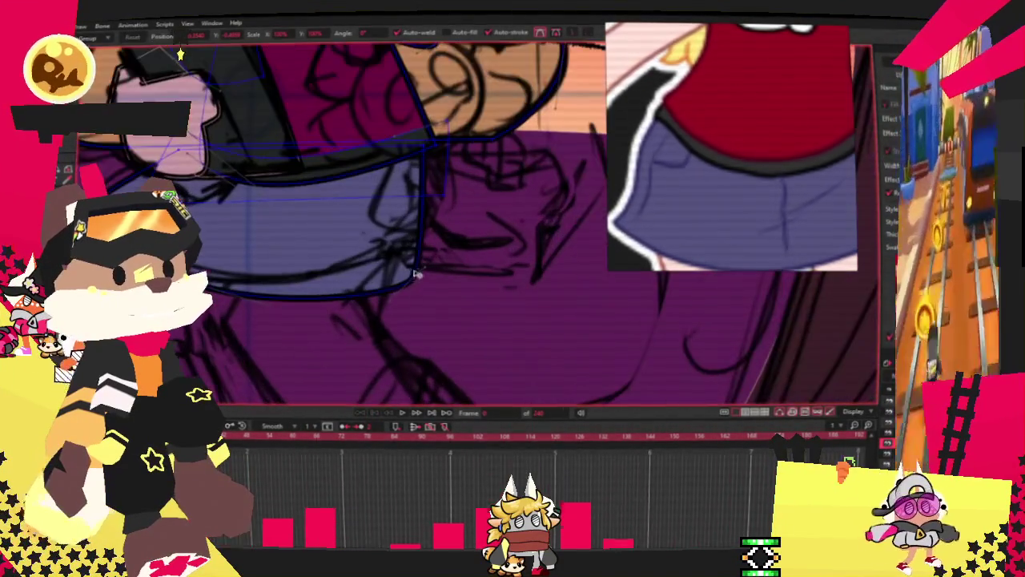
{"action": "scroll", "coordinate": [412, 156], "scroll_direction": "up", "scroll_amount": 2}
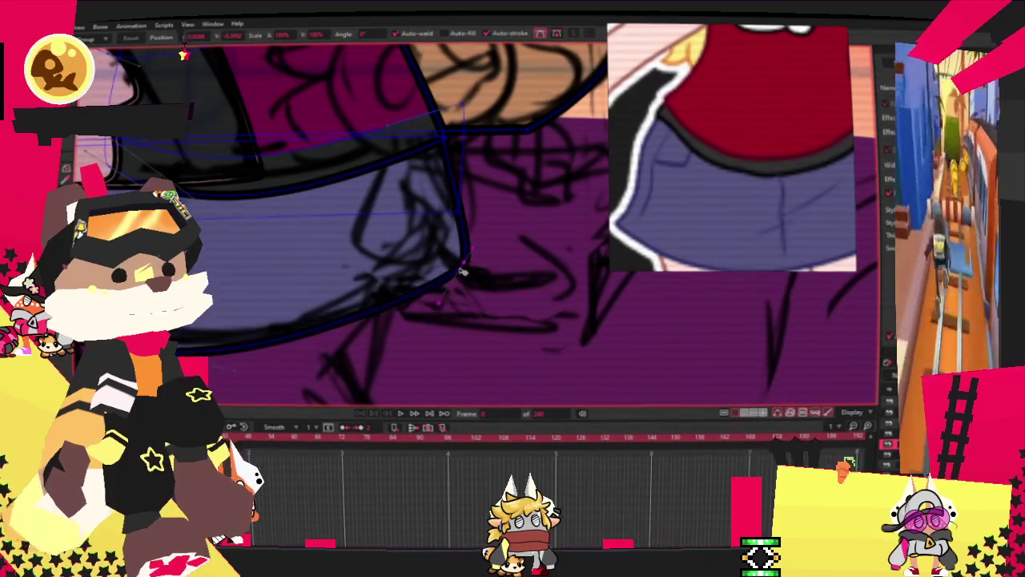
{"action": "scroll", "coordinate": [437, 253], "scroll_direction": "down", "scroll_amount": 1}
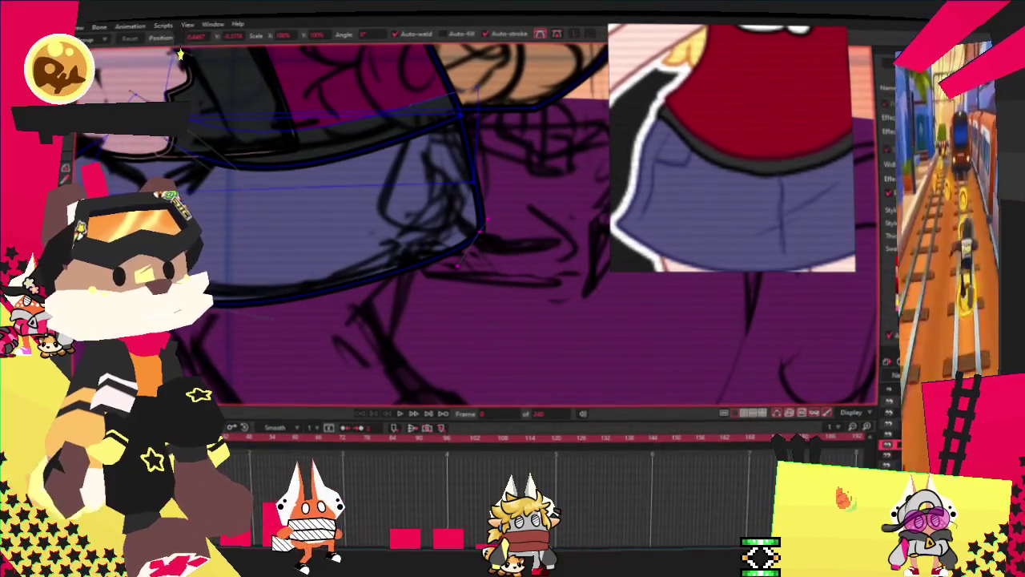
{"action": "key", "text": "a"}
{"action": "mouse_move", "coordinate": [376, 274]}
{"action": "left_mouse_down"}
{"action": "mouse_move", "coordinate": [396, 320]}
{"action": "mouse_move", "coordinate": [401, 306]}
{"action": "left_mouse_up"}
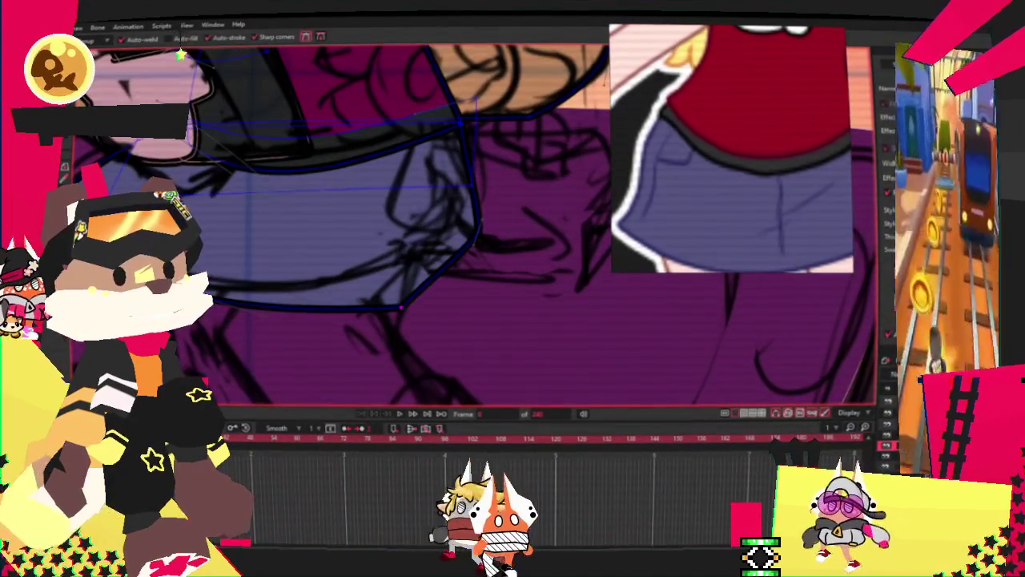
Drag the skirt's lower and left corners onto the sketched skirt outline
{"action": "key", "text": "t"}
{"action": "scroll", "coordinate": [487, 232], "scroll_direction": "up", "scroll_amount": 1}
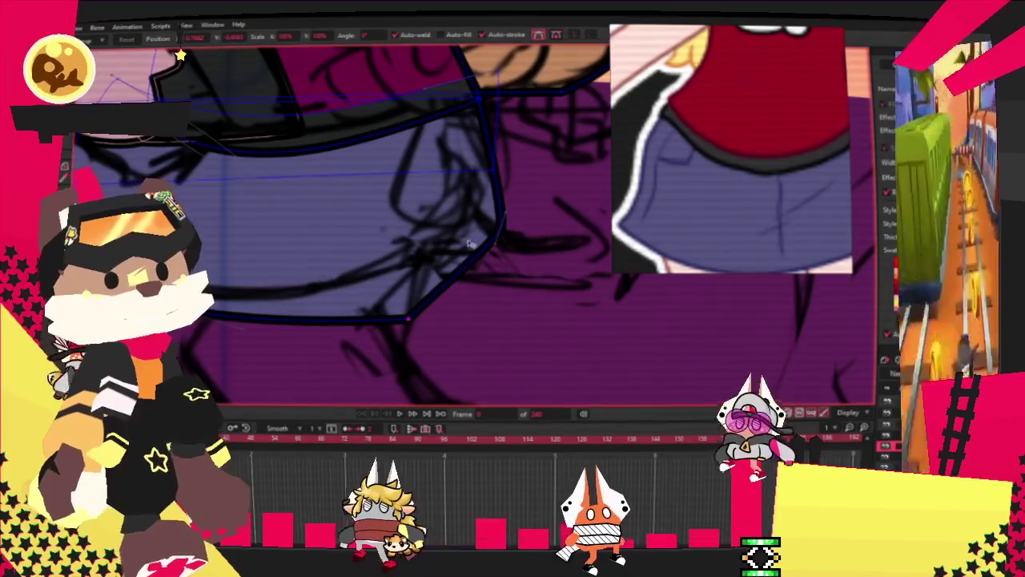
{"action": "scroll", "coordinate": [488, 231], "scroll_direction": "up", "scroll_amount": 2}
{"action": "scroll", "coordinate": [488, 232], "scroll_direction": "down", "scroll_amount": 2}
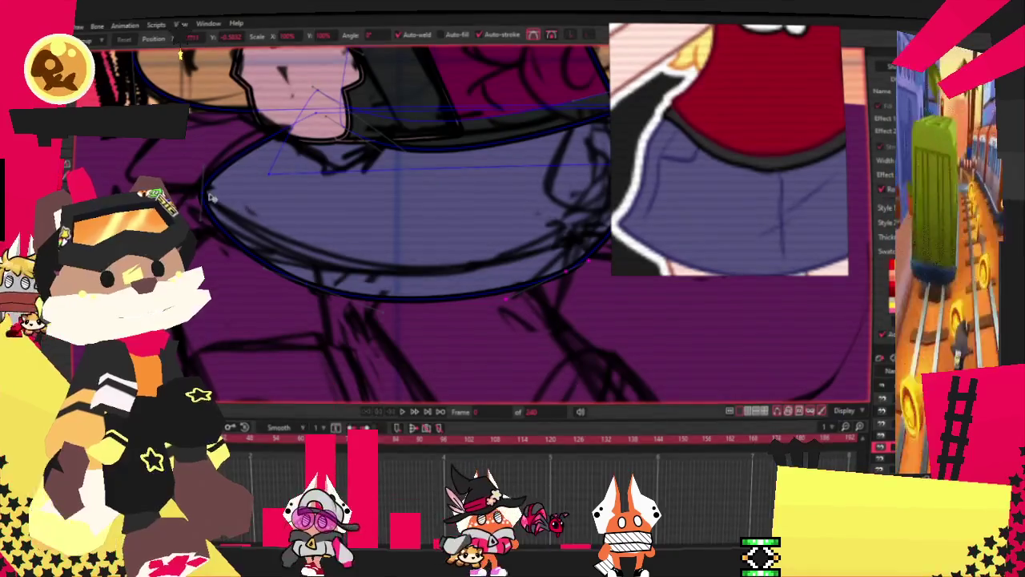
{"action": "scroll", "coordinate": [487, 231], "scroll_direction": "up", "scroll_amount": 1}
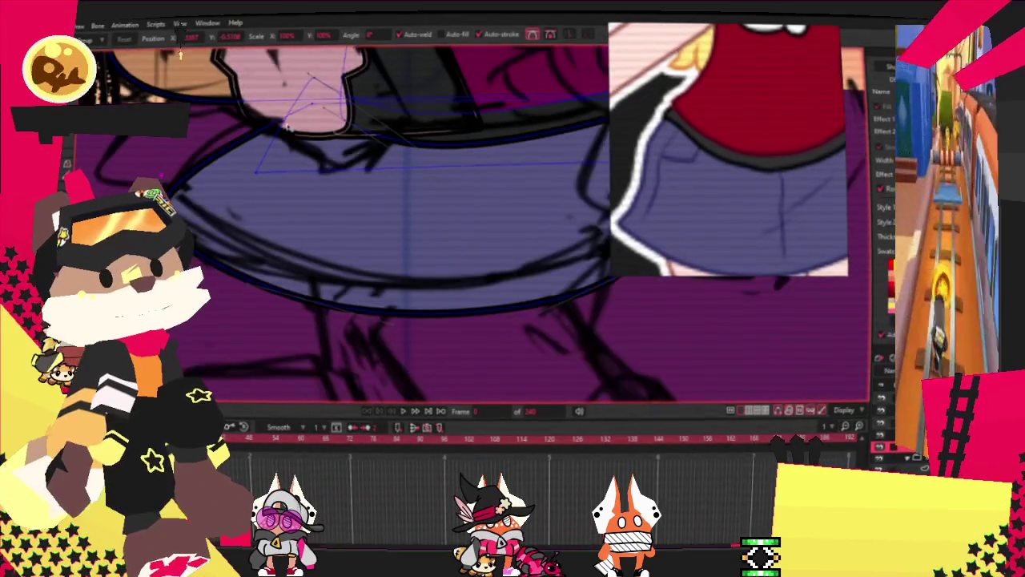
{"action": "scroll", "coordinate": [488, 231], "scroll_direction": "down", "scroll_amount": 2}
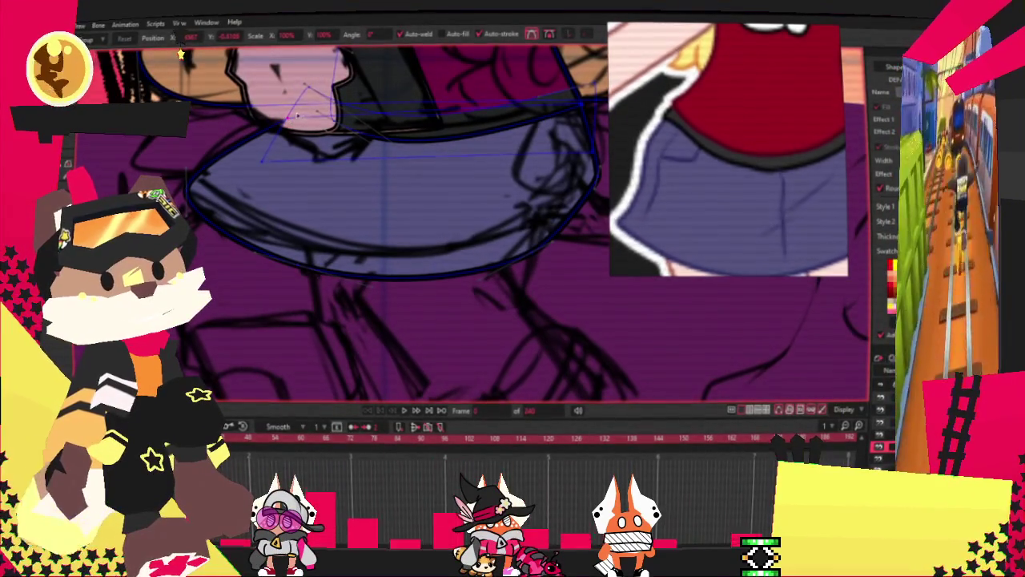
{"action": "scroll", "coordinate": [292, 120], "scroll_direction": "down", "scroll_amount": 2}
{"action": "scroll", "coordinate": [806, 164], "scroll_direction": "down", "scroll_amount": 4}
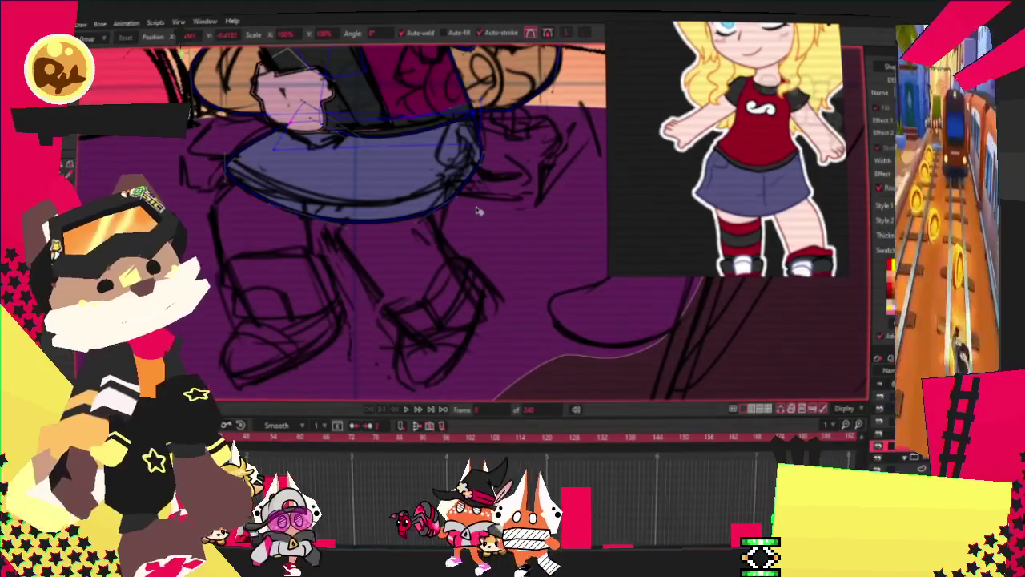
{"action": "scroll", "coordinate": [478, 212], "scroll_direction": "up", "scroll_amount": 1}
{"action": "scroll", "coordinate": [499, 132], "scroll_direction": "up", "scroll_amount": 1}
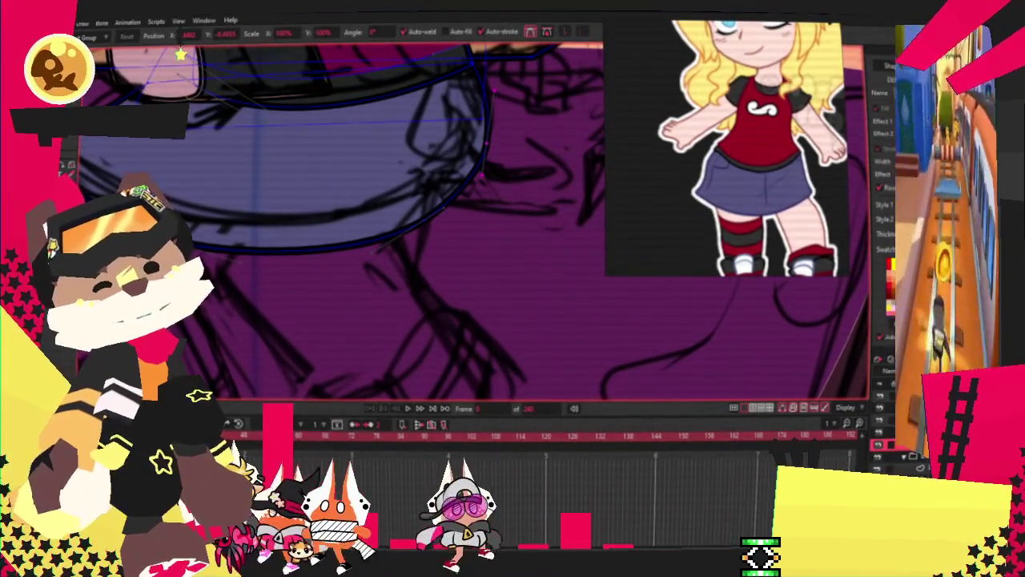
{"action": "scroll", "coordinate": [467, 149], "scroll_direction": "up", "scroll_amount": 1}
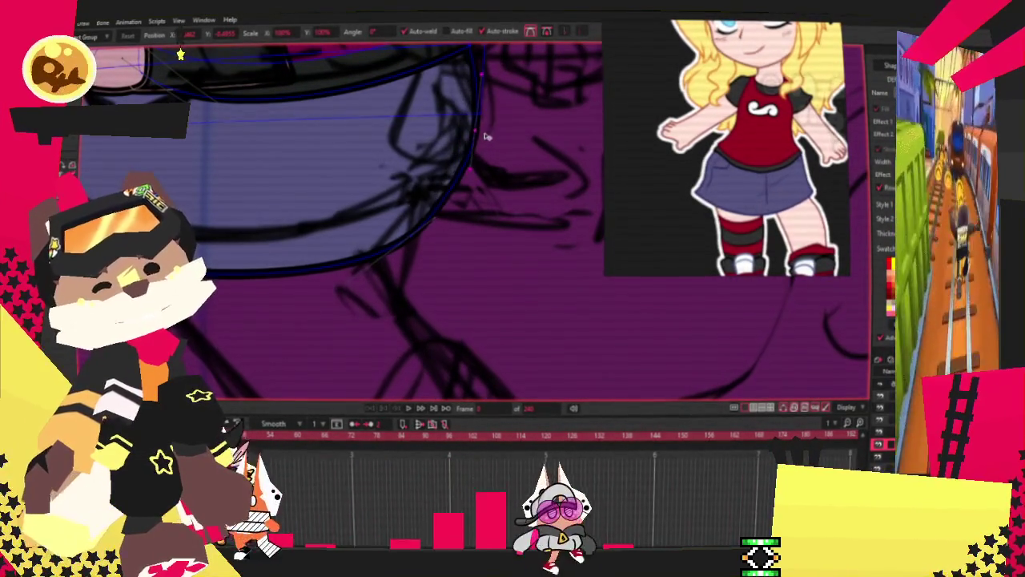
{"action": "scroll", "coordinate": [458, 183], "scroll_direction": "down", "scroll_amount": 1}
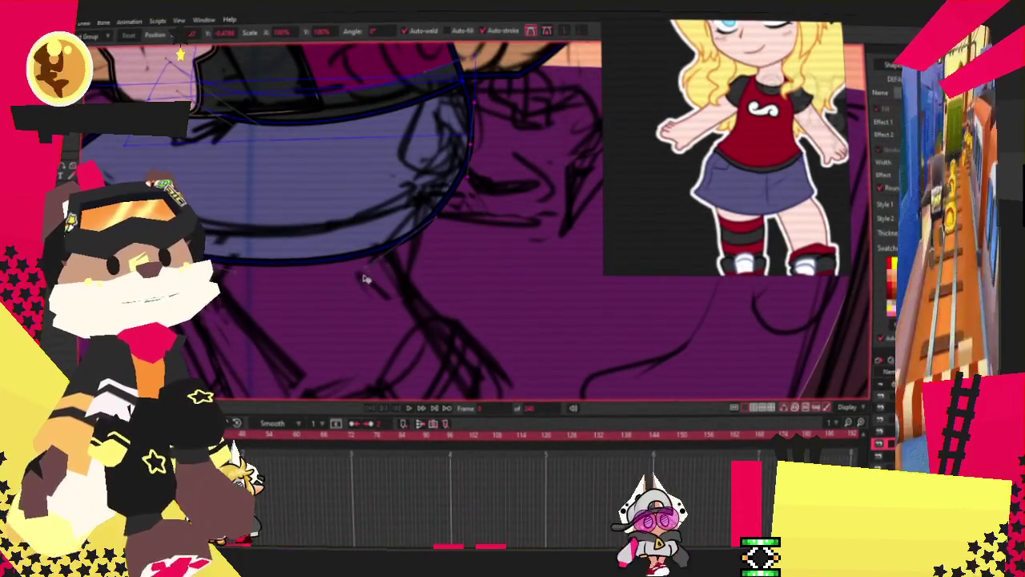
{"action": "scroll", "coordinate": [427, 230], "scroll_direction": "up", "scroll_amount": 2}
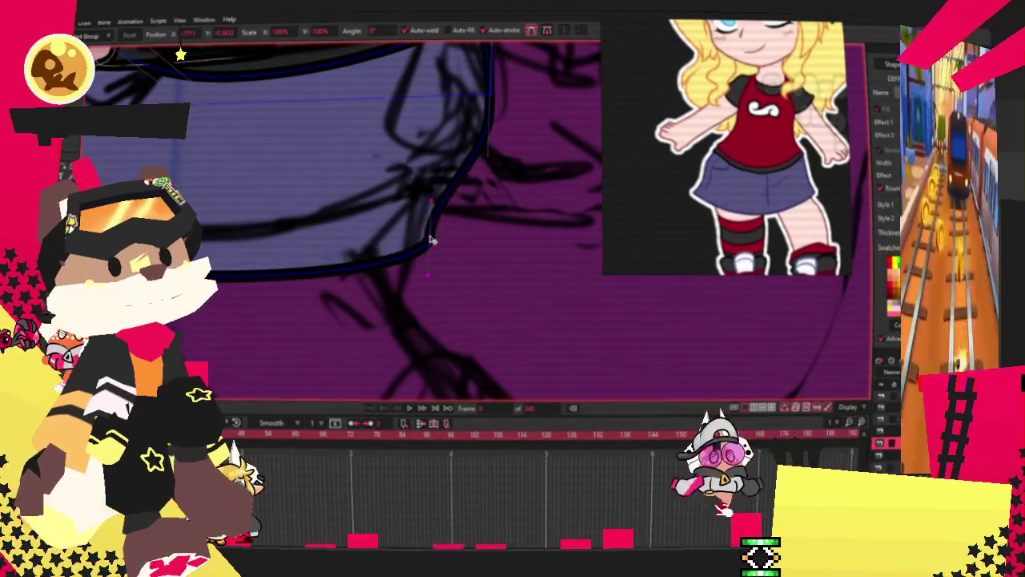
{"action": "left_click_drag", "start_coordinate": [429, 238], "coordinate": [414, 172]}
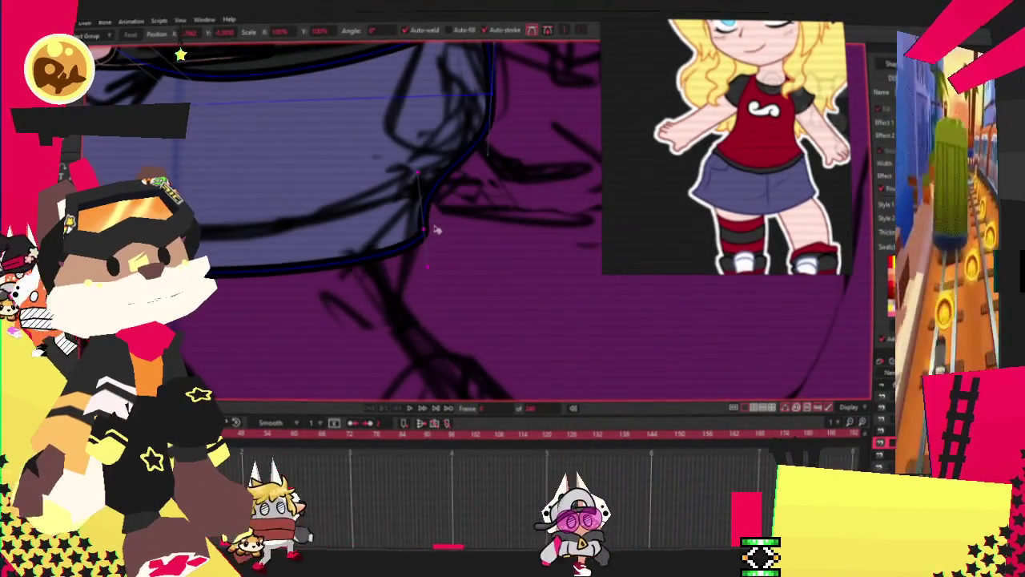
{"action": "scroll", "coordinate": [435, 229], "scroll_direction": "down", "scroll_amount": 2}
{"action": "scroll", "coordinate": [316, 183], "scroll_direction": "up", "scroll_amount": 2}
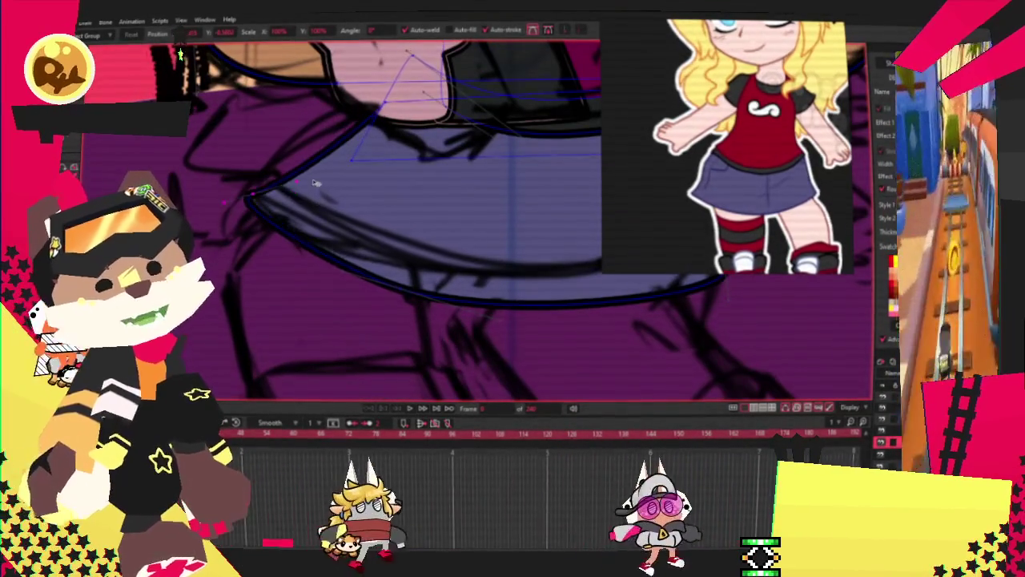
{"action": "left_click_drag", "start_coordinate": [268, 192], "coordinate": [246, 172]}
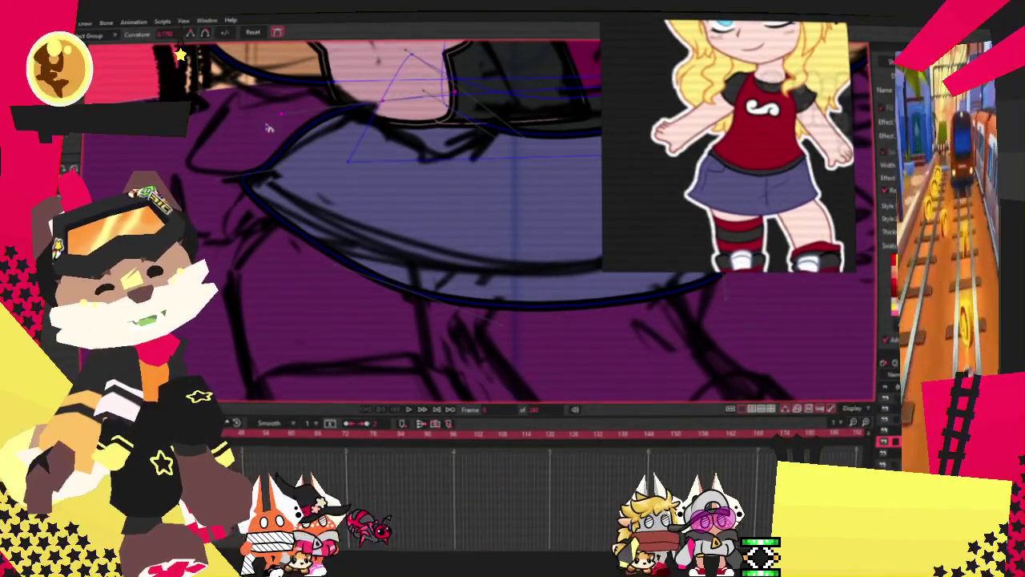
{"action": "key", "text": "t"}
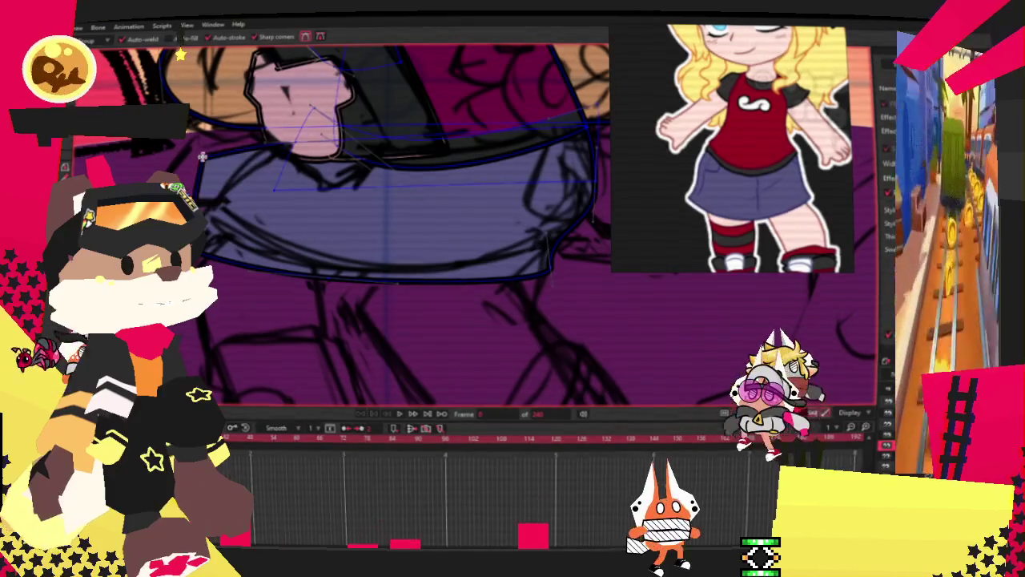
Round the skirt hem's curve at one point, then hide the rough sketch layer
{"action": "left_click", "coordinate": [97, 90]}
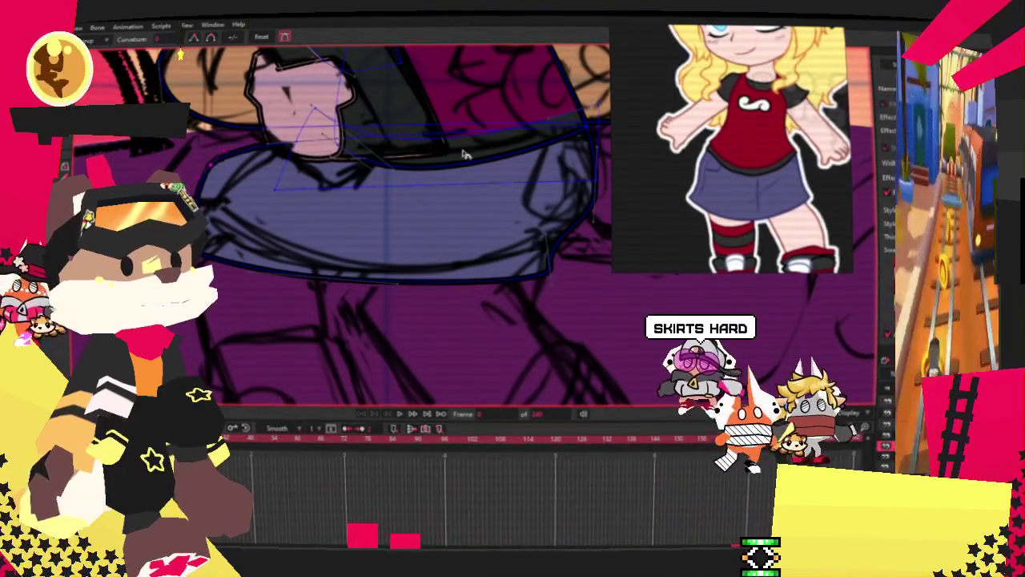
{"action": "key", "text": "t"}
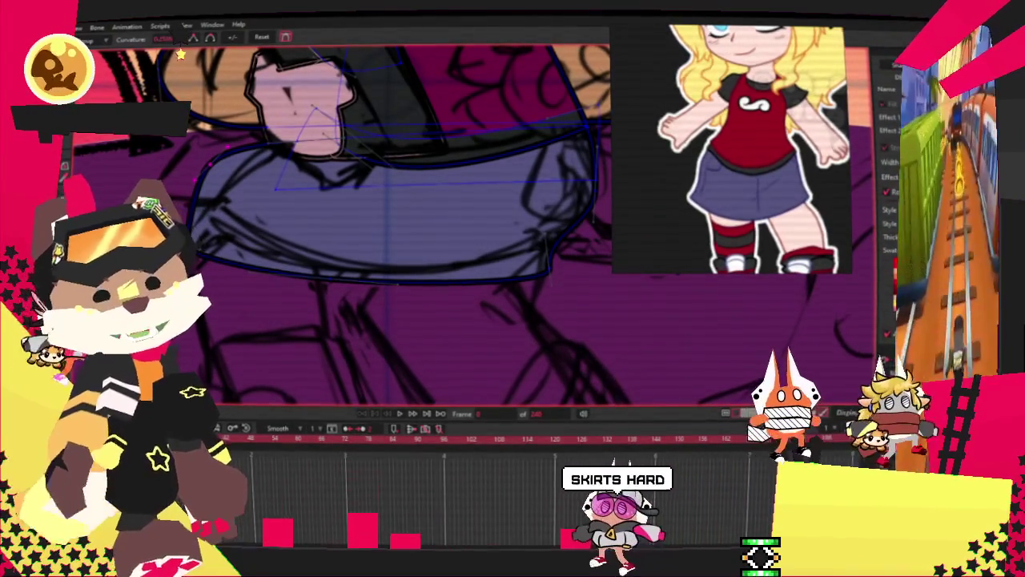
{"action": "scroll", "coordinate": [206, 227], "scroll_direction": "up", "scroll_amount": 1}
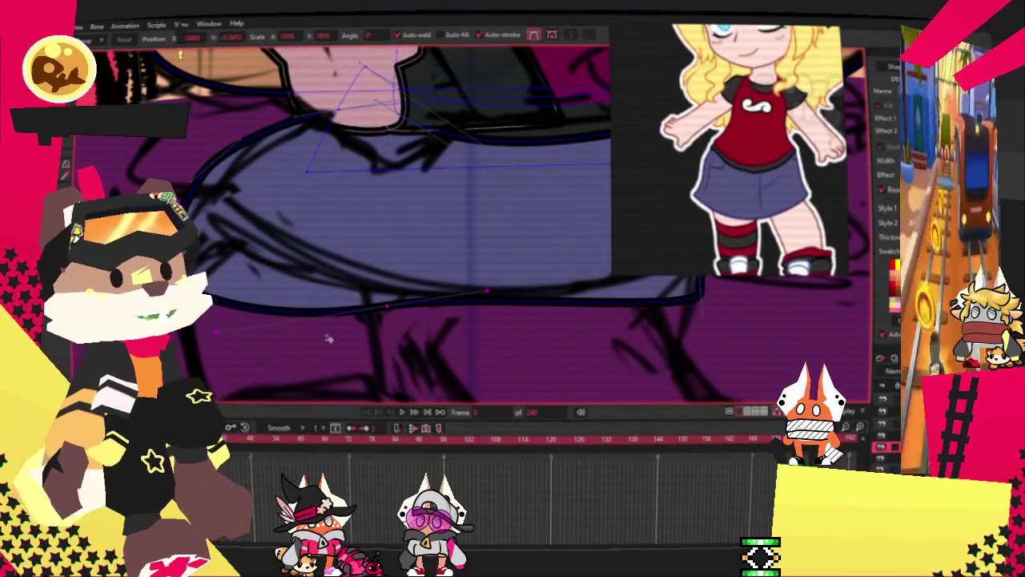
{"action": "scroll", "coordinate": [376, 284], "scroll_direction": "down", "scroll_amount": 2}
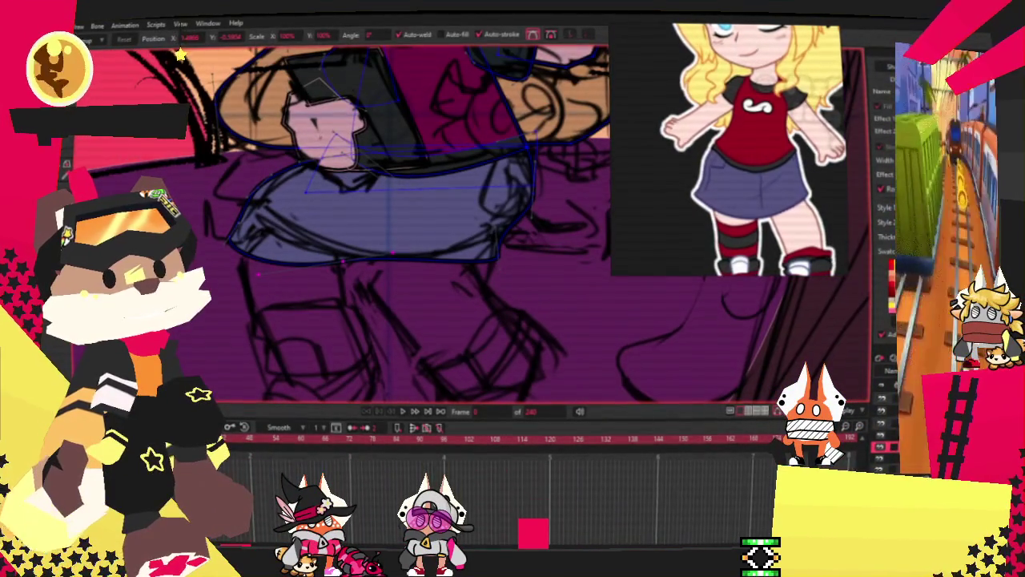
{"action": "left_click", "coordinate": [883, 411]}
{"action": "scroll", "coordinate": [389, 274], "scroll_direction": "down", "scroll_amount": 3}
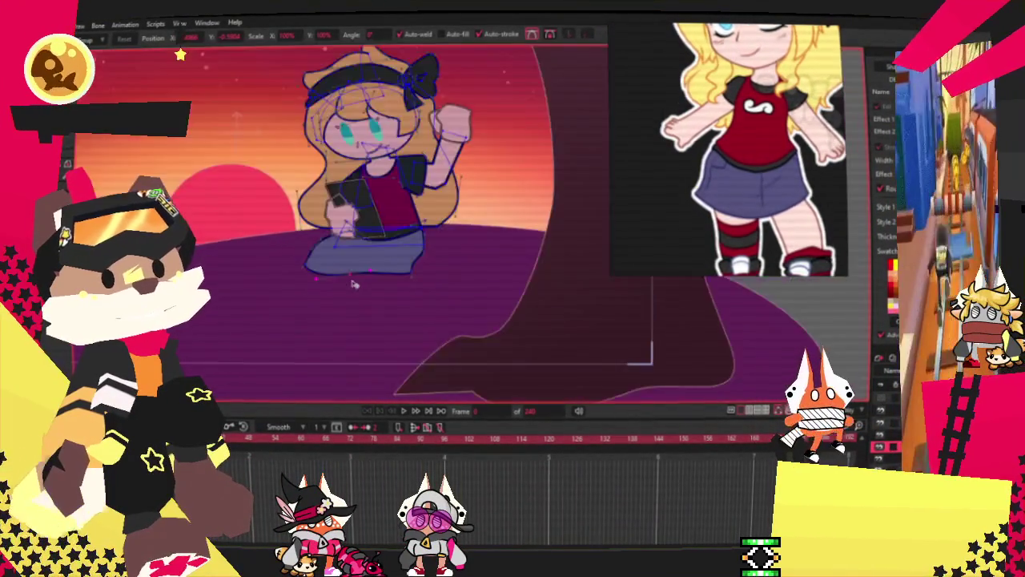
Undo to bring the rough sketch lines back over the lavender skirt
{"action": "scroll", "coordinate": [388, 274], "scroll_direction": "down", "scroll_amount": 2}
{"action": "scroll", "coordinate": [388, 275], "scroll_direction": "up", "scroll_amount": 2}
{"action": "scroll", "coordinate": [388, 274], "scroll_direction": "up", "scroll_amount": 3}
{"action": "scroll", "coordinate": [401, 264], "scroll_direction": "up", "scroll_amount": 2}
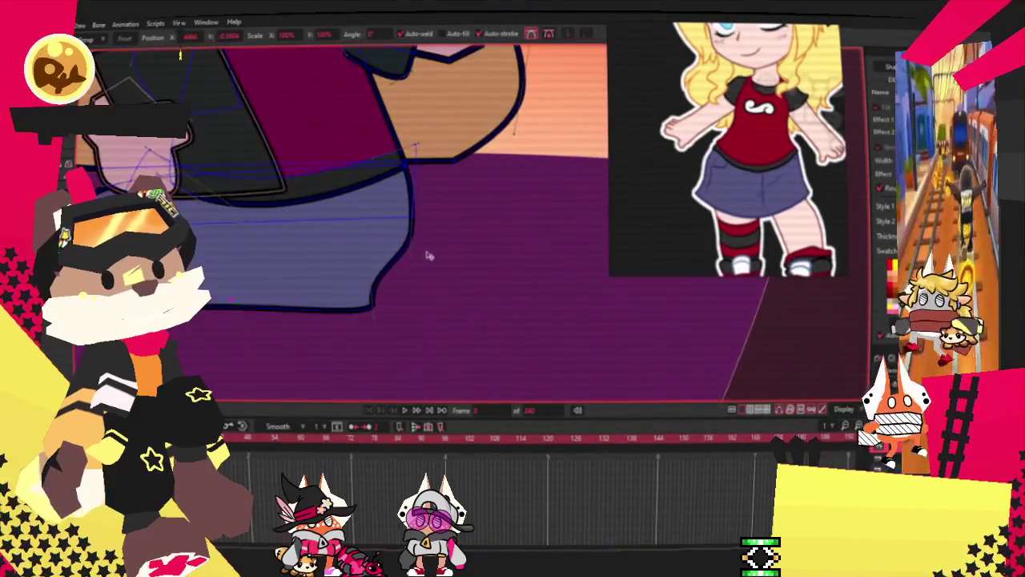
{"action": "scroll", "coordinate": [425, 259], "scroll_direction": "up", "scroll_amount": 1}
{"action": "scroll", "coordinate": [307, 284], "scroll_direction": "down", "scroll_amount": 1}
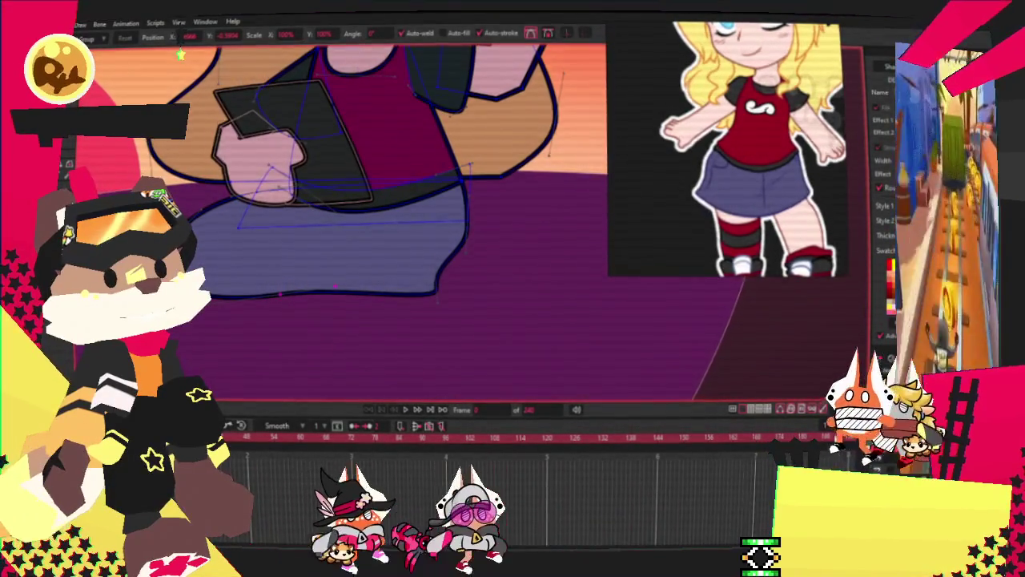
{"action": "key", "text": "ctrl+z"}
{"action": "scroll", "coordinate": [406, 271], "scroll_direction": "up", "scroll_amount": 2}
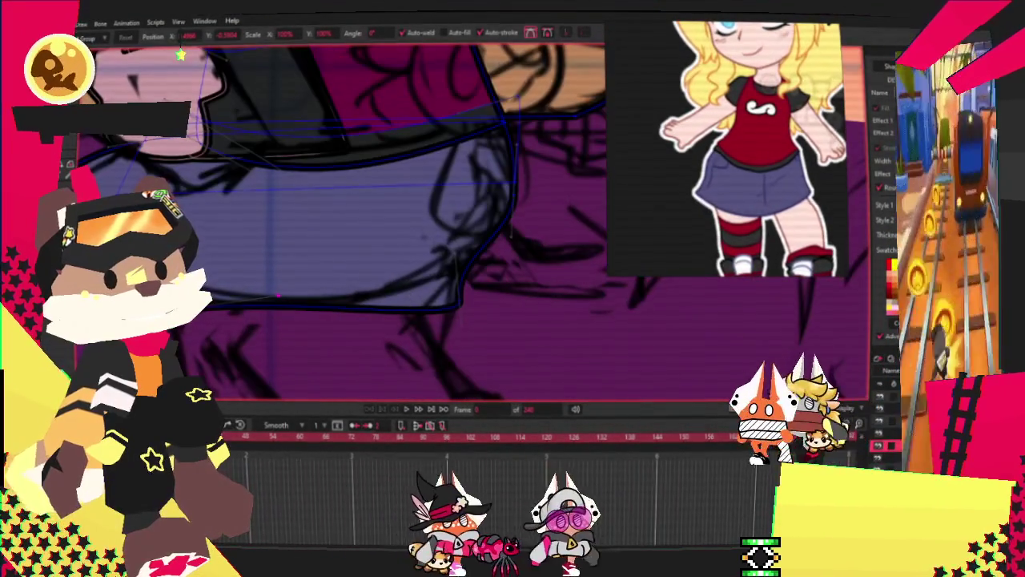
Nudge the skirt's bottom-right corner slightly down to fit the sketch
{"action": "left_click_drag", "start_coordinate": [467, 312], "coordinate": [468, 319]}
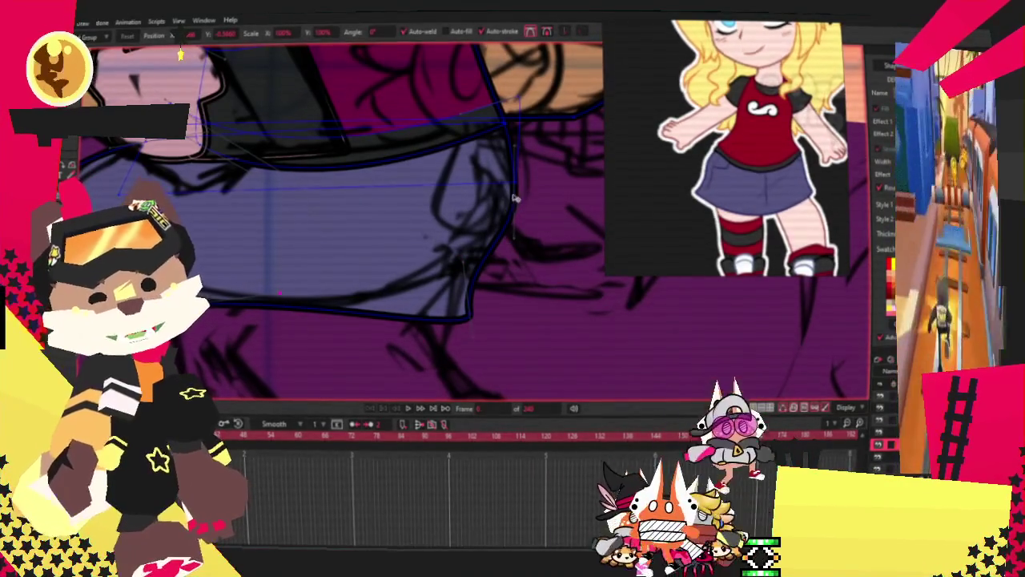
{"action": "scroll", "coordinate": [507, 211], "scroll_direction": "down", "scroll_amount": 2}
{"action": "scroll", "coordinate": [507, 210], "scroll_direction": "up", "scroll_amount": 2}
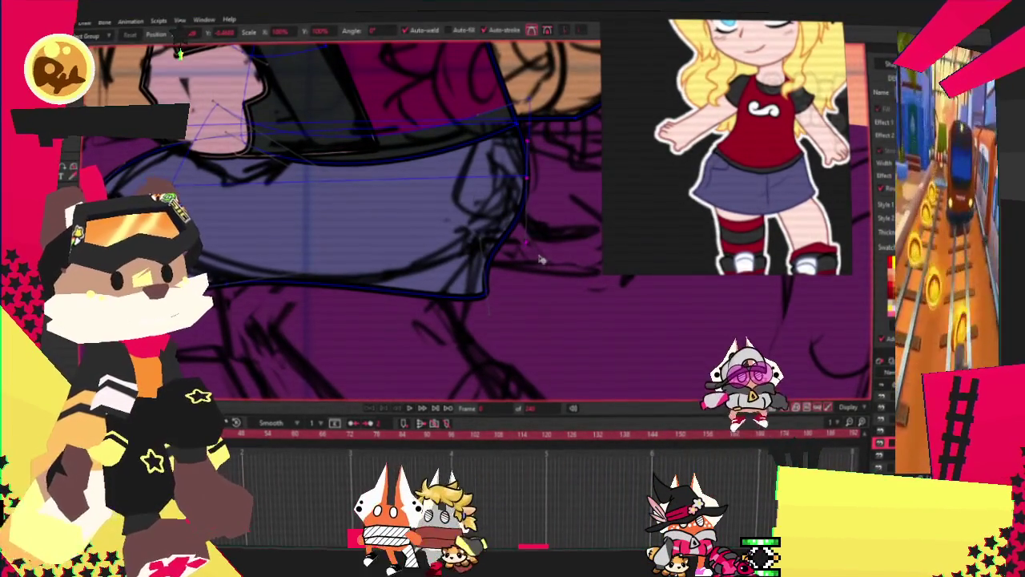
{"action": "scroll", "coordinate": [496, 133], "scroll_direction": "up", "scroll_amount": 1}
{"action": "scroll", "coordinate": [496, 133], "scroll_direction": "up", "scroll_amount": 1}
{"action": "scroll", "coordinate": [496, 133], "scroll_direction": "up", "scroll_amount": 1}
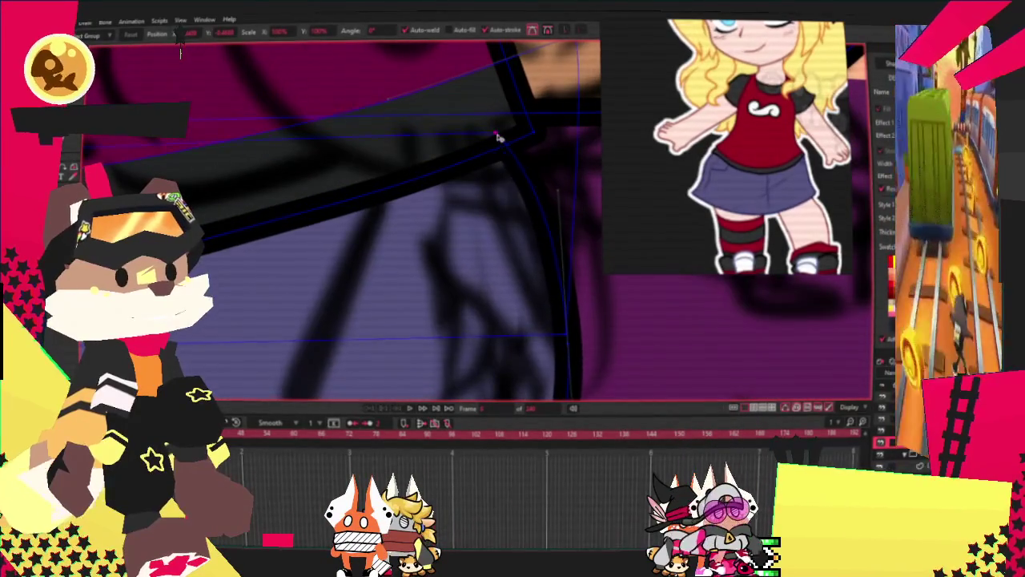
{"action": "scroll", "coordinate": [505, 137], "scroll_direction": "down", "scroll_amount": 1}
{"action": "scroll", "coordinate": [529, 136], "scroll_direction": "down", "scroll_amount": 1}
{"action": "scroll", "coordinate": [550, 135], "scroll_direction": "down", "scroll_amount": 2}
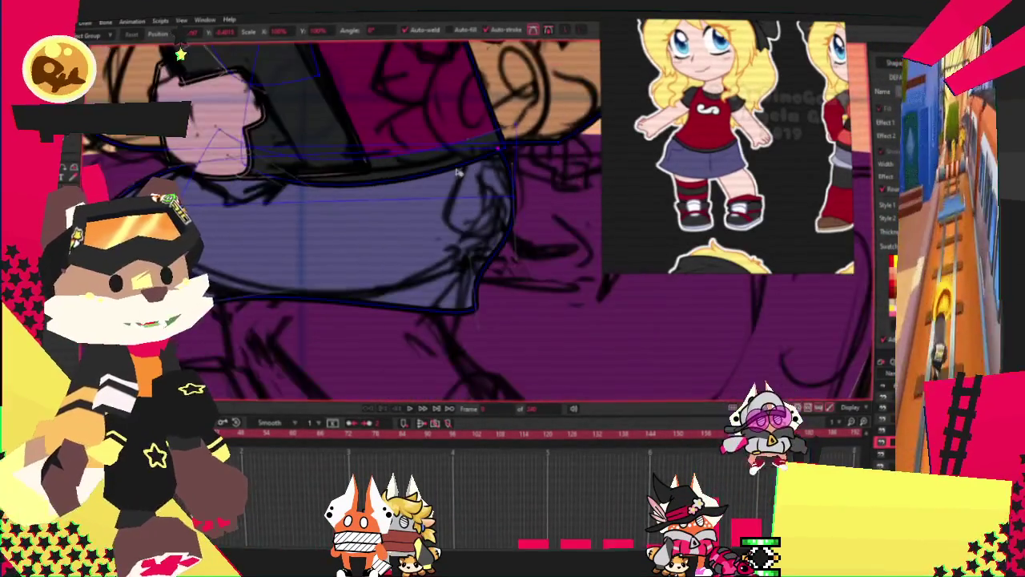
{"action": "scroll", "coordinate": [360, 160], "scroll_direction": "up", "scroll_amount": 2}
{"action": "scroll", "coordinate": [200, 204], "scroll_direction": "down", "scroll_amount": 2}
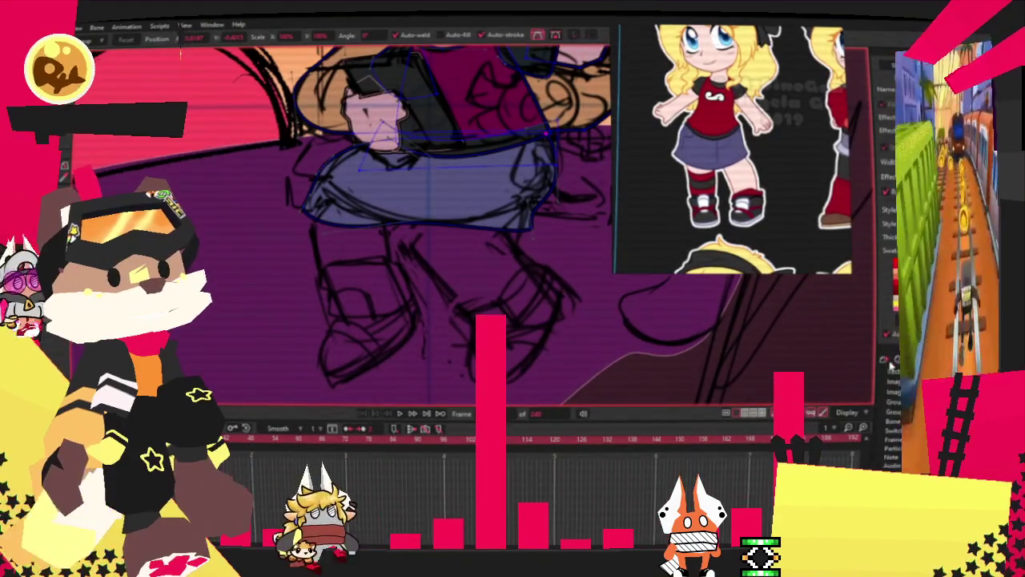
{"action": "key", "text": "g"}
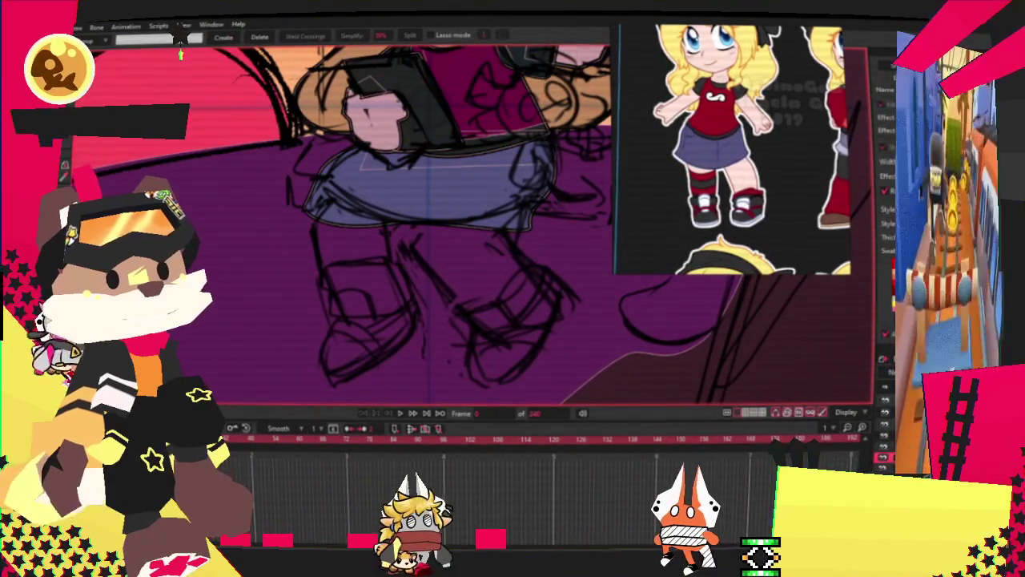
Draw a rectangle over the left thigh below the skirt
{"action": "key", "text": "alt+7"}
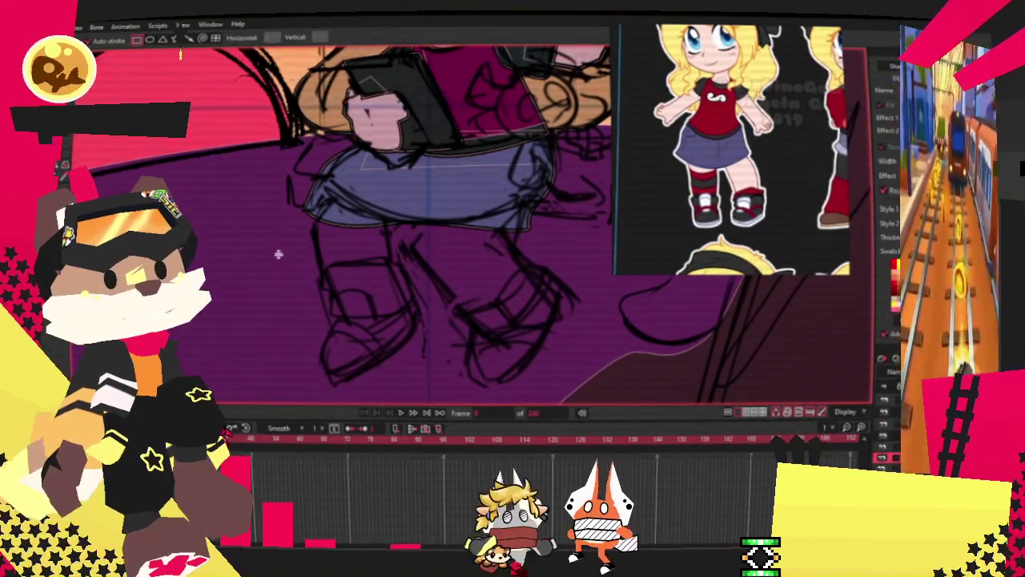
{"action": "scroll", "coordinate": [336, 192], "scroll_direction": "up", "scroll_amount": 2}
{"action": "mouse_move", "coordinate": [337, 190]}
{"action": "left_mouse_down"}
{"action": "mouse_move", "coordinate": [415, 398]}
{"action": "mouse_move", "coordinate": [442, 352]}
{"action": "left_mouse_up"}
{"action": "key", "text": "g"}
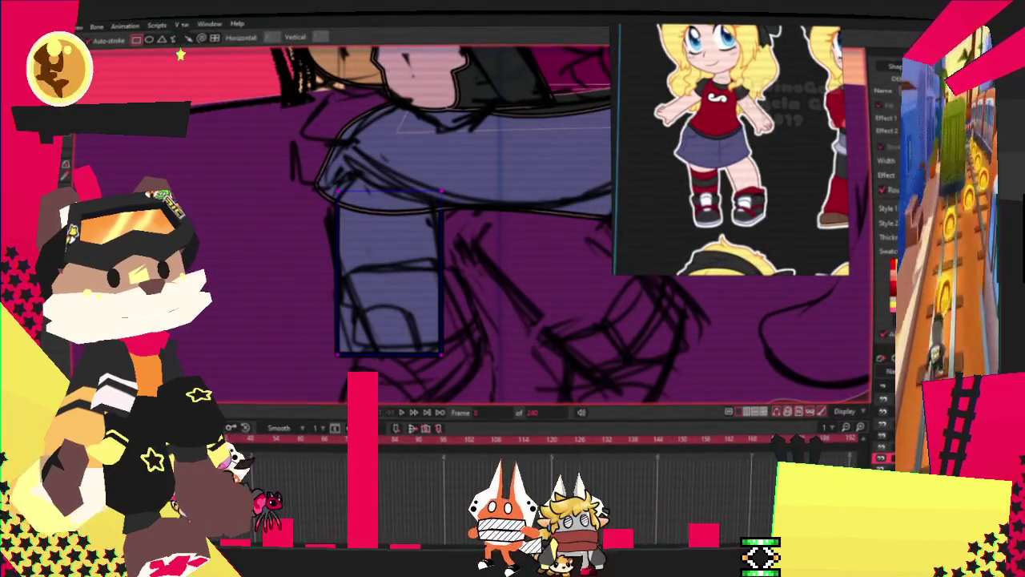
{"action": "scroll", "coordinate": [406, 260], "scroll_direction": "down", "scroll_amount": 3}
{"action": "scroll", "coordinate": [427, 158], "scroll_direction": "up", "scroll_amount": 3}
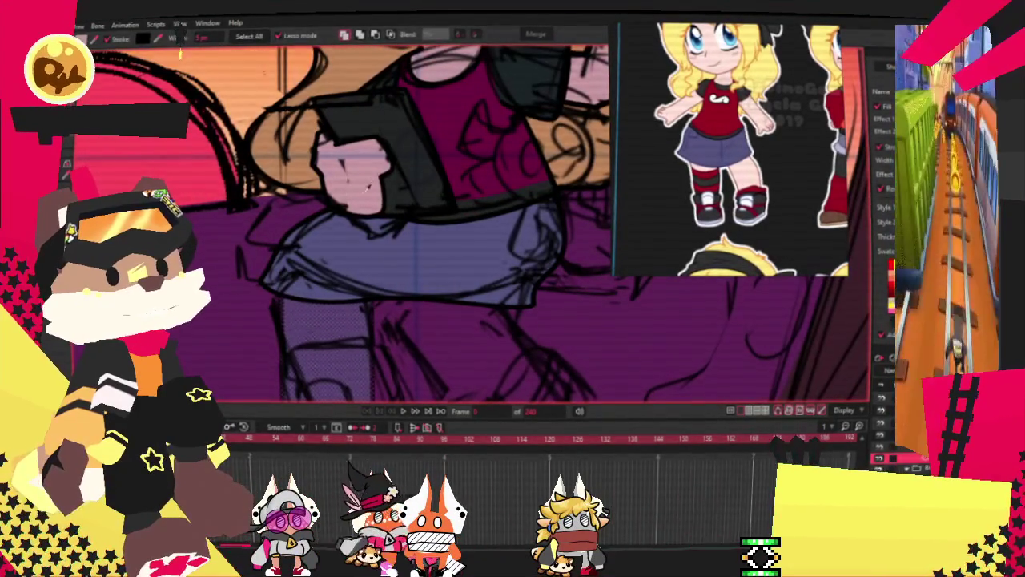
{"action": "scroll", "coordinate": [369, 186], "scroll_direction": "down", "scroll_amount": 2}
{"action": "scroll", "coordinate": [361, 240], "scroll_direction": "up", "scroll_amount": 2}
Pull the left thigh's top-right corner outward and curve its bottom edge down and inward
{"action": "key", "text": "t"}
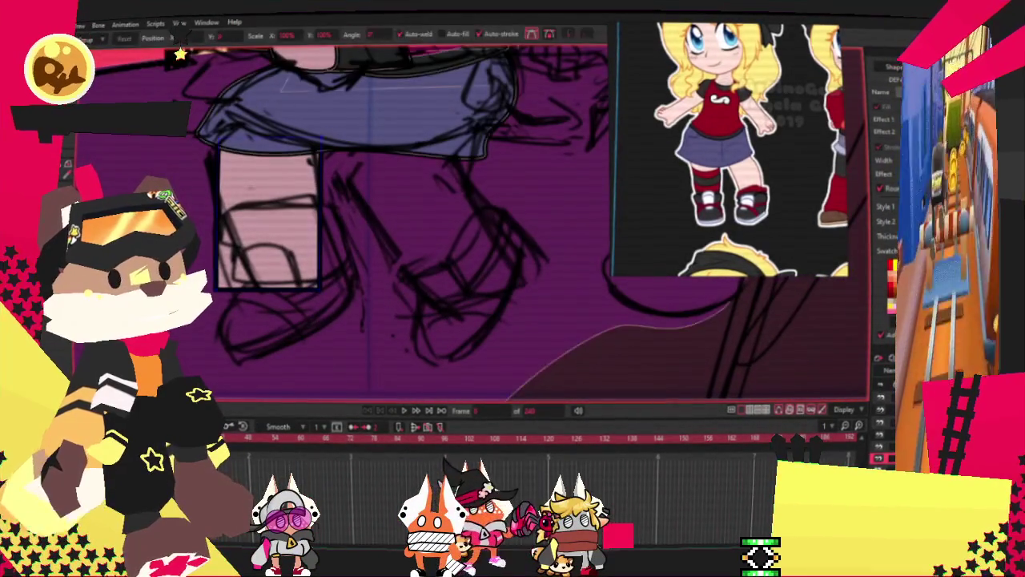
{"action": "scroll", "coordinate": [184, 237], "scroll_direction": "up", "scroll_amount": 2}
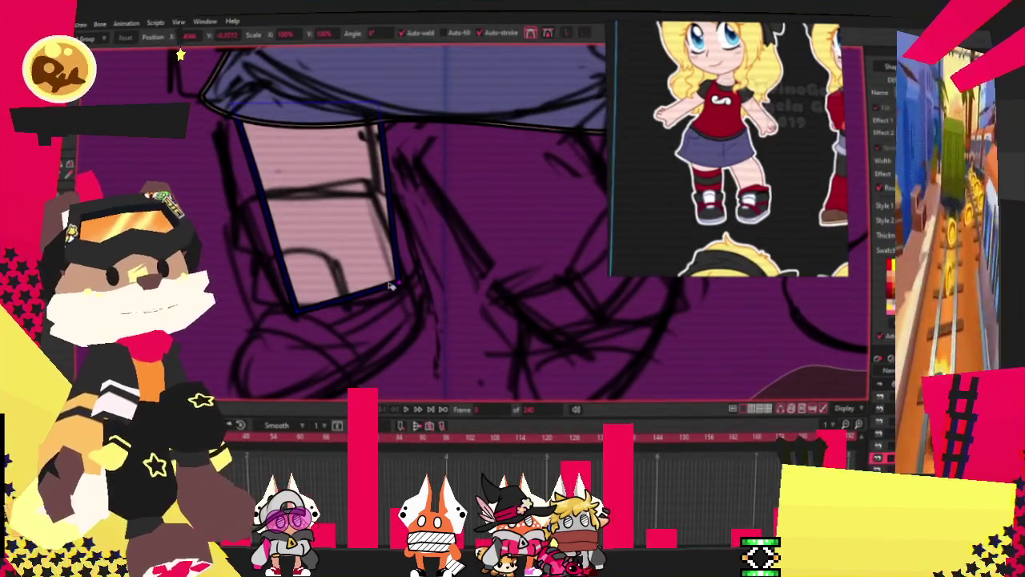
{"action": "scroll", "coordinate": [401, 291], "scroll_direction": "down", "scroll_amount": 2}
{"action": "scroll", "coordinate": [273, 166], "scroll_direction": "up", "scroll_amount": 2}
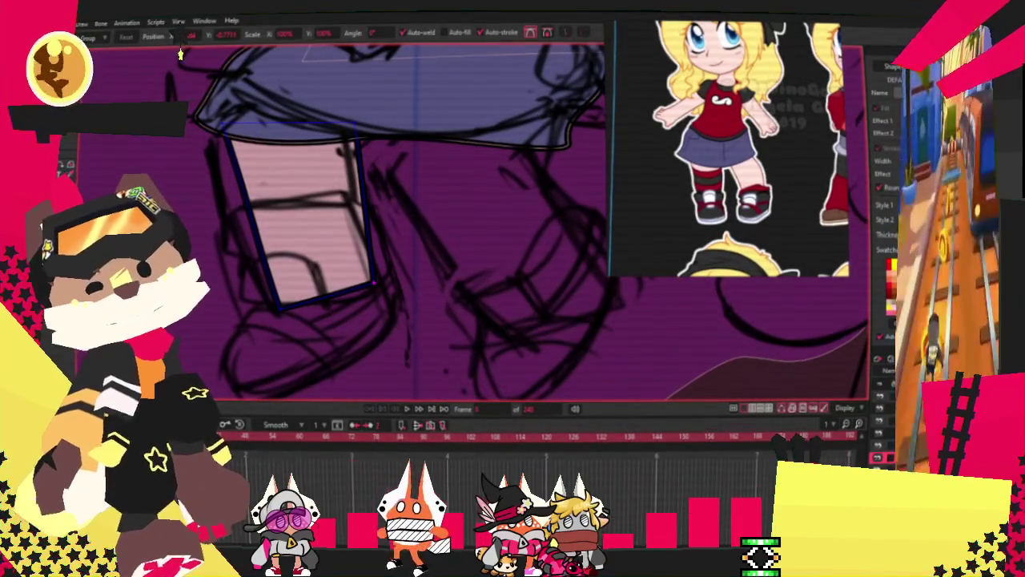
{"action": "key", "text": "c"}
{"action": "scroll", "coordinate": [354, 117], "scroll_direction": "up", "scroll_amount": 2}
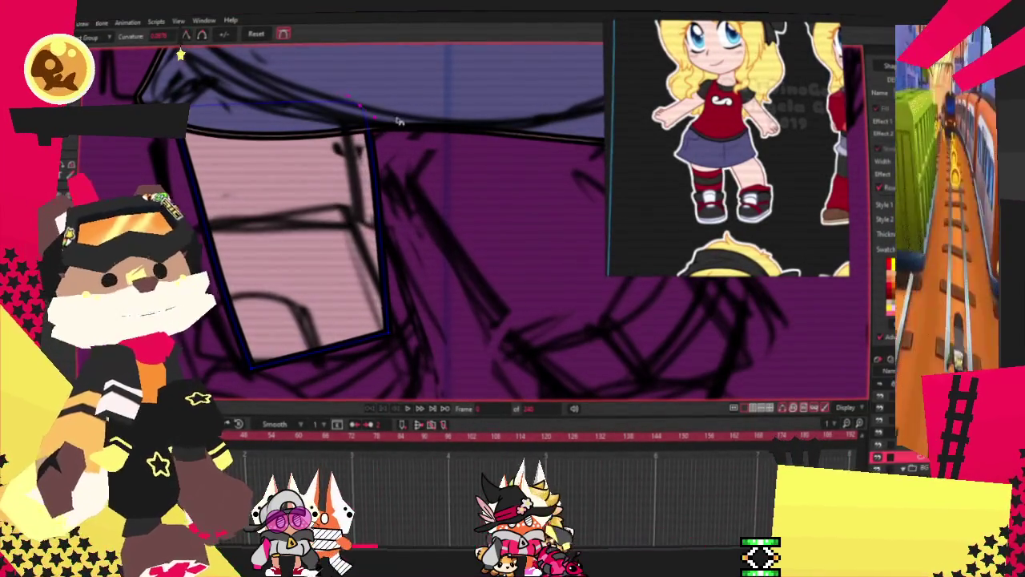
{"action": "left_click_drag", "start_coordinate": [357, 136], "coordinate": [381, 138]}
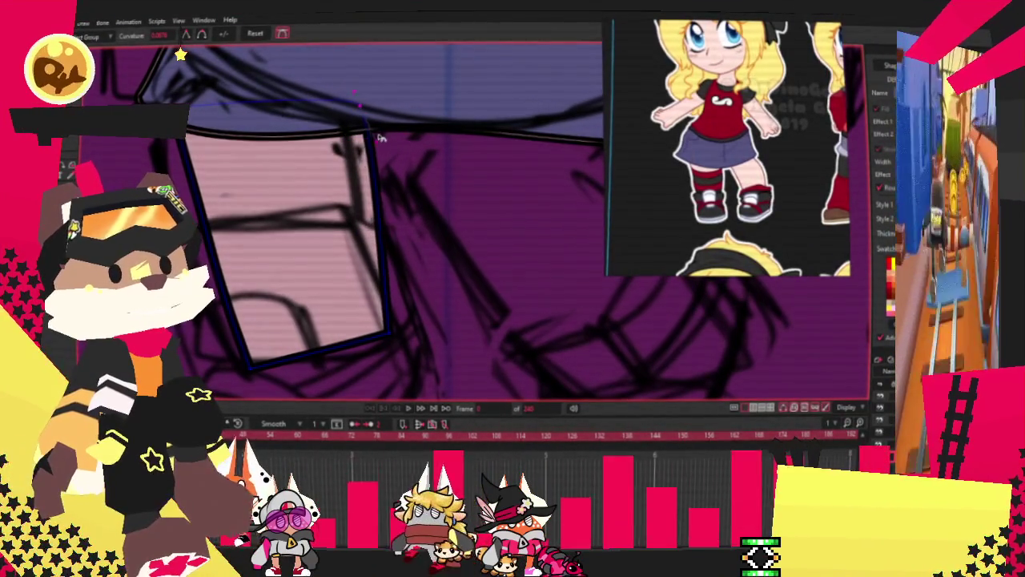
{"action": "left_click_drag", "start_coordinate": [370, 334], "coordinate": [344, 352]}
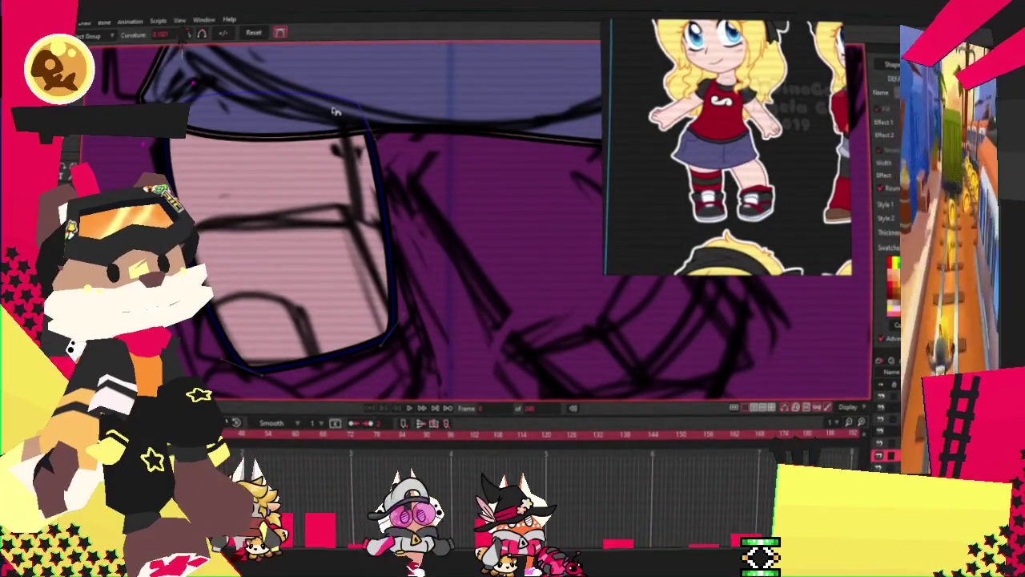
Draw the pink right thigh rectangle beside the left one
{"action": "key", "text": "t"}
{"action": "scroll", "coordinate": [335, 116], "scroll_direction": "up", "scroll_amount": 1}
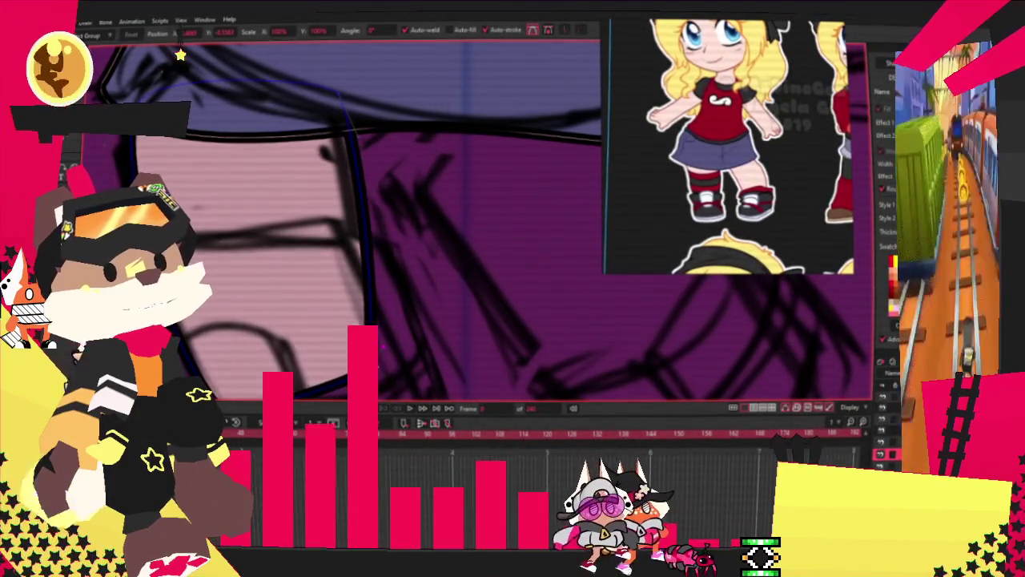
{"action": "scroll", "coordinate": [337, 276], "scroll_direction": "down", "scroll_amount": 2}
{"action": "scroll", "coordinate": [336, 277], "scroll_direction": "up", "scroll_amount": 2}
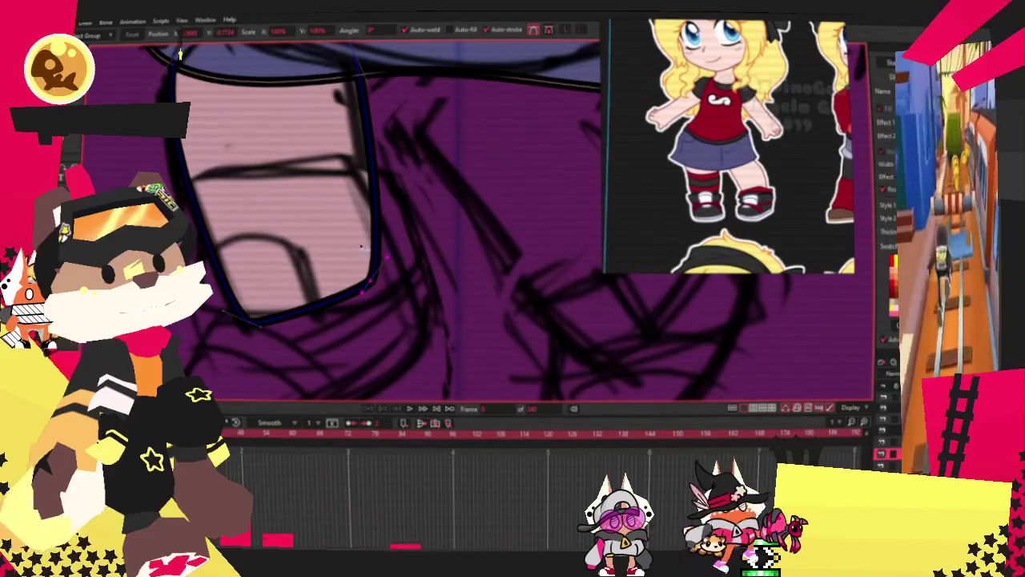
{"action": "scroll", "coordinate": [213, 138], "scroll_direction": "down", "scroll_amount": 1}
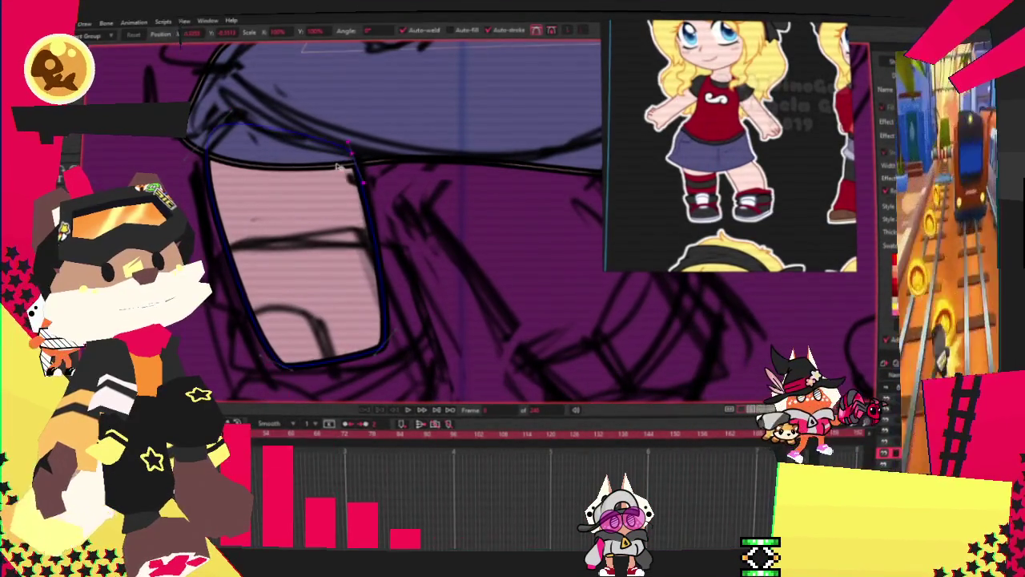
{"action": "scroll", "coordinate": [285, 202], "scroll_direction": "down", "scroll_amount": 2}
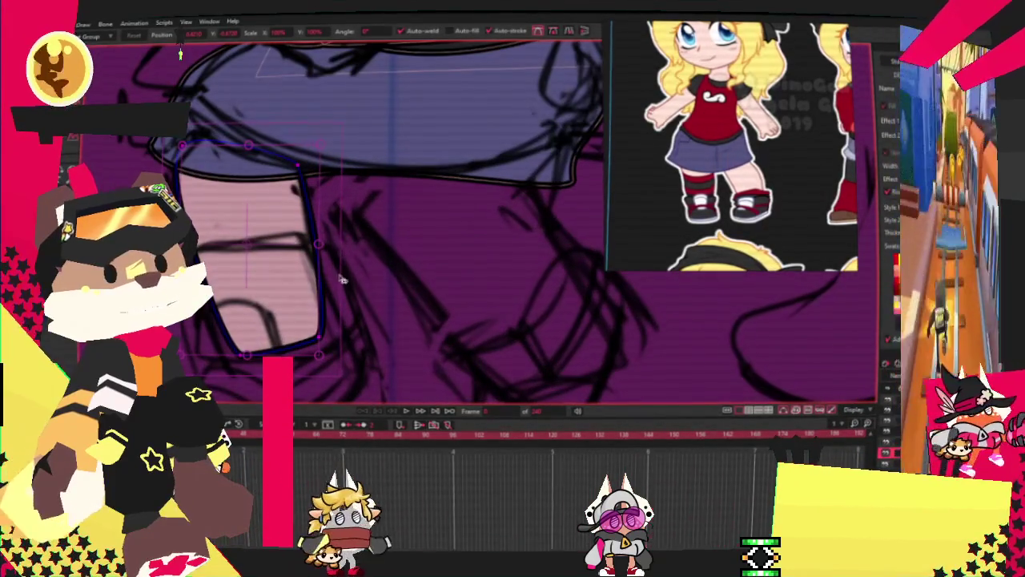
{"action": "left_click_drag", "start_coordinate": [349, 197], "coordinate": [520, 346]}
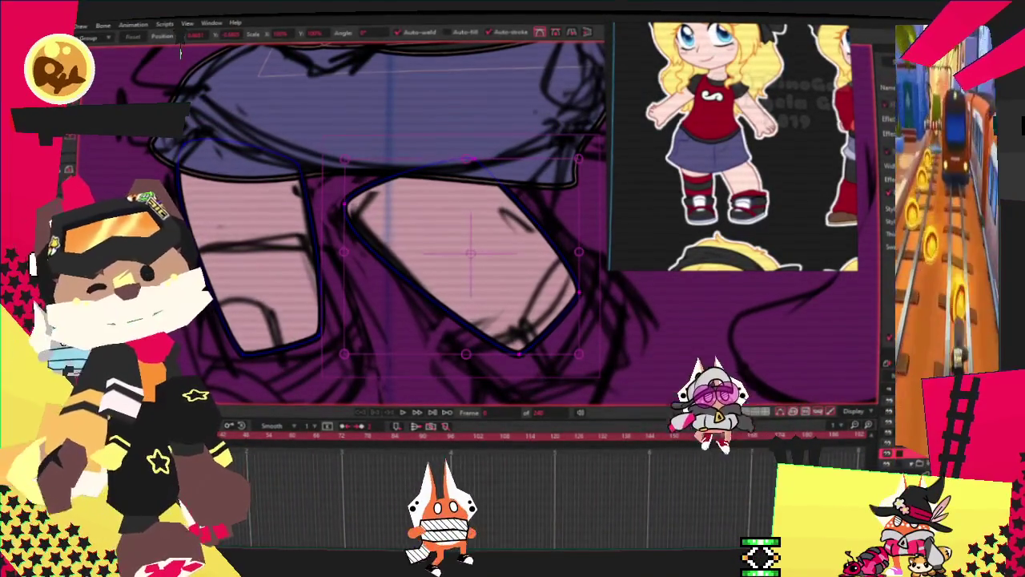
Add a corner point on the right thigh's top edge and tuck its outer edge inward
{"action": "key", "text": "a"}
{"action": "scroll", "coordinate": [384, 154], "scroll_direction": "up", "scroll_amount": 2}
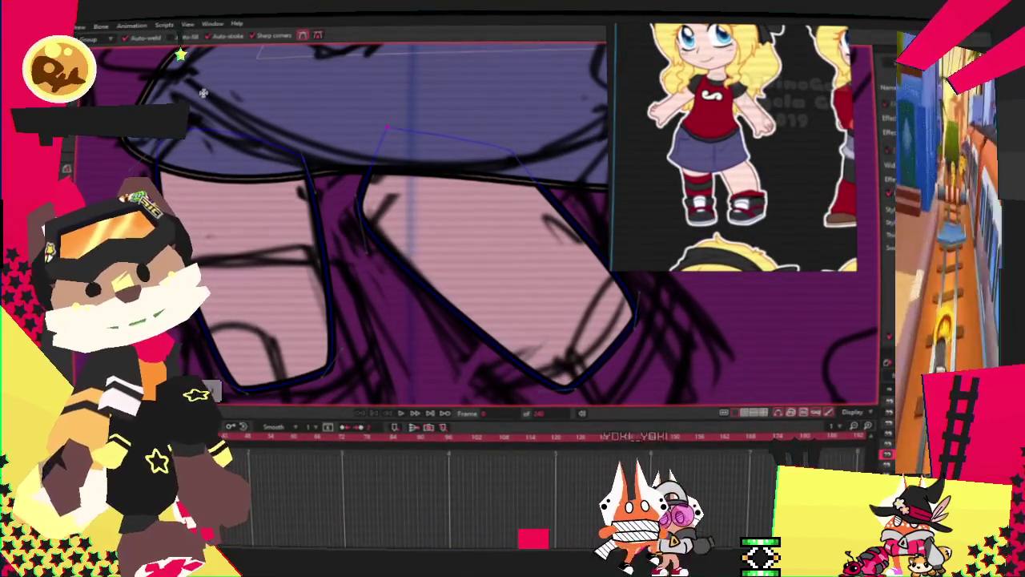
{"action": "left_click_drag", "start_coordinate": [483, 146], "coordinate": [505, 128]}
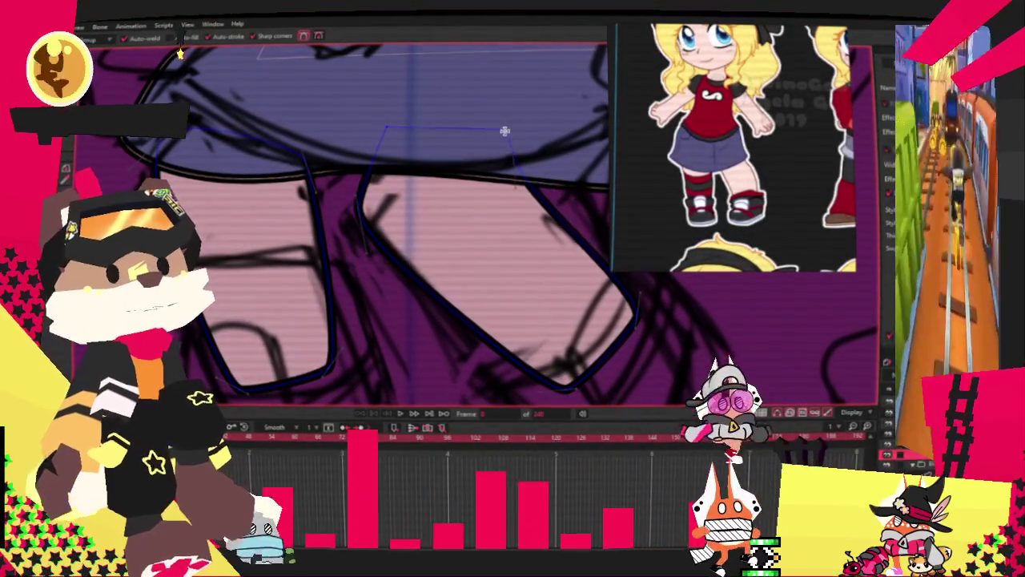
{"action": "key", "text": "t"}
{"action": "scroll", "coordinate": [520, 153], "scroll_direction": "up", "scroll_amount": 2}
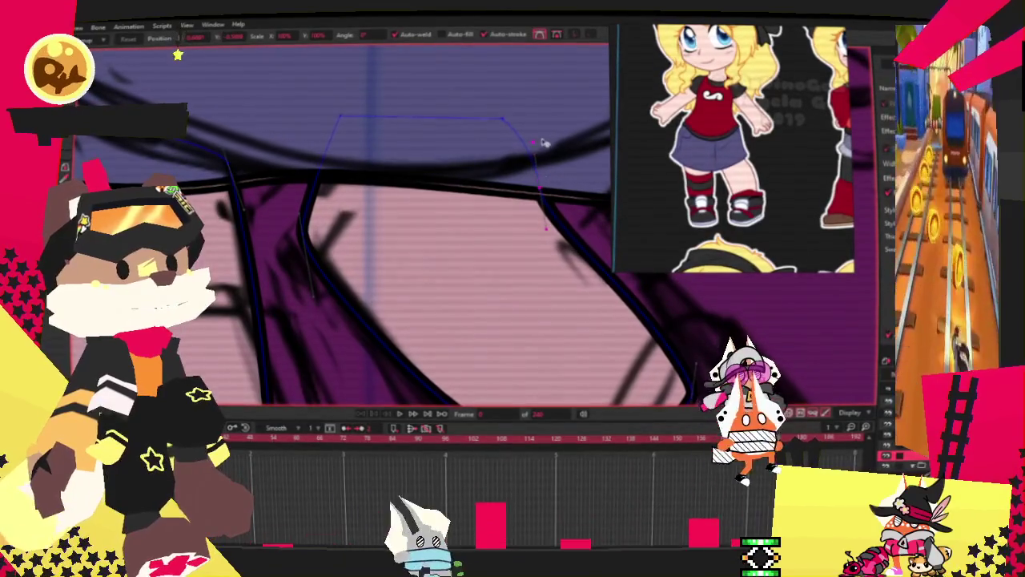
{"action": "left_click_drag", "start_coordinate": [541, 232], "coordinate": [527, 209]}
Draw a rectangle across the lower left leg
{"action": "scroll", "coordinate": [512, 224], "scroll_direction": "down", "scroll_amount": 2}
{"action": "scroll", "coordinate": [505, 241], "scroll_direction": "down", "scroll_amount": 2}
{"action": "scroll", "coordinate": [486, 279], "scroll_direction": "up", "scroll_amount": 3}
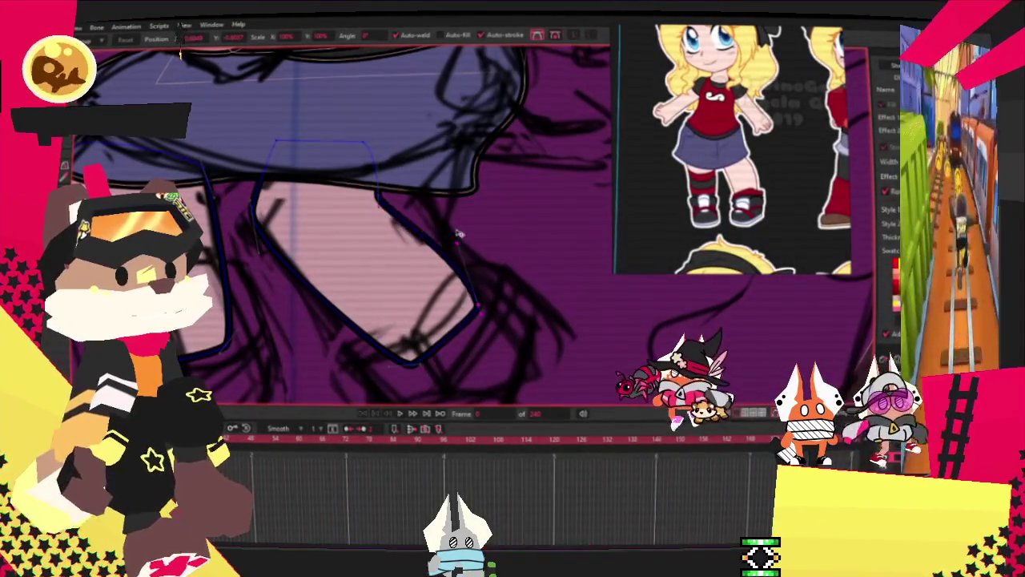
{"action": "scroll", "coordinate": [446, 227], "scroll_direction": "down", "scroll_amount": 1}
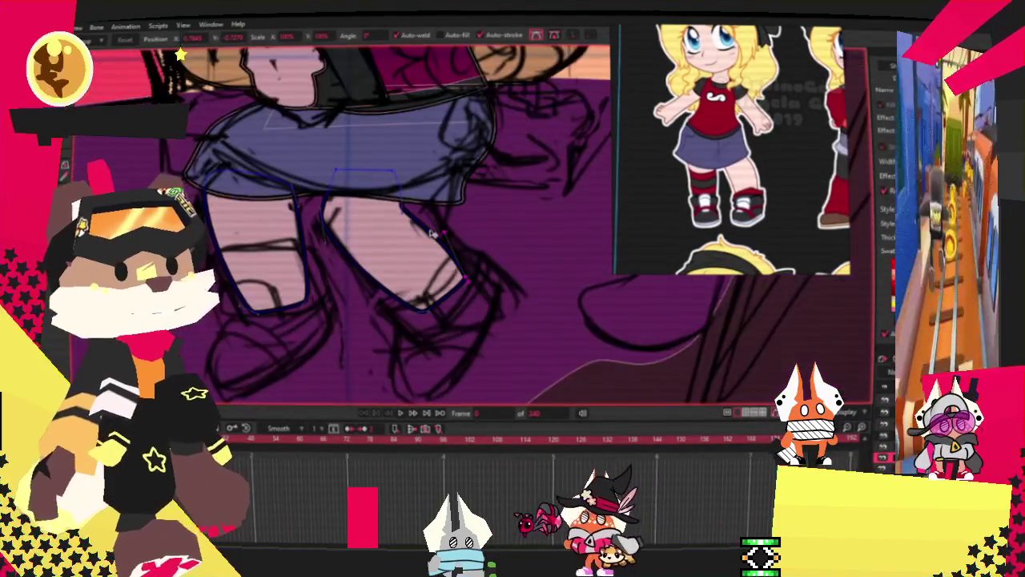
{"action": "scroll", "coordinate": [415, 225], "scroll_direction": "down", "scroll_amount": 1}
{"action": "scroll", "coordinate": [399, 220], "scroll_direction": "up", "scroll_amount": 1}
{"action": "scroll", "coordinate": [416, 232], "scroll_direction": "up", "scroll_amount": 1}
{"action": "scroll", "coordinate": [437, 249], "scroll_direction": "up", "scroll_amount": 1}
{"action": "scroll", "coordinate": [457, 268], "scroll_direction": "up", "scroll_amount": 1}
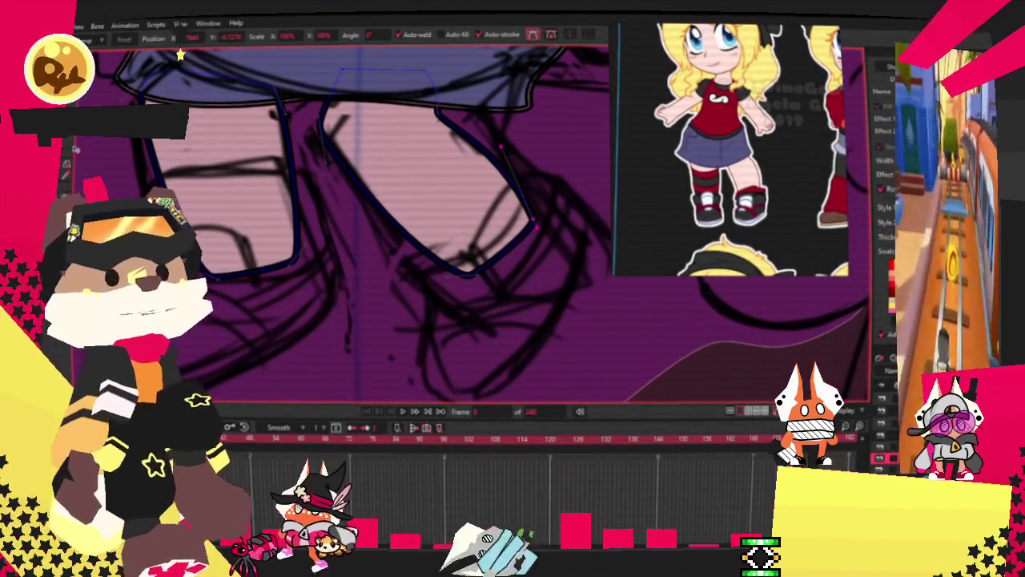
{"action": "key", "text": "r"}
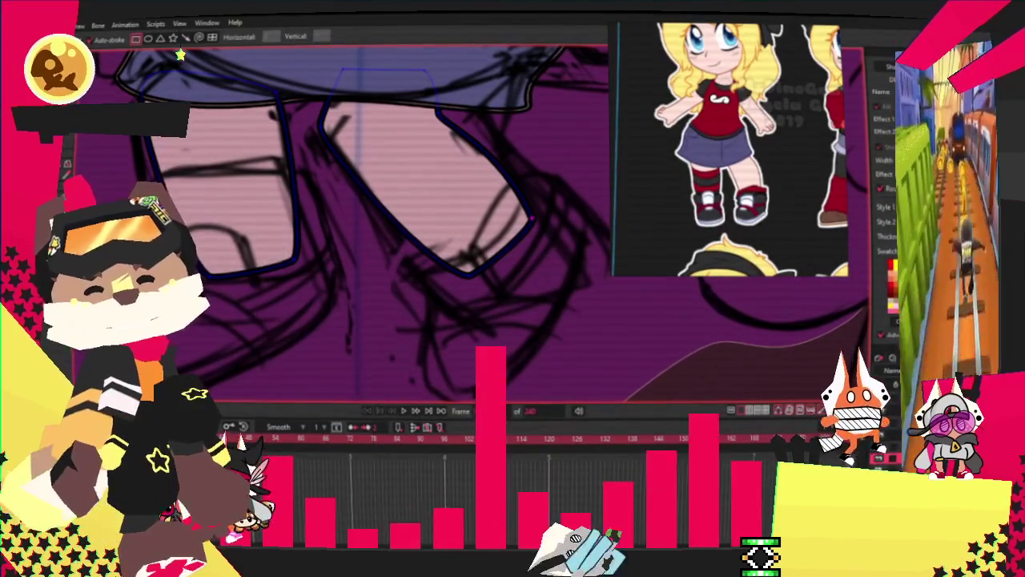
{"action": "left_click_drag", "start_coordinate": [180, 244], "coordinate": [330, 359]}
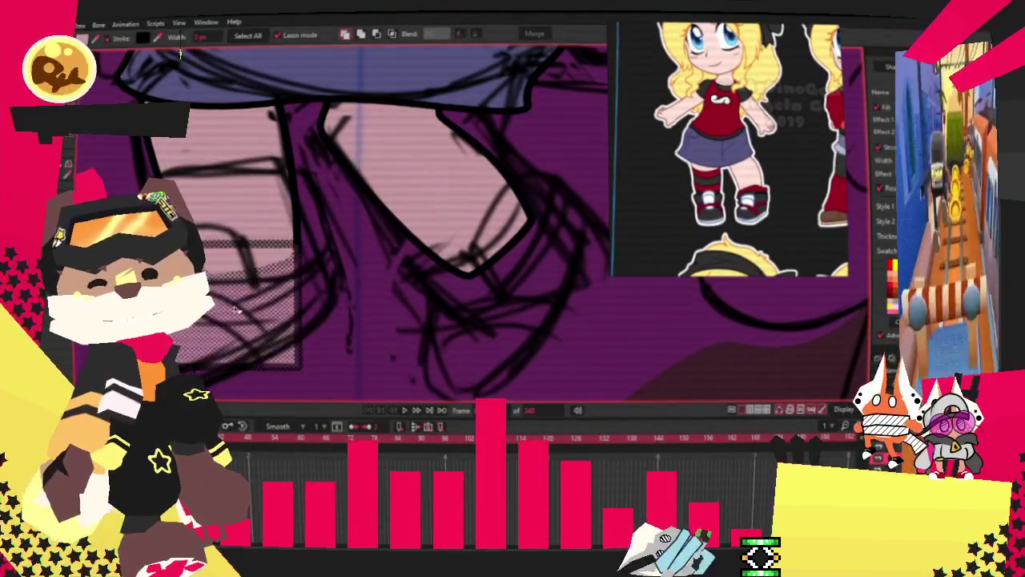
Zoom in on the dark rectangle covering the sketched left shoe
{"action": "key", "text": "t"}
{"action": "scroll", "coordinate": [346, 256], "scroll_direction": "down", "scroll_amount": 3}
{"action": "scroll", "coordinate": [250, 114], "scroll_direction": "up", "scroll_amount": 3}
{"action": "scroll", "coordinate": [250, 113], "scroll_direction": "up", "scroll_amount": 2}
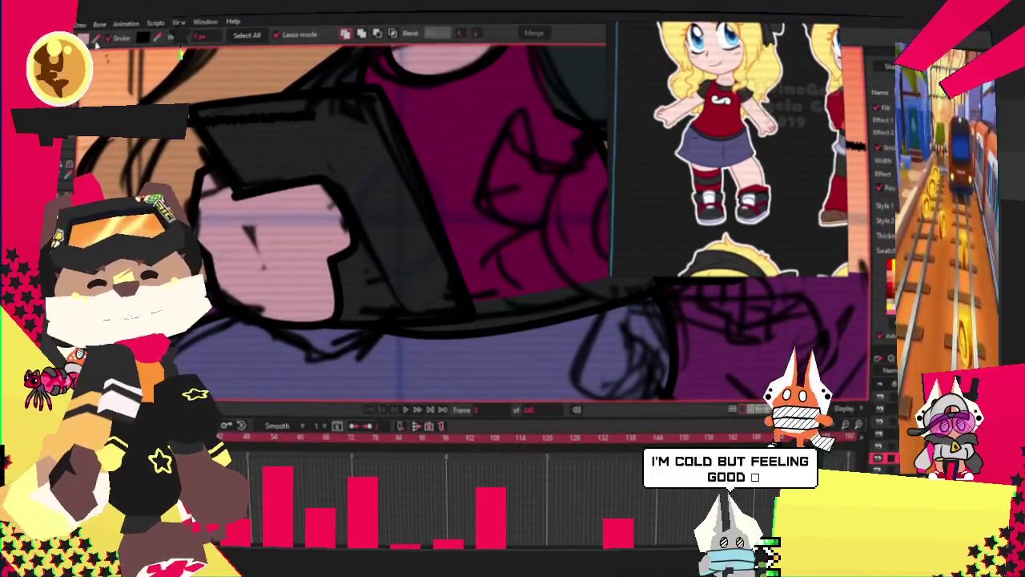
{"action": "scroll", "coordinate": [270, 155], "scroll_direction": "down", "scroll_amount": 2}
{"action": "scroll", "coordinate": [341, 184], "scroll_direction": "down", "scroll_amount": 1}
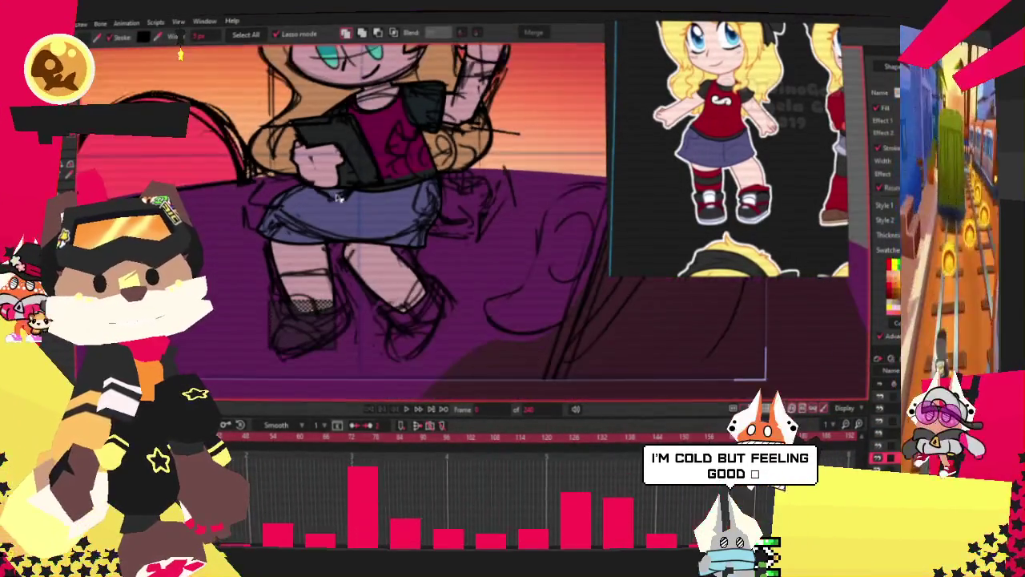
{"action": "scroll", "coordinate": [341, 218], "scroll_direction": "down", "scroll_amount": 1}
{"action": "scroll", "coordinate": [353, 224], "scroll_direction": "up", "scroll_amount": 2}
{"action": "scroll", "coordinate": [377, 228], "scroll_direction": "up", "scroll_amount": 2}
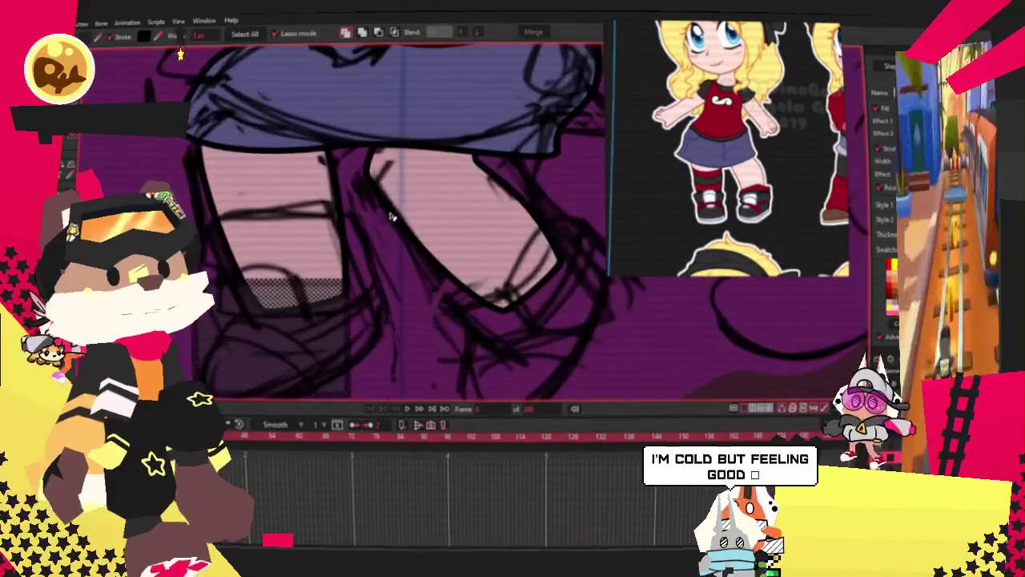
{"action": "scroll", "coordinate": [384, 241], "scroll_direction": "down", "scroll_amount": 2}
{"action": "scroll", "coordinate": [383, 241], "scroll_direction": "up", "scroll_amount": 1}
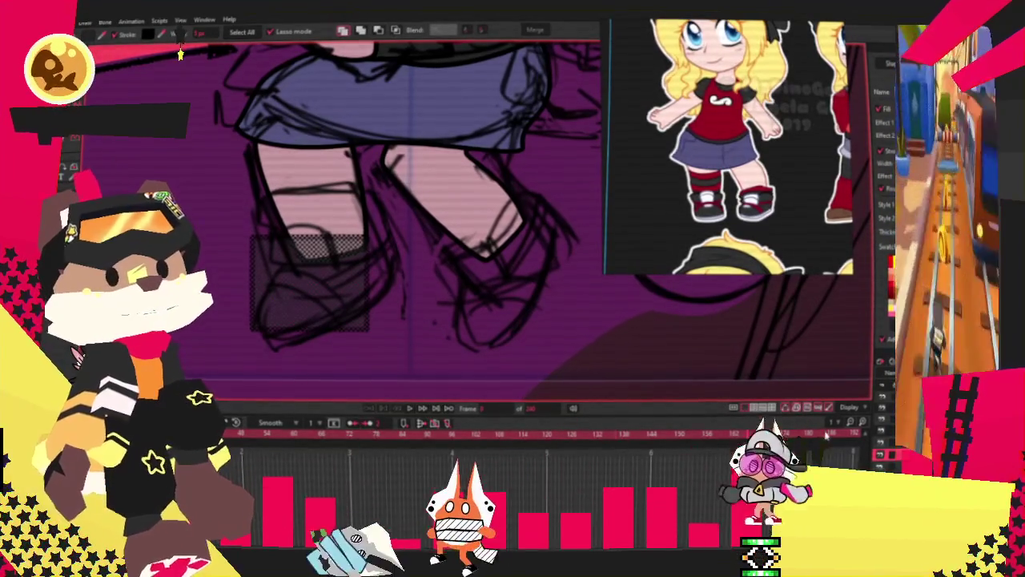
{"action": "scroll", "coordinate": [720, 193], "scroll_direction": "up", "scroll_amount": 2}
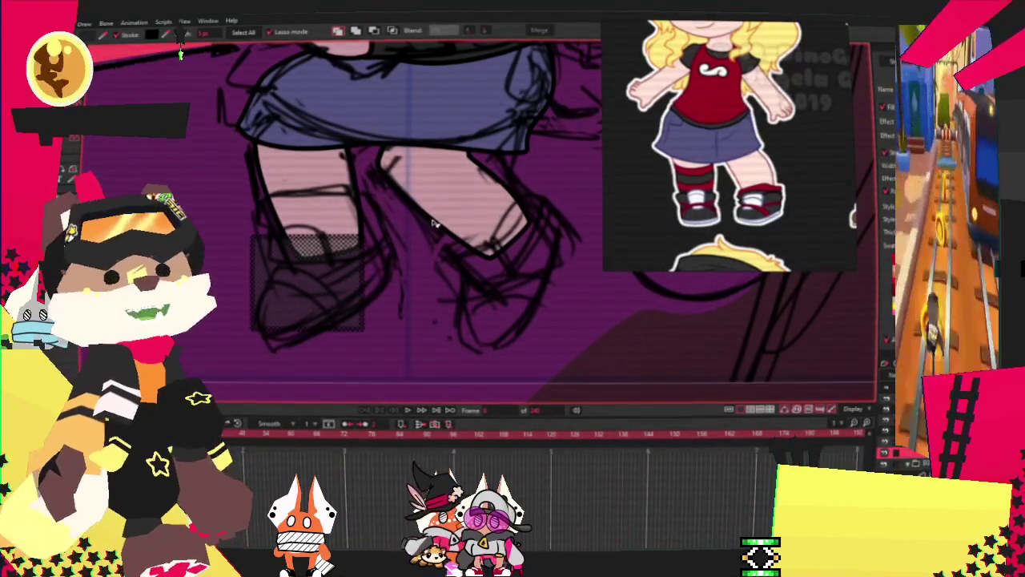
{"action": "scroll", "coordinate": [272, 270], "scroll_direction": "up", "scroll_amount": 2}
{"action": "scroll", "coordinate": [293, 298], "scroll_direction": "up", "scroll_amount": 2}
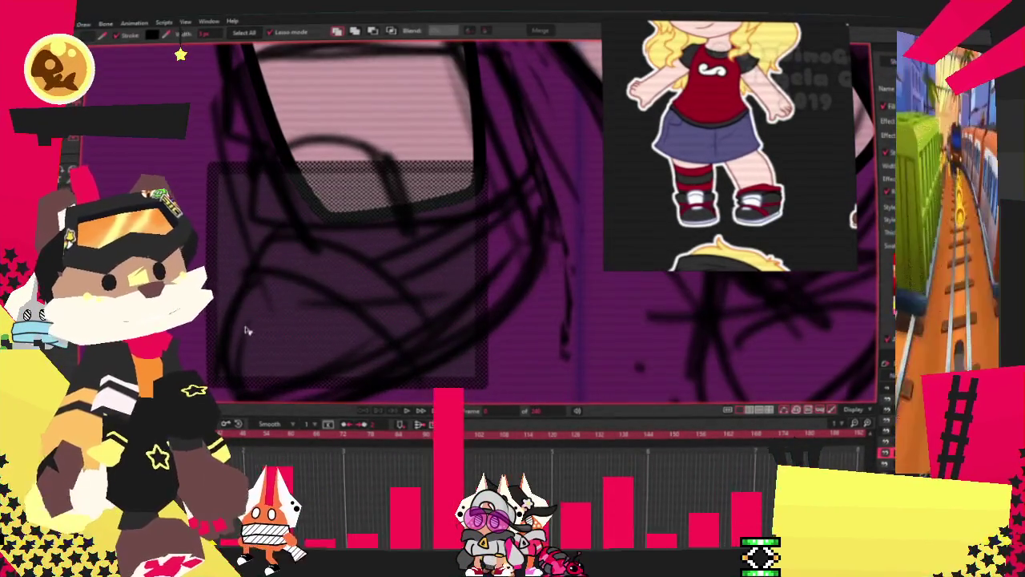
Add a point on the shoe shape's edge and raise its top-right corner
{"action": "scroll", "coordinate": [254, 209], "scroll_direction": "up", "scroll_amount": 2}
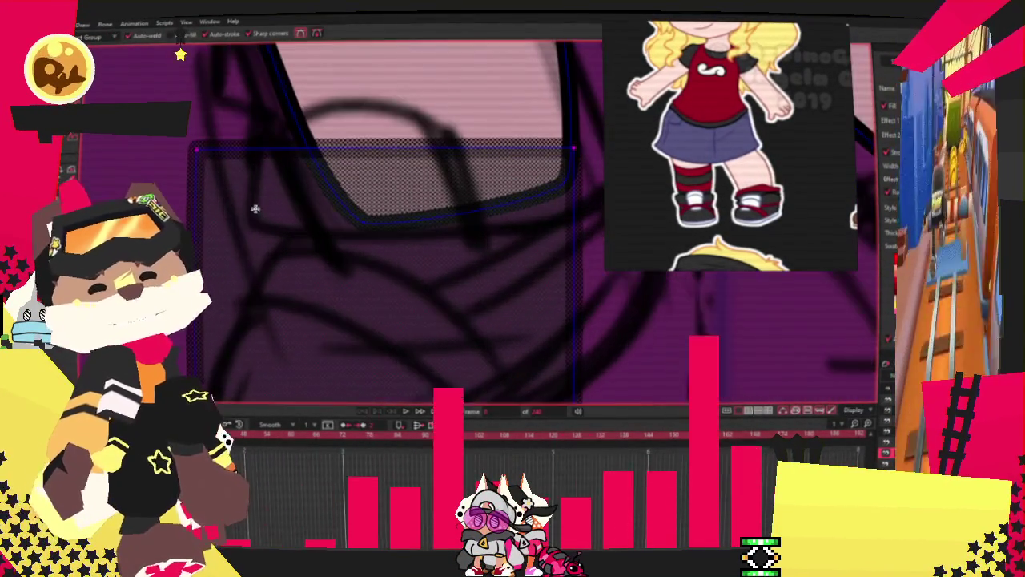
{"action": "left_click_drag", "start_coordinate": [192, 149], "coordinate": [254, 207]}
{"action": "scroll", "coordinate": [264, 197], "scroll_direction": "down", "scroll_amount": 2}
{"action": "scroll", "coordinate": [254, 239], "scroll_direction": "up", "scroll_amount": 1}
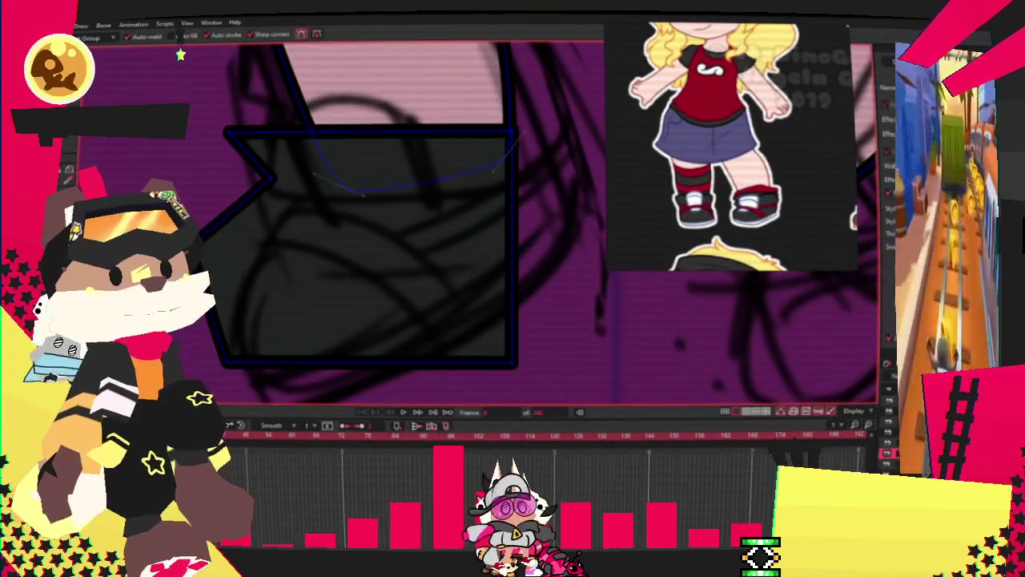
{"action": "left_click_drag", "start_coordinate": [508, 130], "coordinate": [527, 50]}
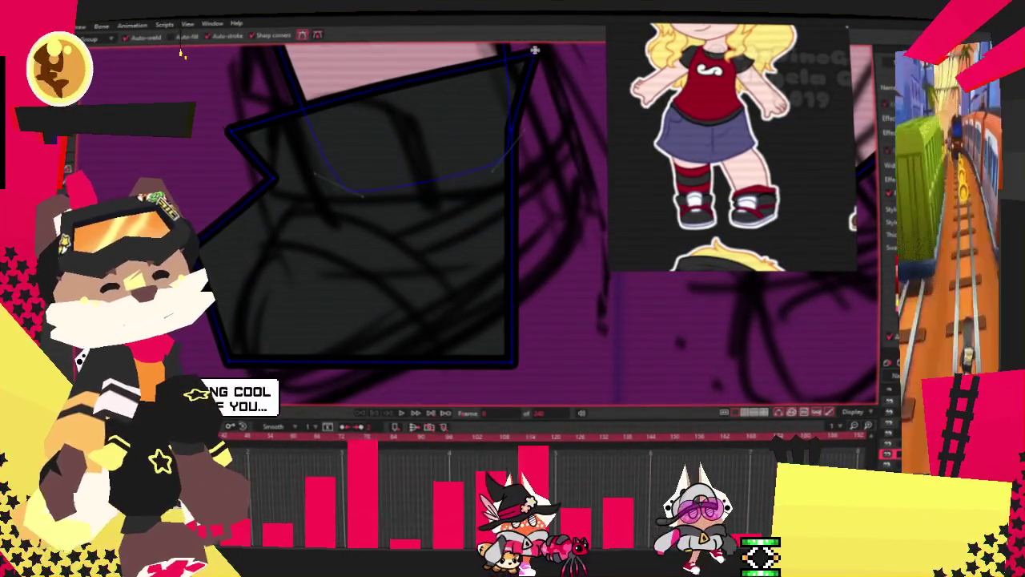
{"action": "left_click_drag", "start_coordinate": [535, 50], "coordinate": [528, 65]}
Drag the shoe's right edge, bottom-right and lower-left corners onto the shoe sketch
{"action": "key", "text": "alt+a"}
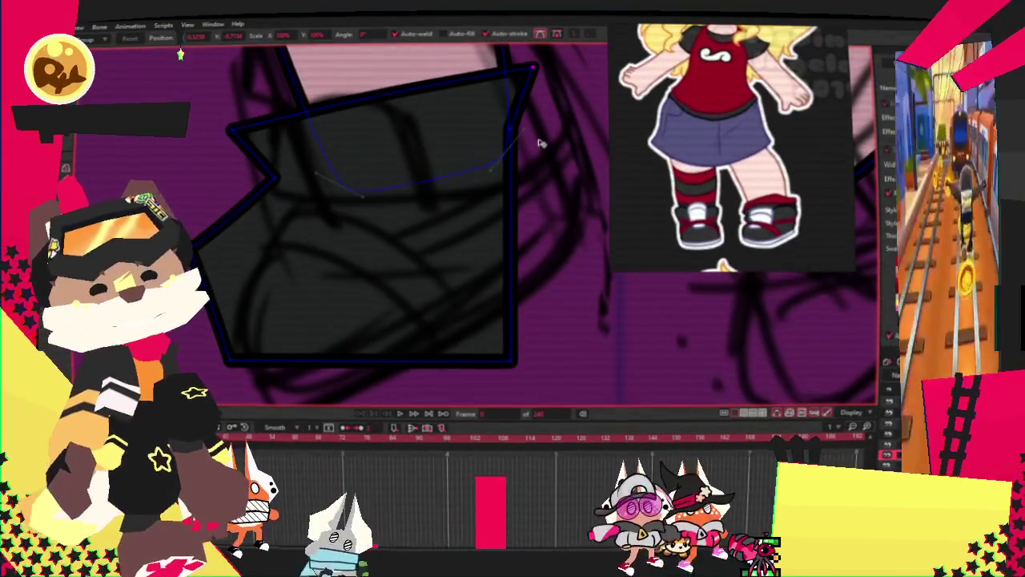
{"action": "scroll", "coordinate": [534, 128], "scroll_direction": "up", "scroll_amount": 3}
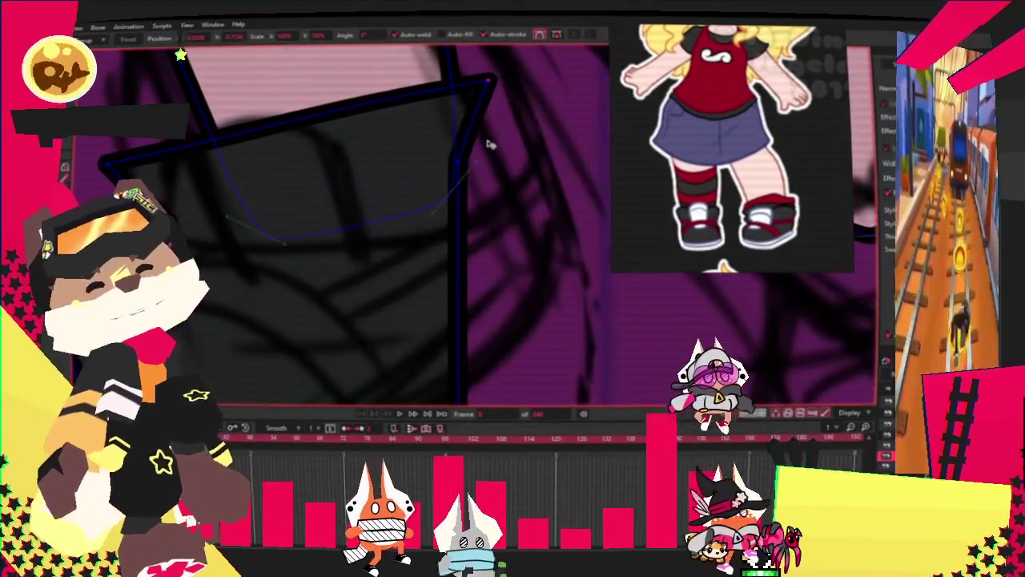
{"action": "left_click_drag", "start_coordinate": [505, 127], "coordinate": [488, 154]}
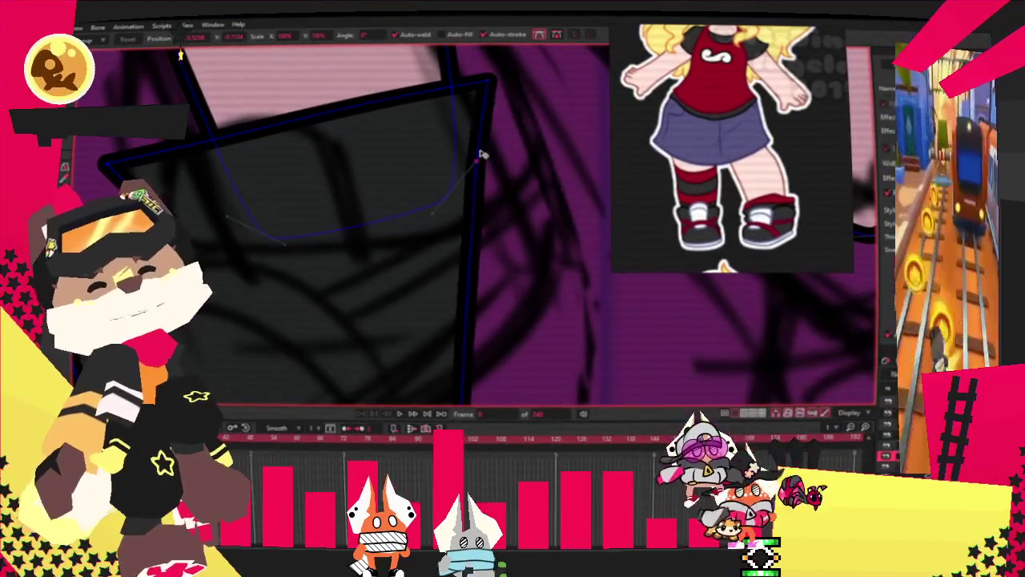
{"action": "scroll", "coordinate": [484, 153], "scroll_direction": "down", "scroll_amount": 2}
{"action": "scroll", "coordinate": [492, 208], "scroll_direction": "down", "scroll_amount": 1}
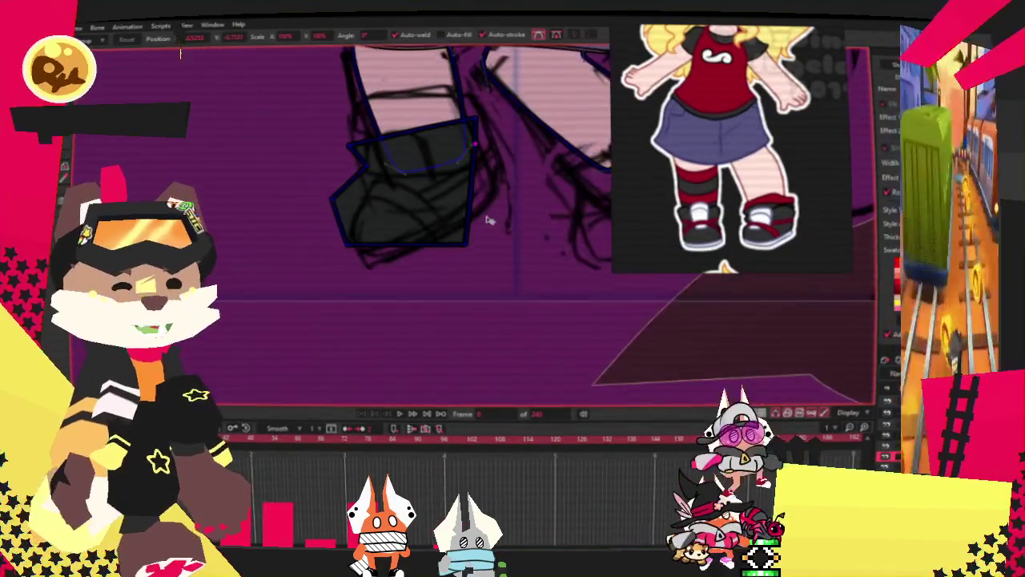
{"action": "scroll", "coordinate": [502, 267], "scroll_direction": "down", "scroll_amount": 1}
{"action": "left_click_drag", "start_coordinate": [462, 252], "coordinate": [498, 176]}
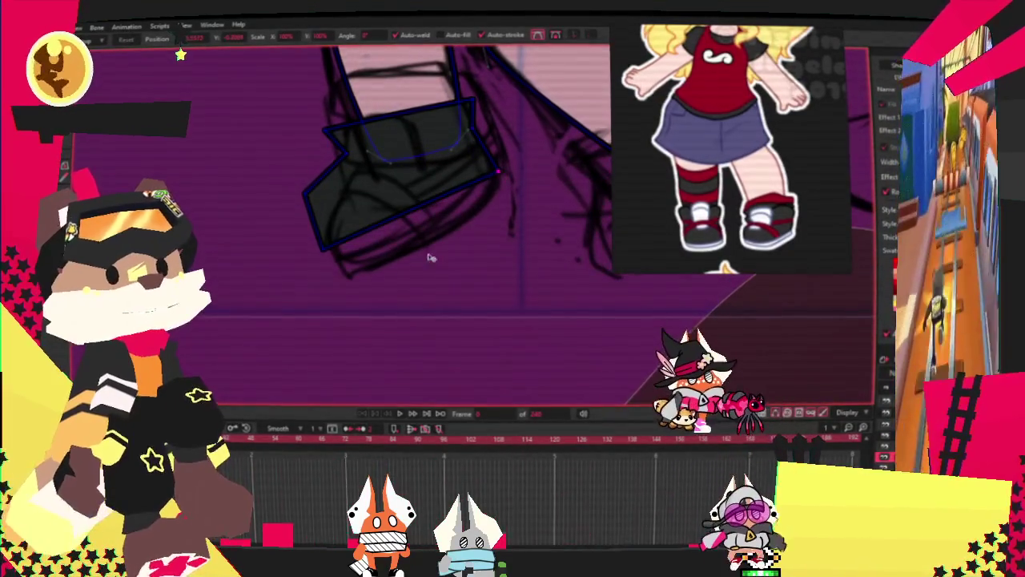
{"action": "scroll", "coordinate": [439, 248], "scroll_direction": "up", "scroll_amount": 2}
{"action": "scroll", "coordinate": [336, 305], "scroll_direction": "up", "scroll_amount": 1}
{"action": "scroll", "coordinate": [468, 203], "scroll_direction": "down", "scroll_amount": 1}
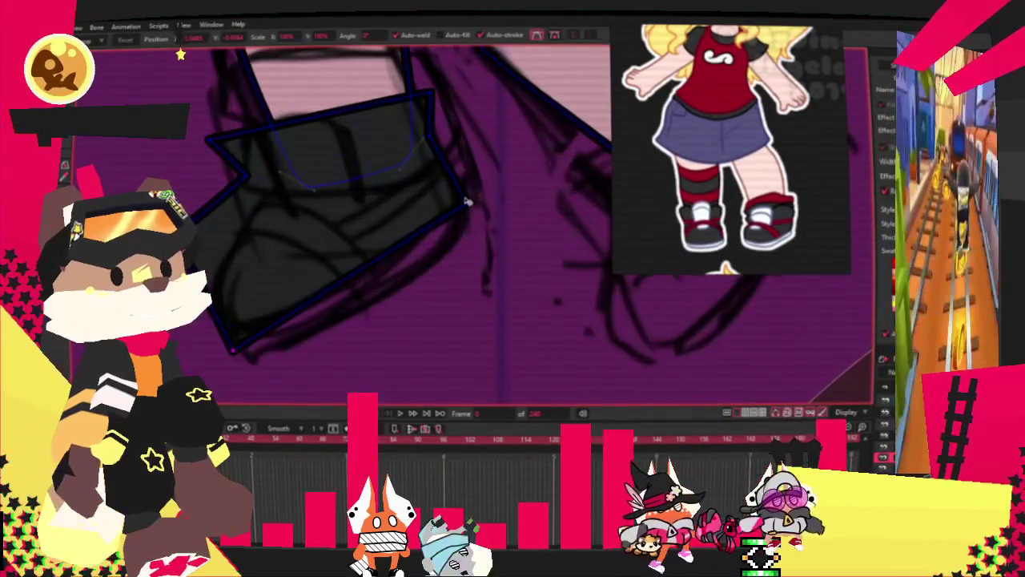
{"action": "left_click_drag", "start_coordinate": [468, 202], "coordinate": [464, 210]}
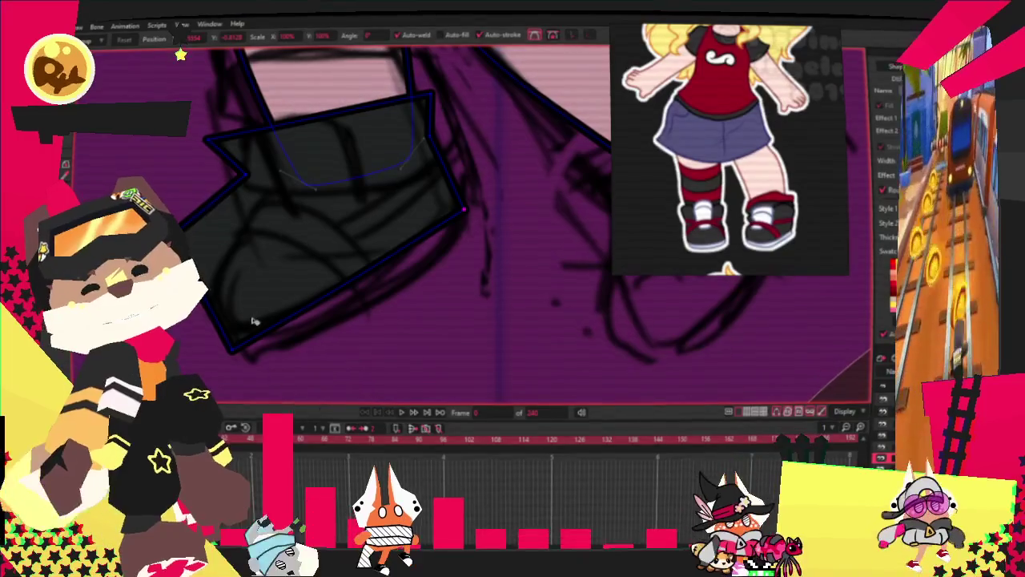
{"action": "left_click_drag", "start_coordinate": [230, 347], "coordinate": [221, 324]}
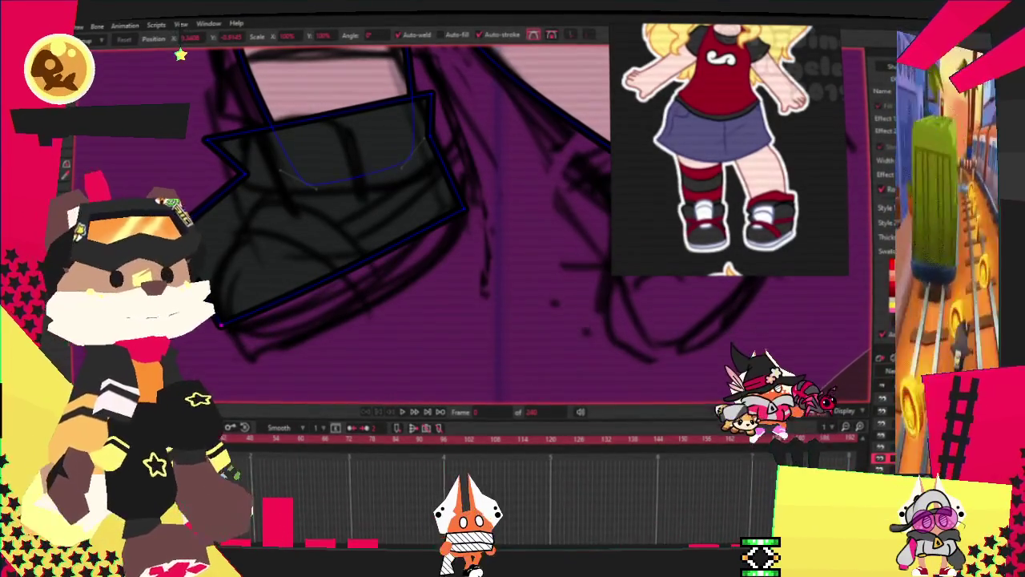
{"action": "key", "text": "e"}
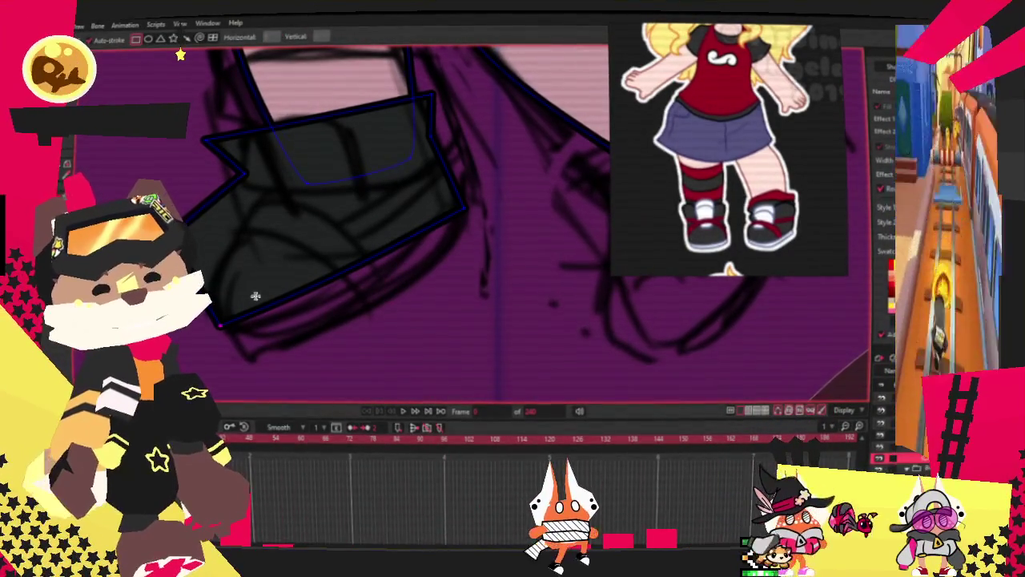
Draw a small rectangle at the shoe's lower left and join it into the shoe outline
{"action": "left_click_drag", "start_coordinate": [216, 310], "coordinate": [277, 362]}
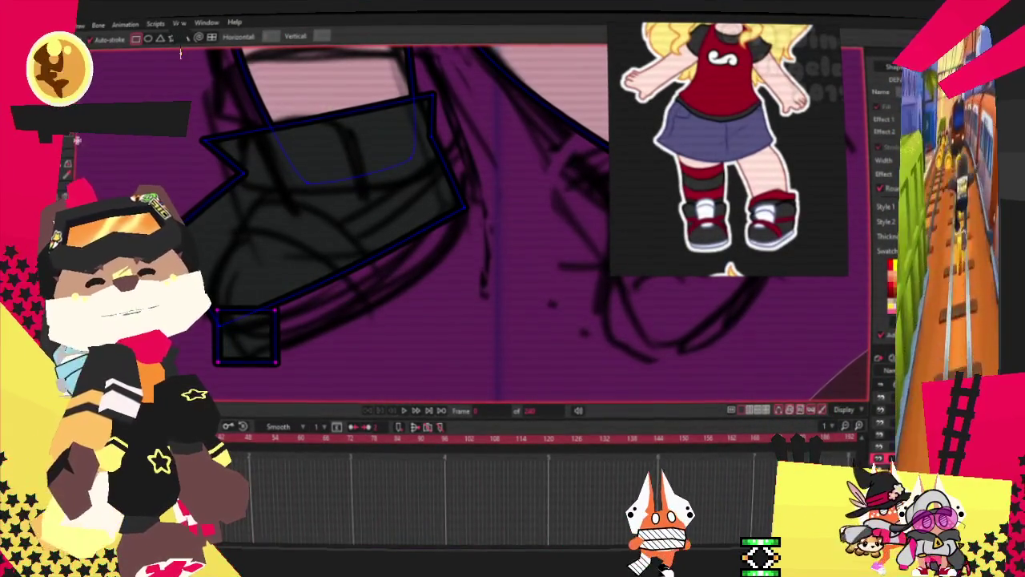
{"action": "key", "text": "t"}
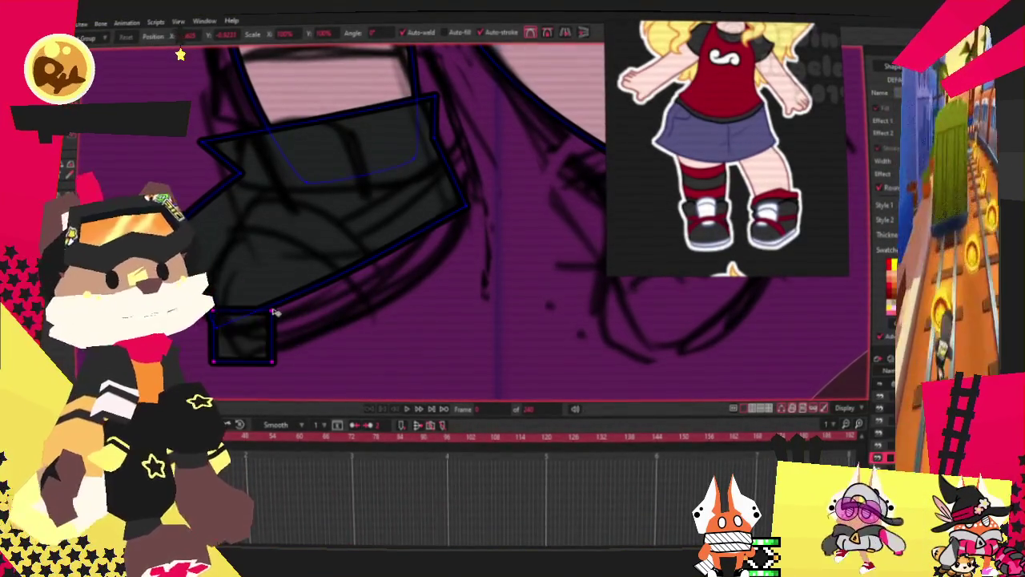
{"action": "left_click_drag", "start_coordinate": [293, 296], "coordinate": [457, 206]}
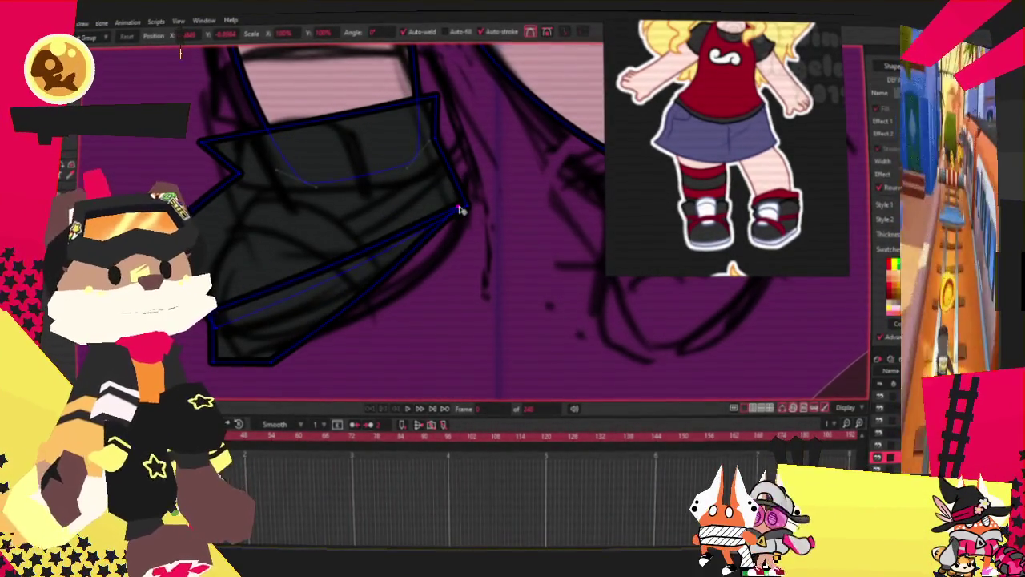
{"action": "mouse_move", "coordinate": [389, 259]}
{"action": "left_mouse_down"}
{"action": "mouse_move", "coordinate": [271, 368]}
{"action": "mouse_move", "coordinate": [495, 221]}
{"action": "mouse_move", "coordinate": [484, 224]}
{"action": "left_mouse_up"}
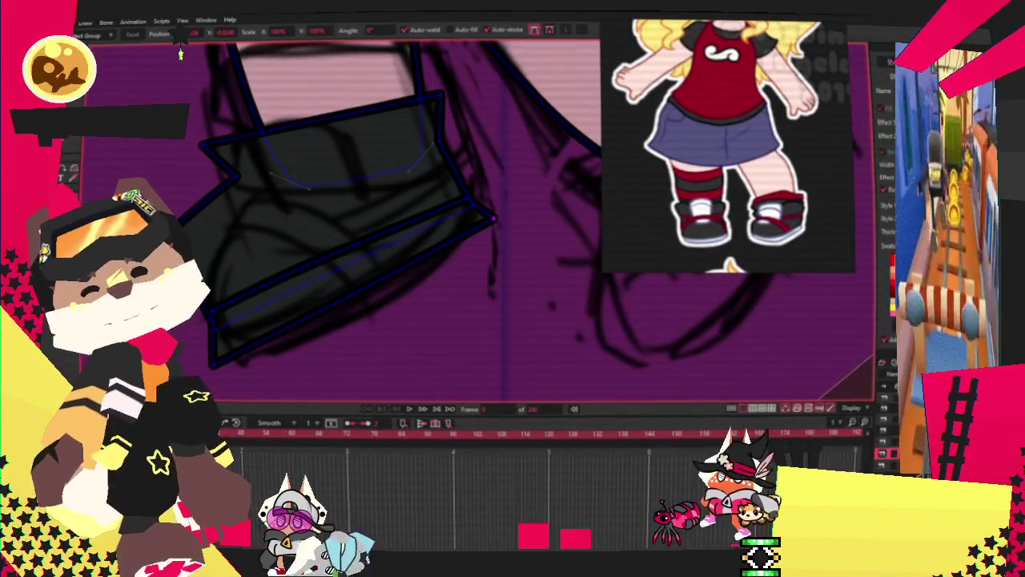
Select the dark shoe shape to give its bottom band a white sole fill
{"action": "key", "text": "g"}
{"action": "key", "text": "q"}
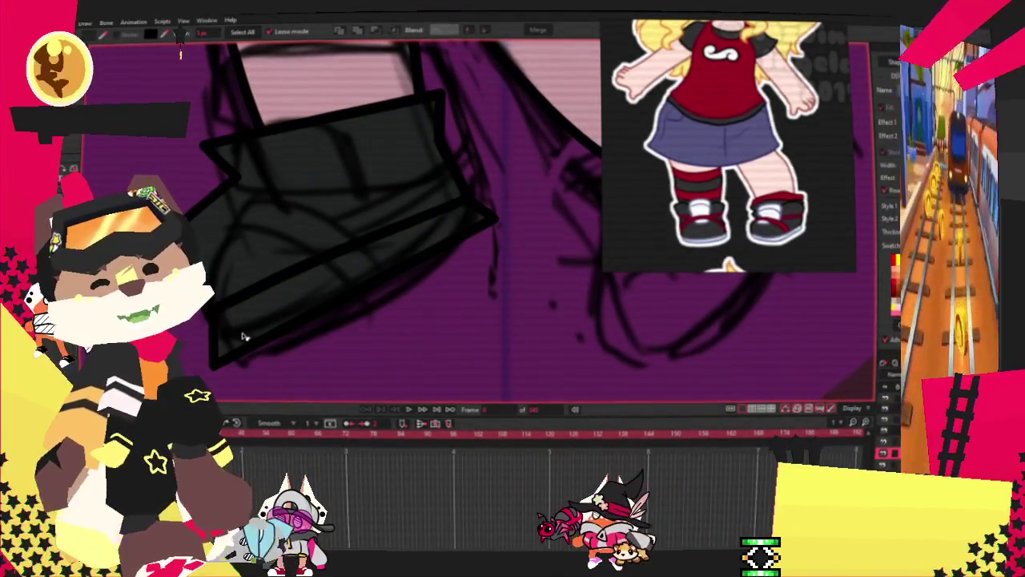
{"action": "left_click", "coordinate": [244, 336]}
{"action": "scroll", "coordinate": [304, 288], "scroll_direction": "up", "scroll_amount": 3}
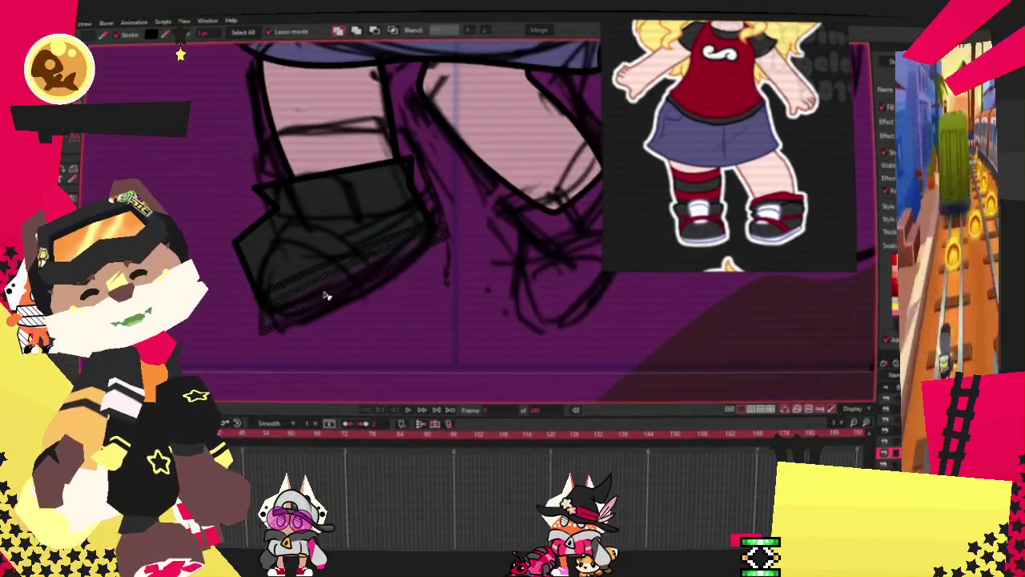
{"action": "scroll", "coordinate": [356, 241], "scroll_direction": "down", "scroll_amount": 2}
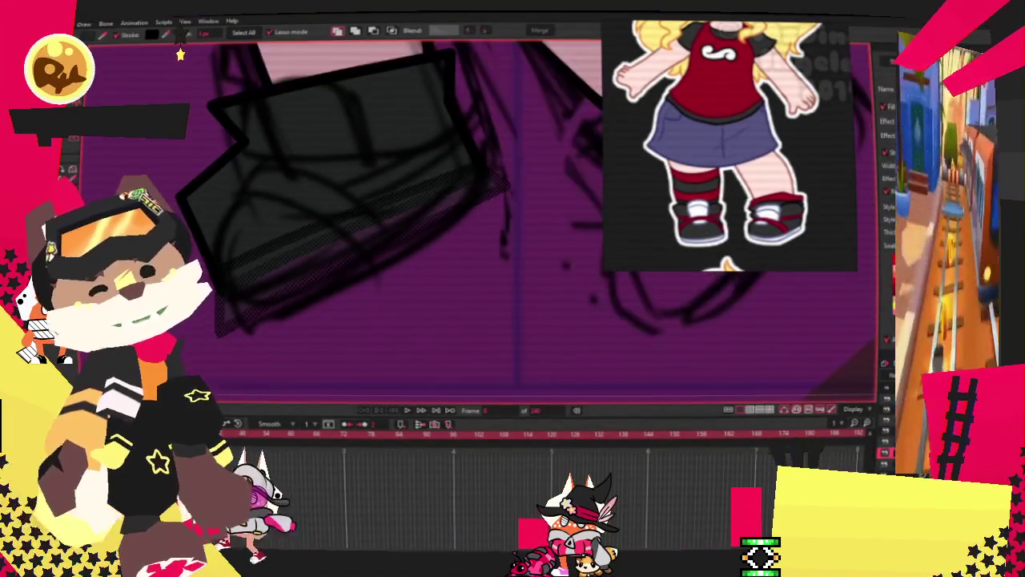
{"action": "scroll", "coordinate": [265, 139], "scroll_direction": "down", "scroll_amount": 1}
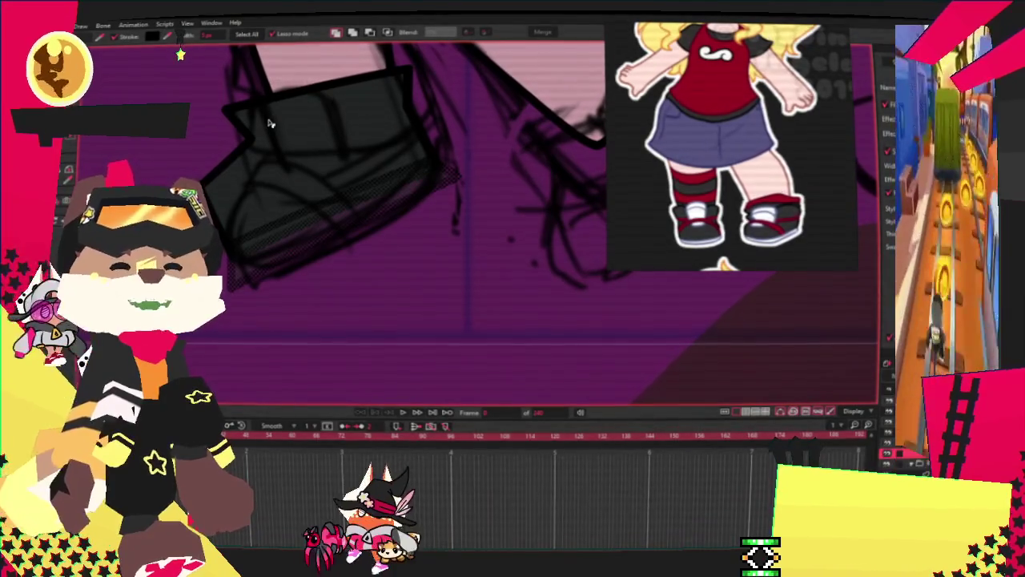
{"action": "scroll", "coordinate": [266, 262], "scroll_direction": "up", "scroll_amount": 2}
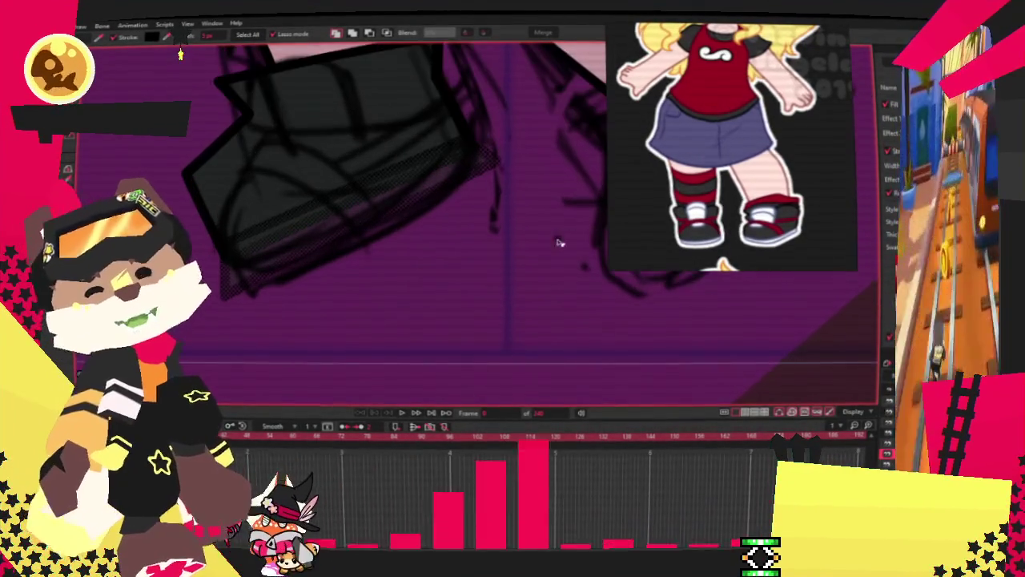
{"action": "scroll", "coordinate": [673, 221], "scroll_direction": "up", "scroll_amount": 3}
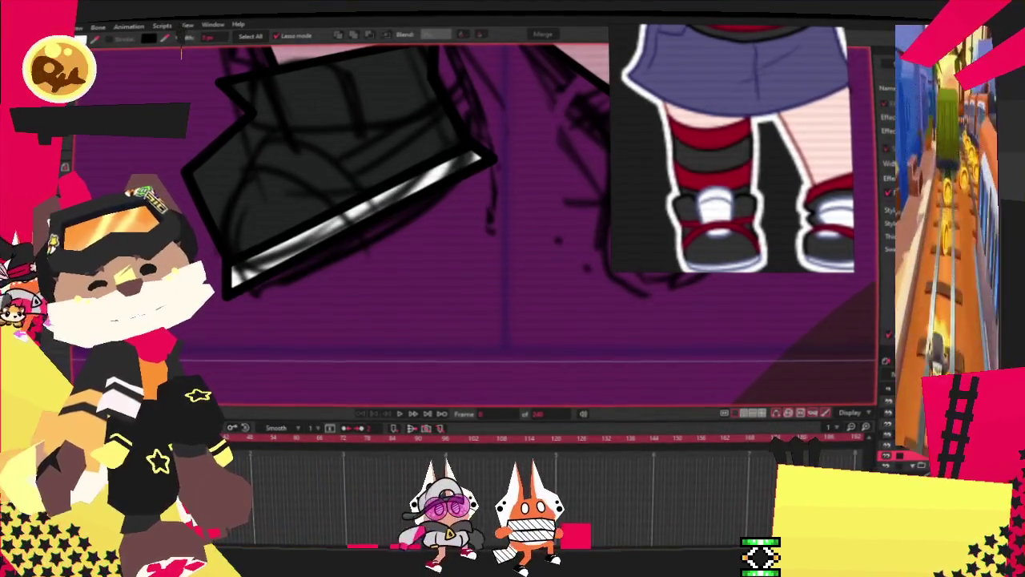
{"action": "key", "text": "c"}
{"action": "scroll", "coordinate": [285, 345], "scroll_direction": "up", "scroll_amount": 2}
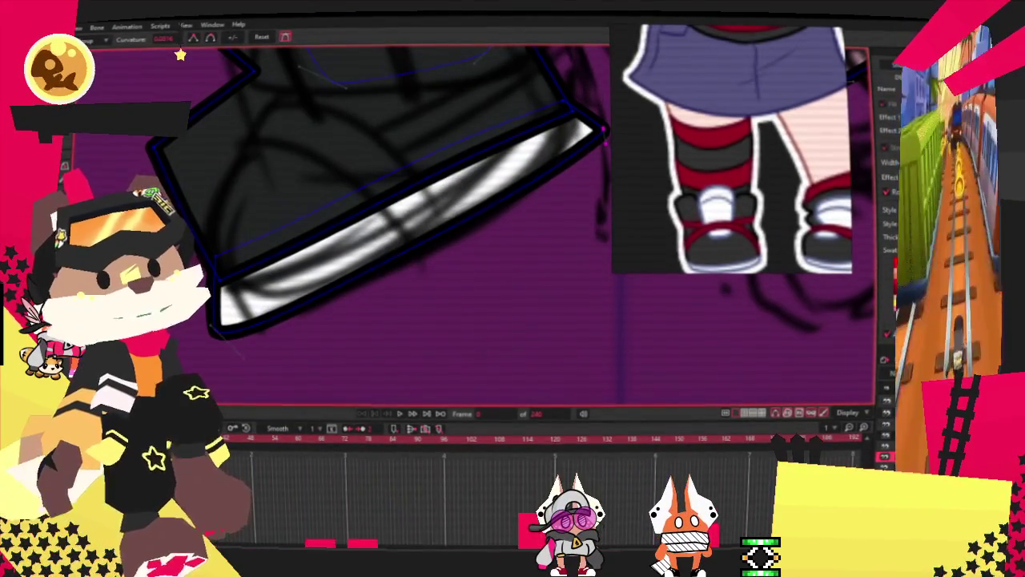
With Transform Points active, zoom in on the left shoe's white sole stripe
{"action": "key", "text": "t"}
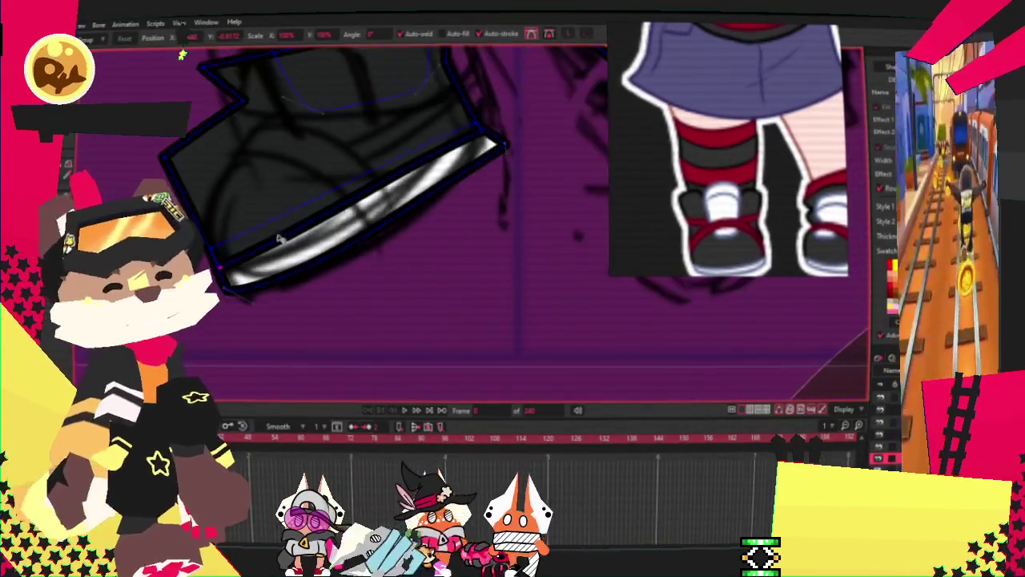
{"action": "scroll", "coordinate": [360, 264], "scroll_direction": "down", "scroll_amount": 3}
{"action": "scroll", "coordinate": [485, 254], "scroll_direction": "up", "scroll_amount": 3}
{"action": "scroll", "coordinate": [485, 255], "scroll_direction": "up", "scroll_amount": 2}
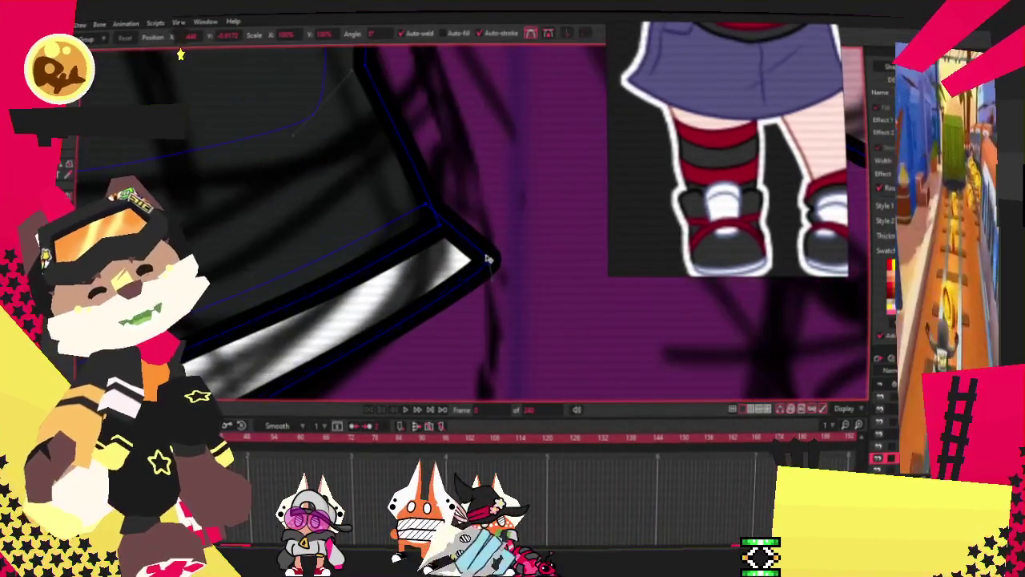
{"action": "scroll", "coordinate": [486, 264], "scroll_direction": "down", "scroll_amount": 1}
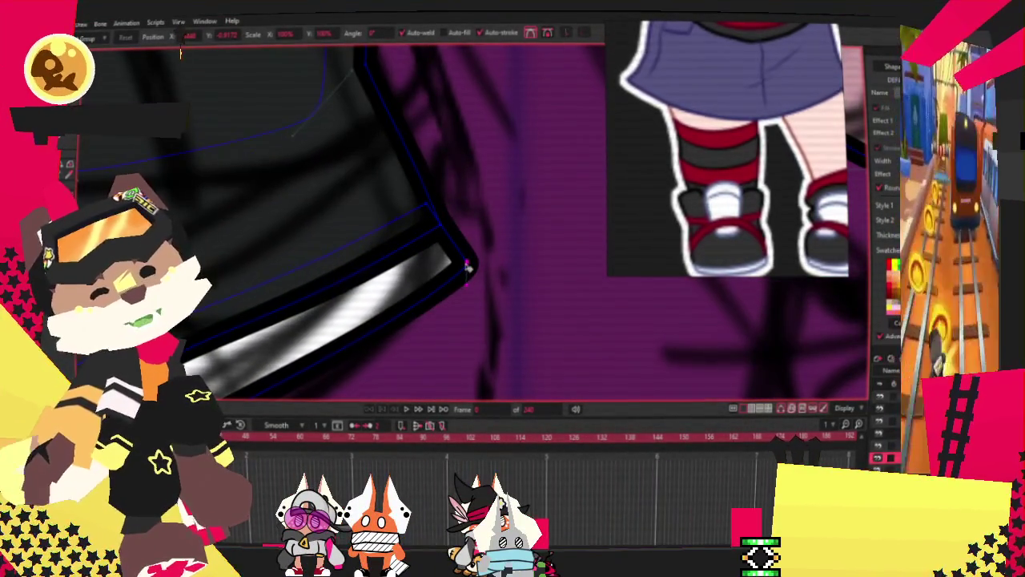
{"action": "scroll", "coordinate": [468, 266], "scroll_direction": "down", "scroll_amount": 1}
{"action": "scroll", "coordinate": [448, 272], "scroll_direction": "down", "scroll_amount": 2}
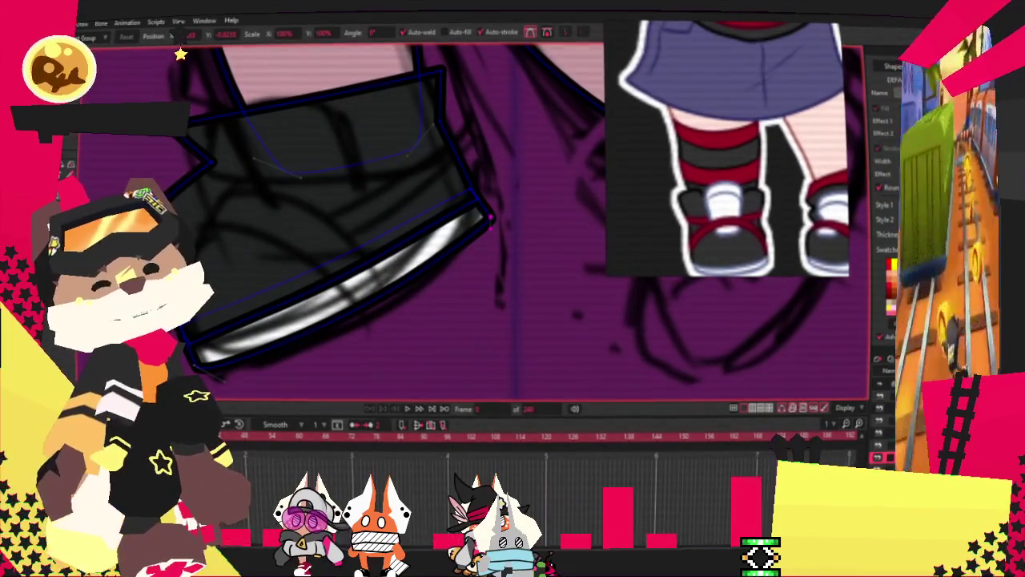
Bend the white sole stripe with Curvature so it runs thinner and curved along the shoe's bottom
{"action": "key", "text": "c"}
{"action": "scroll", "coordinate": [321, 320], "scroll_direction": "up", "scroll_amount": 2}
{"action": "scroll", "coordinate": [285, 352], "scroll_direction": "up", "scroll_amount": 1}
{"action": "left_click_drag", "start_coordinate": [285, 352], "coordinate": [325, 343]}
{"action": "scroll", "coordinate": [316, 341], "scroll_direction": "down", "scroll_amount": 2}
{"action": "scroll", "coordinate": [316, 340], "scroll_direction": "up", "scroll_amount": 1}
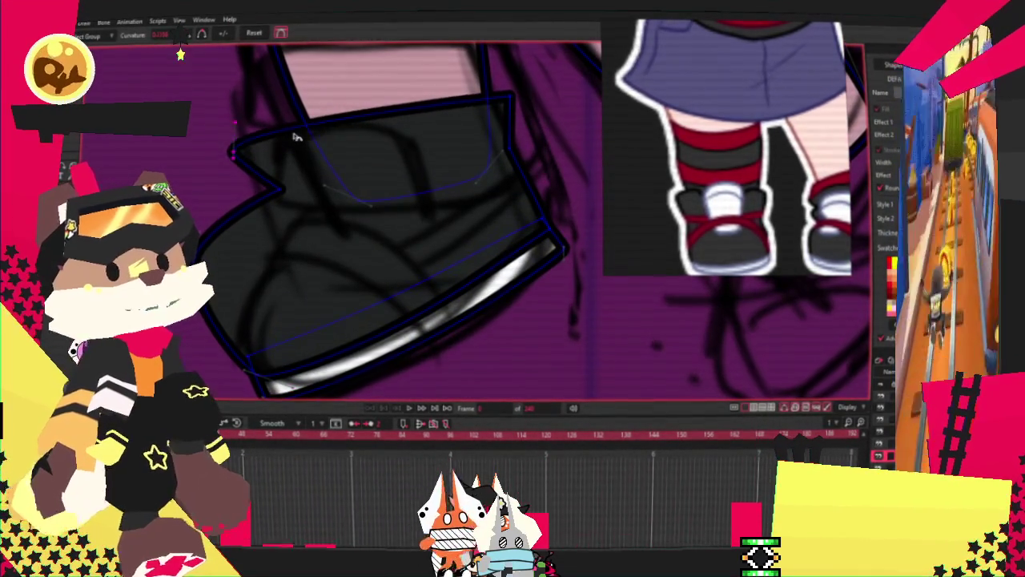
{"action": "scroll", "coordinate": [481, 209], "scroll_direction": "up", "scroll_amount": 1}
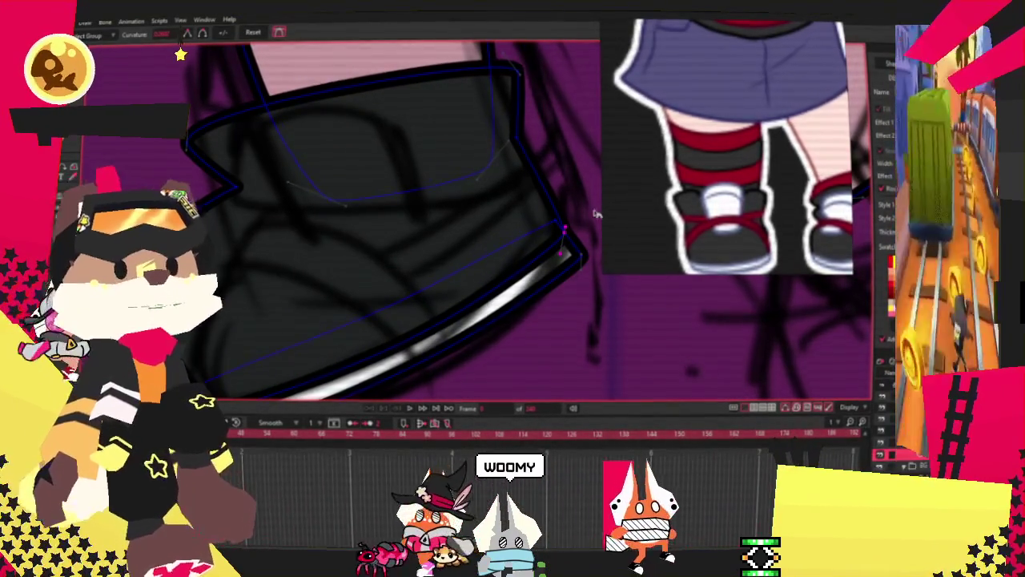
{"action": "scroll", "coordinate": [427, 171], "scroll_direction": "down", "scroll_amount": 1}
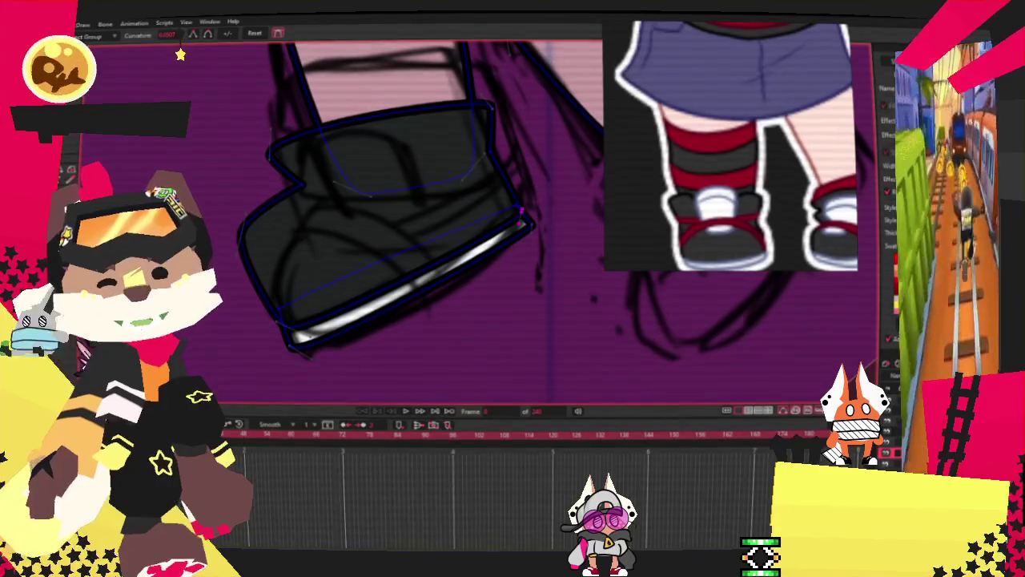
{"action": "scroll", "coordinate": [302, 121], "scroll_direction": "up", "scroll_amount": 2}
{"action": "scroll", "coordinate": [303, 121], "scroll_direction": "up", "scroll_amount": 2}
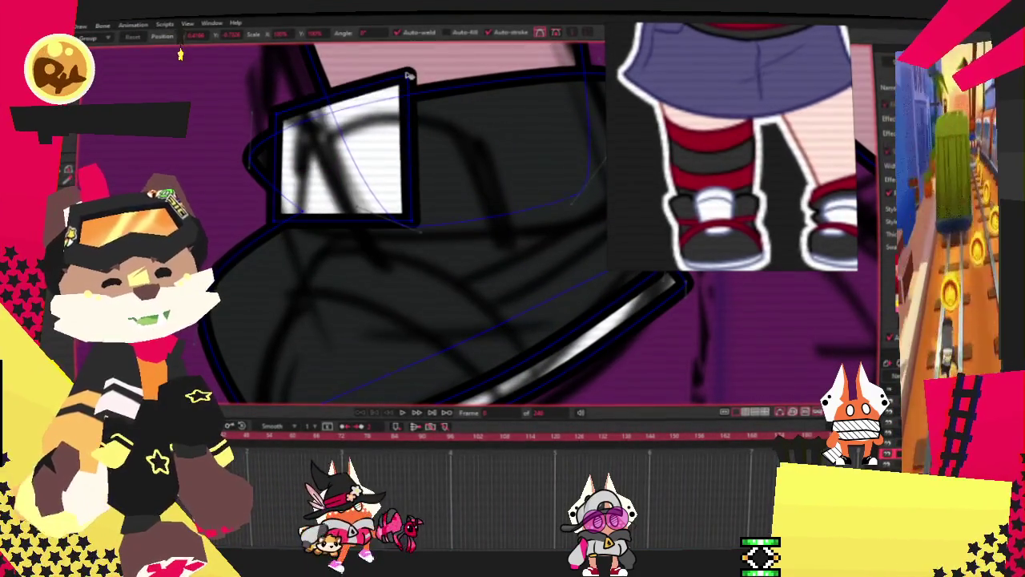
Shift the white tongue's lower-left corner right and round out its top edge
{"action": "left_click_drag", "start_coordinate": [279, 224], "coordinate": [318, 216]}
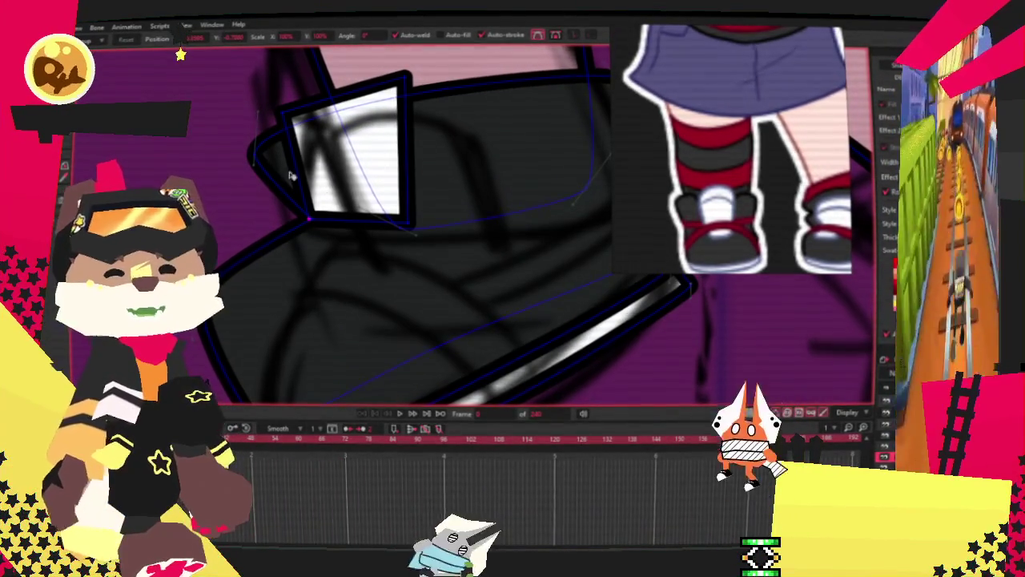
{"action": "key", "text": "c"}
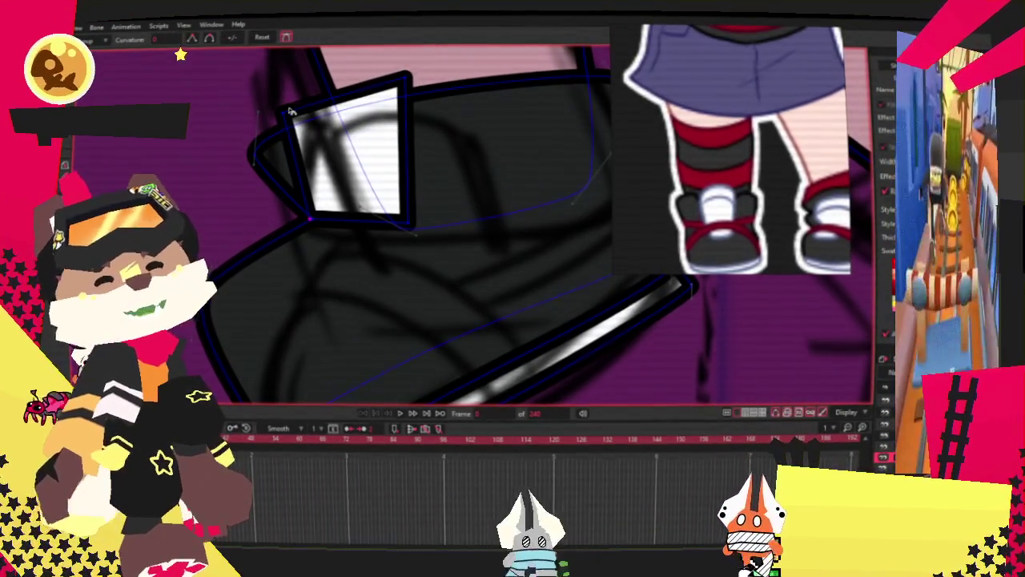
{"action": "left_click_drag", "start_coordinate": [345, 96], "coordinate": [348, 82]}
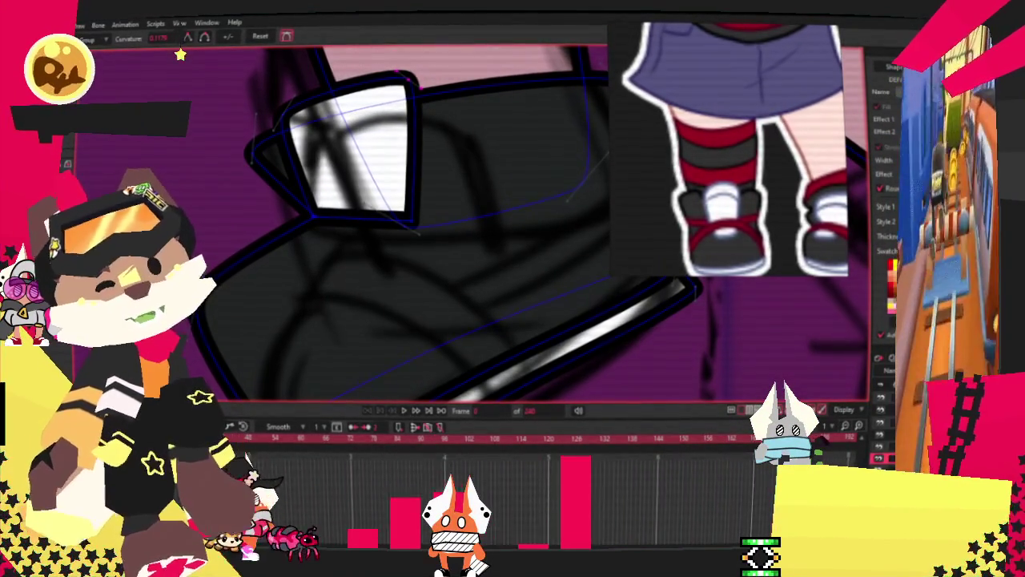
Select the new thin strip shape beneath the tongue for recolouring
{"action": "key", "text": "t"}
{"action": "scroll", "coordinate": [348, 214], "scroll_direction": "up", "scroll_amount": 2}
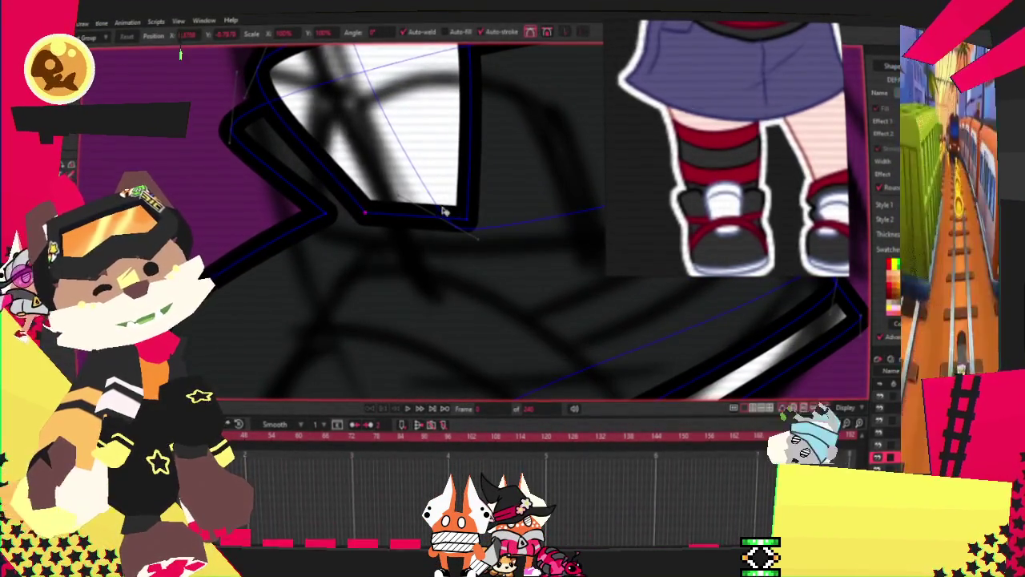
{"action": "scroll", "coordinate": [486, 205], "scroll_direction": "down", "scroll_amount": 2}
{"action": "scroll", "coordinate": [364, 155], "scroll_direction": "up", "scroll_amount": 2}
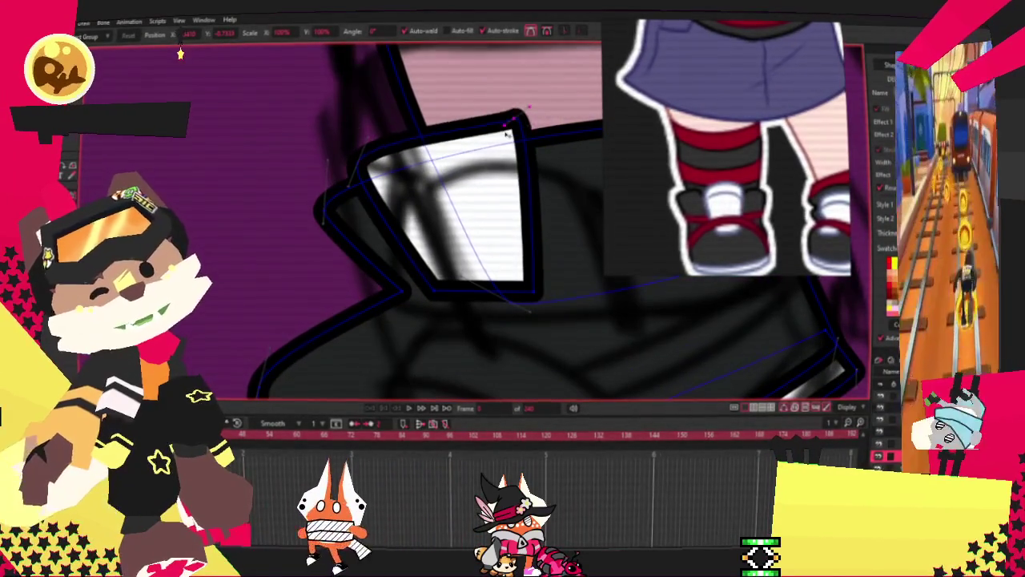
{"action": "scroll", "coordinate": [519, 127], "scroll_direction": "down", "scroll_amount": 2}
{"action": "scroll", "coordinate": [449, 176], "scroll_direction": "down", "scroll_amount": 1}
{"action": "scroll", "coordinate": [416, 231], "scroll_direction": "up", "scroll_amount": 2}
{"action": "scroll", "coordinate": [417, 230], "scroll_direction": "down", "scroll_amount": 1}
{"action": "scroll", "coordinate": [416, 231], "scroll_direction": "up", "scroll_amount": 1}
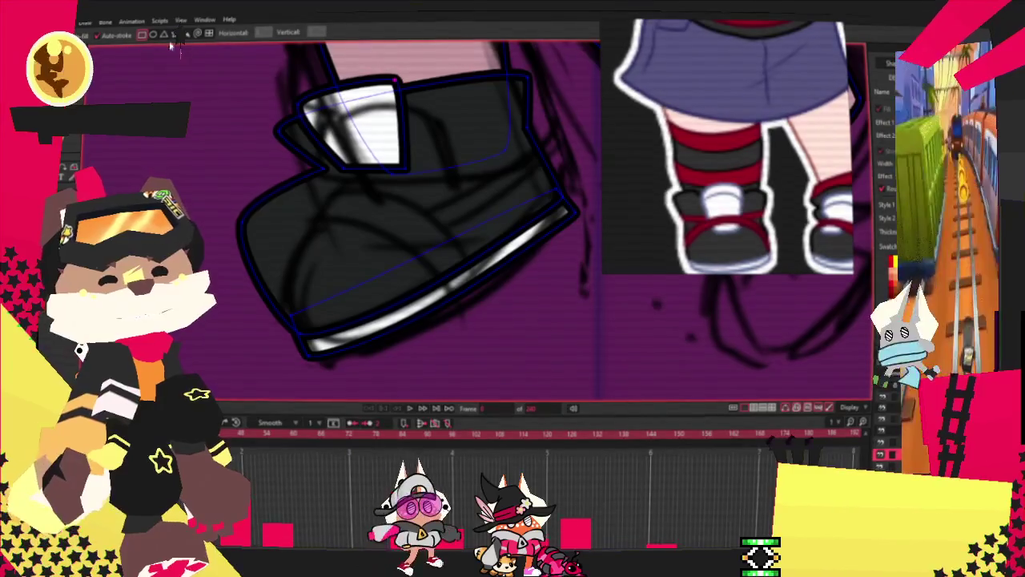
{"action": "key", "text": "q"}
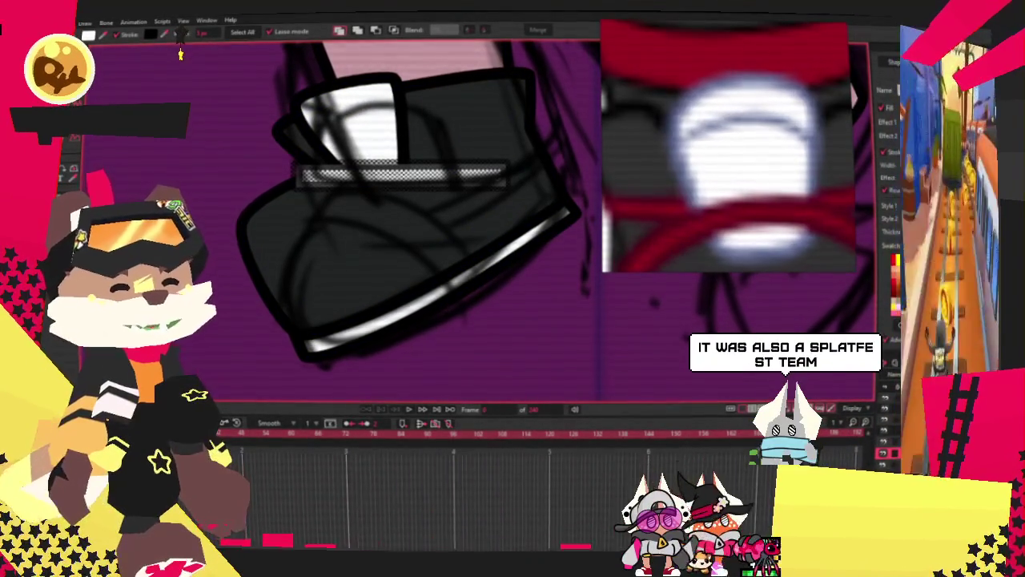
Fill the strip with the reference red
{"action": "left_click", "coordinate": [728, 55]}
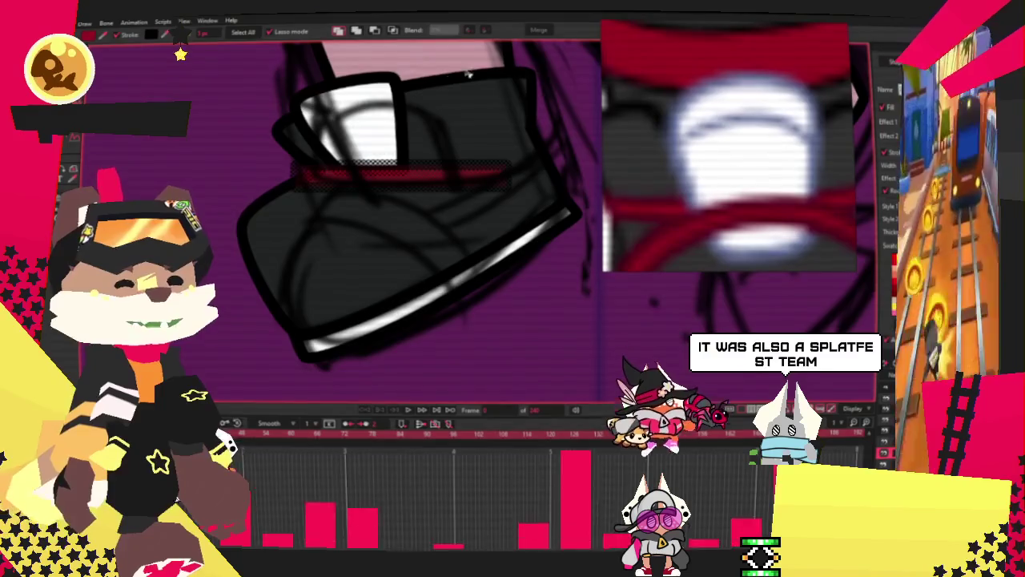
{"action": "scroll", "coordinate": [346, 170], "scroll_direction": "down", "scroll_amount": 2}
{"action": "scroll", "coordinate": [358, 171], "scroll_direction": "down", "scroll_amount": 2}
{"action": "scroll", "coordinate": [320, 176], "scroll_direction": "up", "scroll_amount": 1}
{"action": "scroll", "coordinate": [281, 184], "scroll_direction": "up", "scroll_amount": 2}
{"action": "scroll", "coordinate": [258, 187], "scroll_direction": "up", "scroll_amount": 2}
{"action": "scroll", "coordinate": [264, 192], "scroll_direction": "down", "scroll_amount": 2}
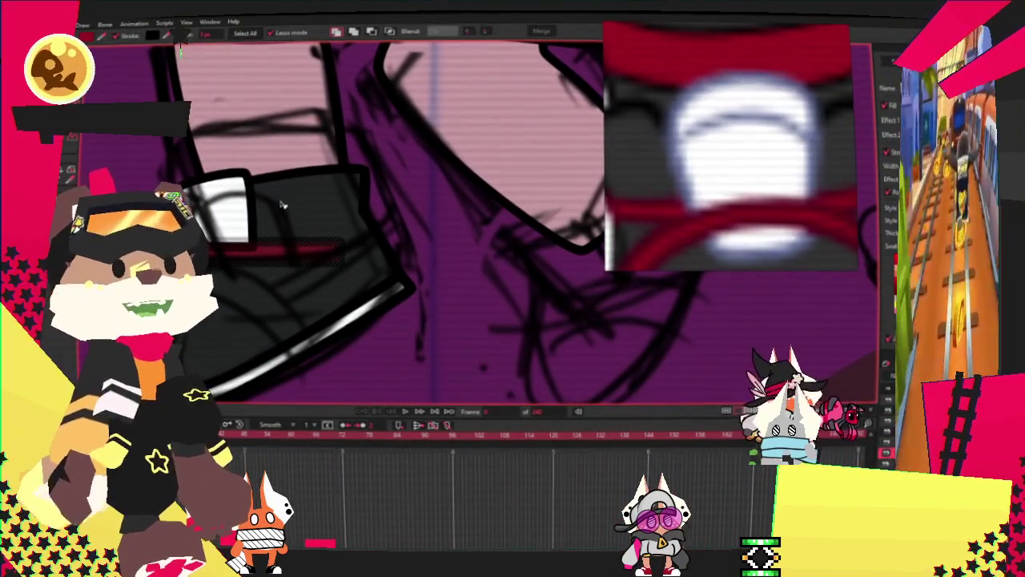
Move the red strip up under the tongue and stretch it down and left
{"action": "key", "text": "t"}
{"action": "scroll", "coordinate": [264, 208], "scroll_direction": "up", "scroll_amount": 1}
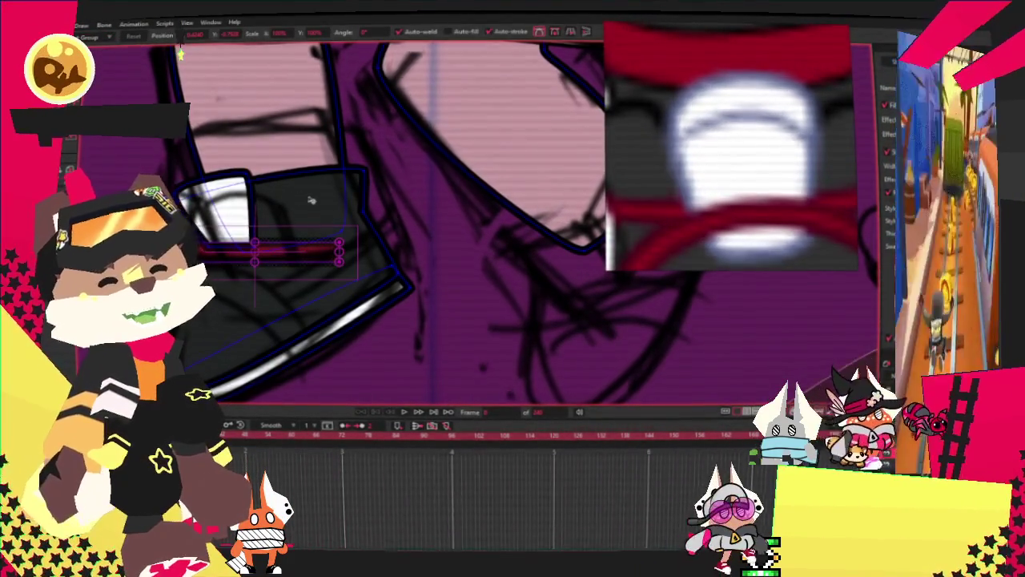
{"action": "scroll", "coordinate": [346, 249], "scroll_direction": "up", "scroll_amount": 1}
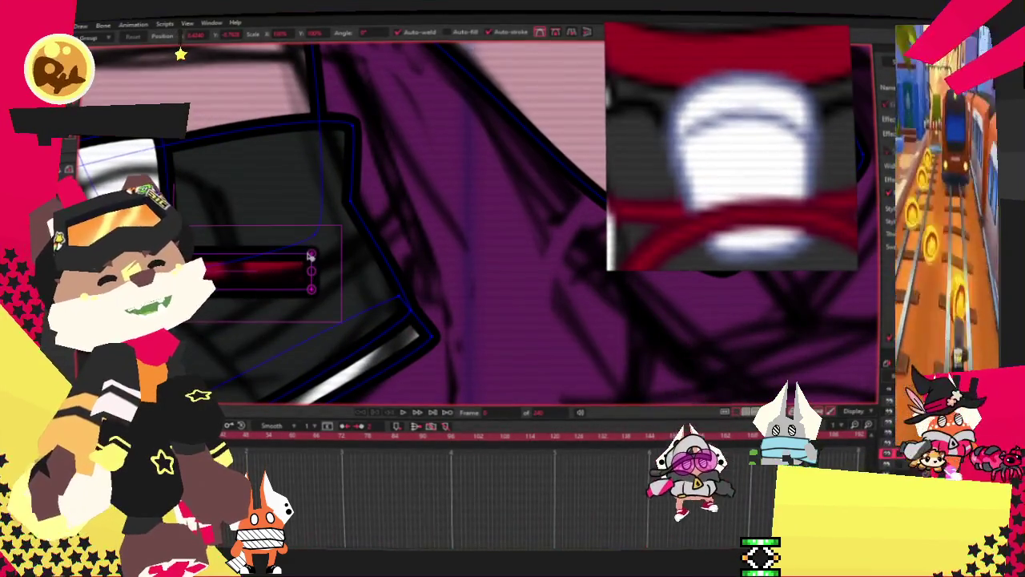
{"action": "left_click_drag", "start_coordinate": [311, 255], "coordinate": [350, 192]}
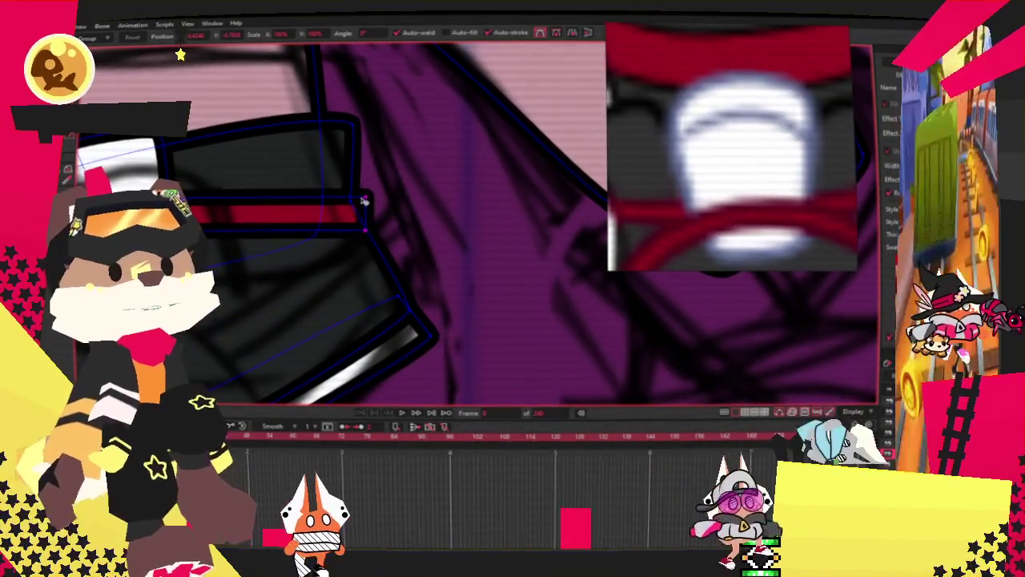
{"action": "scroll", "coordinate": [349, 192], "scroll_direction": "down", "scroll_amount": 2}
{"action": "scroll", "coordinate": [256, 201], "scroll_direction": "up", "scroll_amount": 3}
{"action": "scroll", "coordinate": [256, 200], "scroll_direction": "up", "scroll_amount": 1}
{"action": "mouse_move", "coordinate": [338, 234]}
{"action": "left_mouse_down"}
{"action": "mouse_move", "coordinate": [282, 288]}
{"action": "mouse_move", "coordinate": [282, 260]}
{"action": "left_mouse_up"}
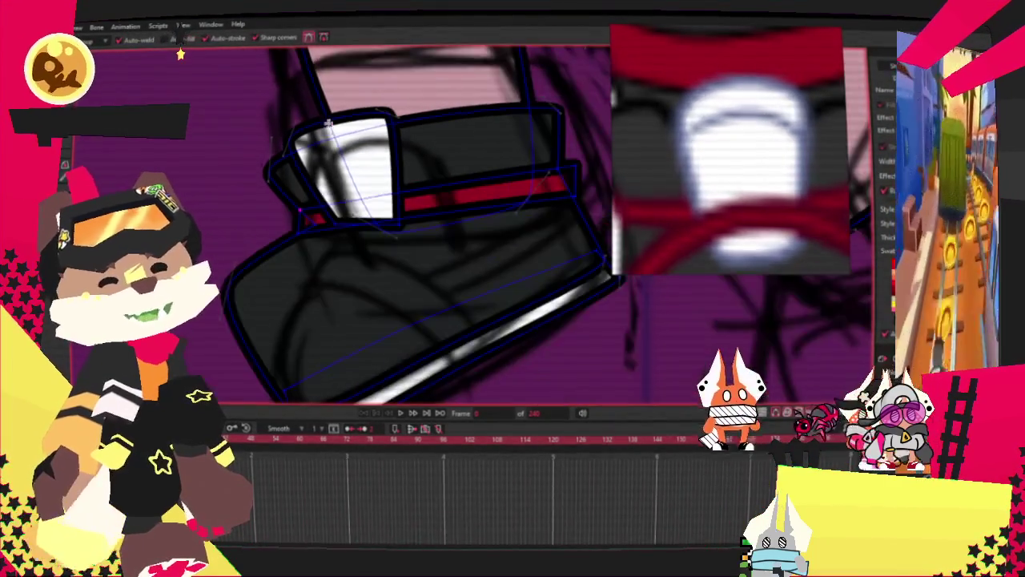
Pan along the red strap and select its top edge points with Curvature
{"action": "mouse_move", "coordinate": [513, 264]}
{"action": "left_mouse_down"}
{"action": "mouse_move", "coordinate": [359, 195]}
{"action": "mouse_move", "coordinate": [361, 241]}
{"action": "mouse_move", "coordinate": [360, 187]}
{"action": "left_mouse_up"}
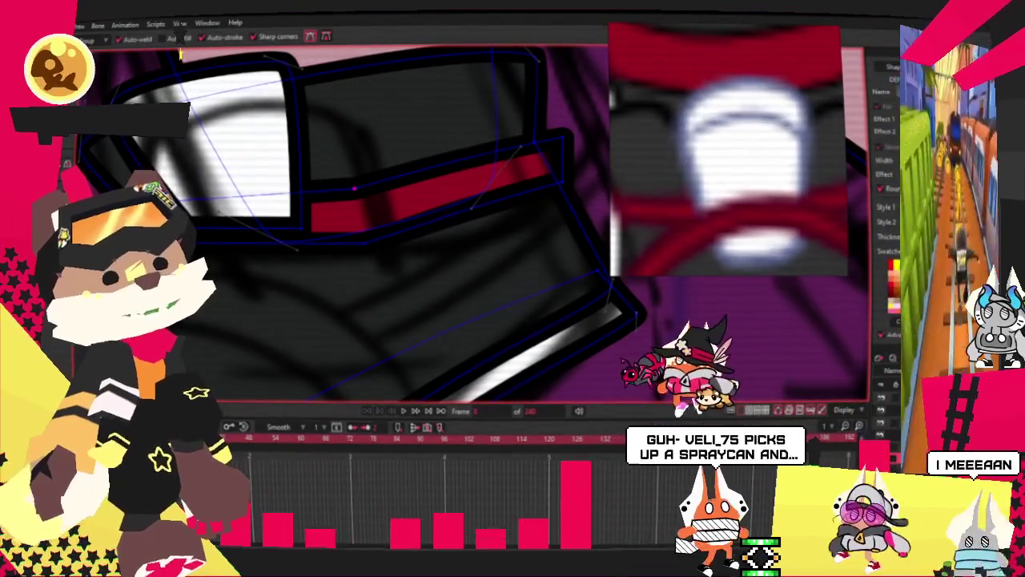
{"action": "key", "text": "c"}
{"action": "scroll", "coordinate": [442, 255], "scroll_direction": "up", "scroll_amount": 2}
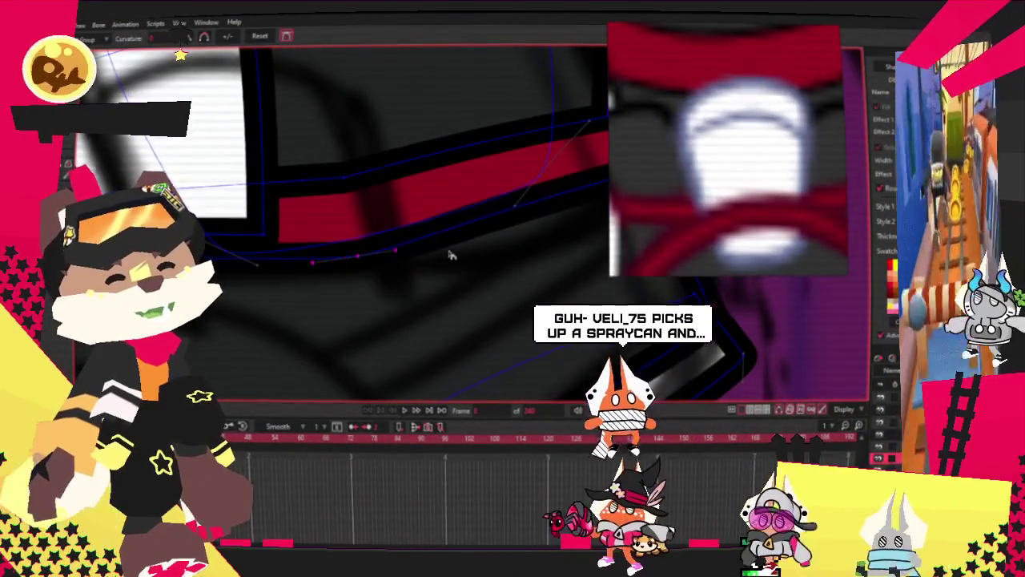
{"action": "left_click", "coordinate": [419, 170]}
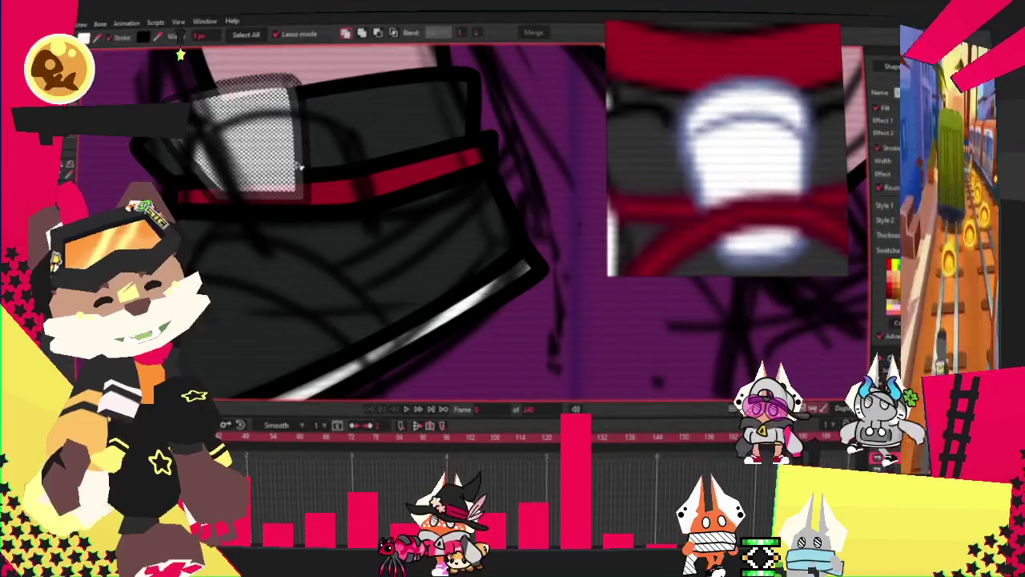
Pull the red band's lower-left corner and a lower-edge point left, adding a point on its lower curve
{"action": "scroll", "coordinate": [298, 166], "scroll_direction": "down", "scroll_amount": 2}
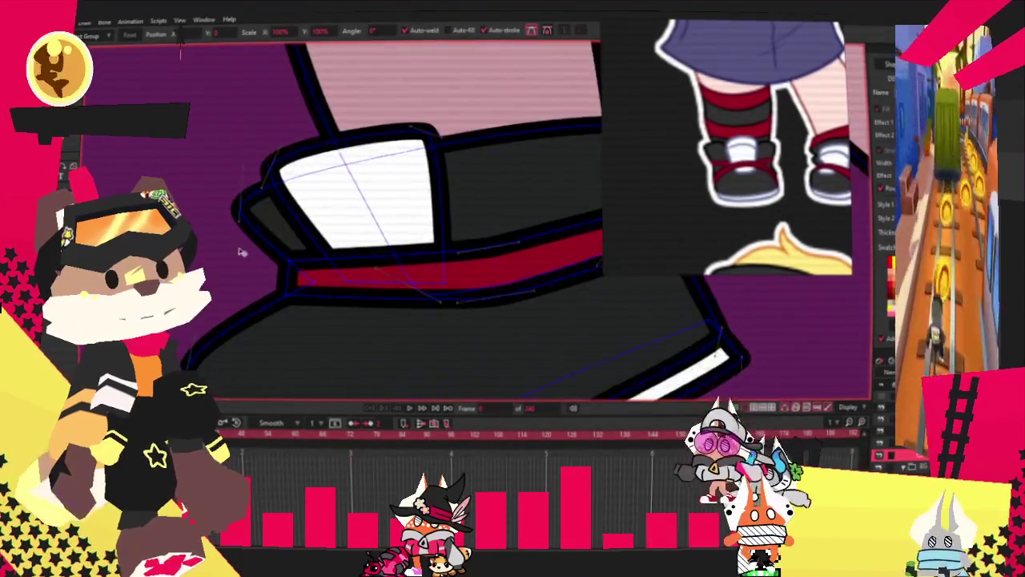
{"action": "mouse_move", "coordinate": [296, 269]}
{"action": "left_mouse_down"}
{"action": "mouse_move", "coordinate": [282, 303]}
{"action": "mouse_move", "coordinate": [288, 265]}
{"action": "left_mouse_up"}
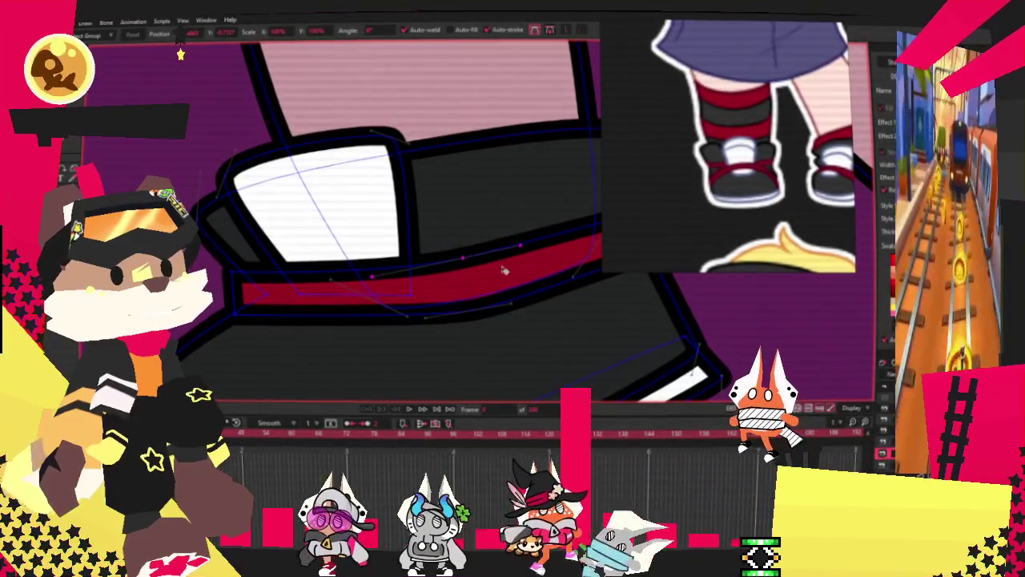
{"action": "left_click_drag", "start_coordinate": [421, 320], "coordinate": [391, 322]}
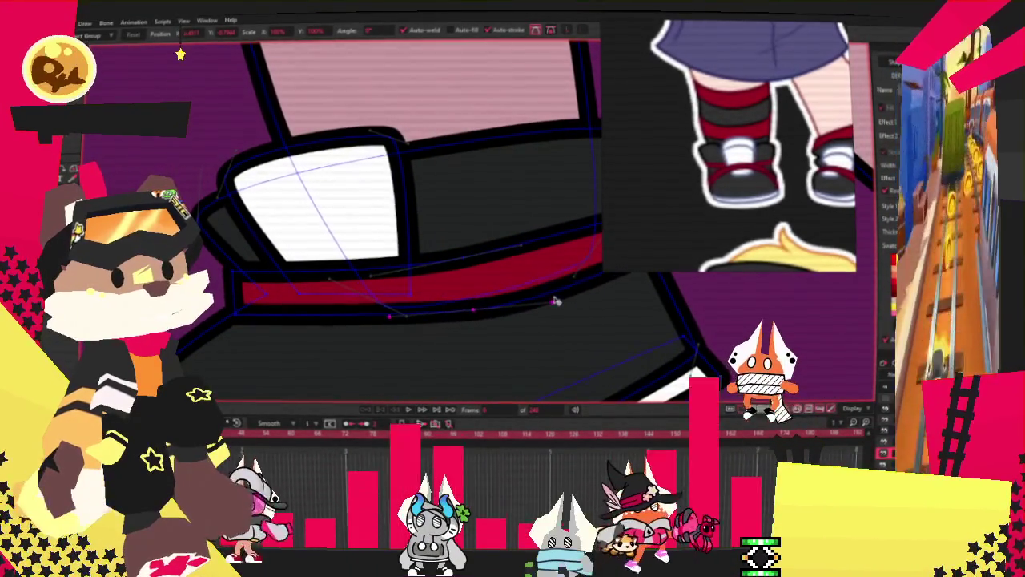
{"action": "left_click", "coordinate": [551, 295]}
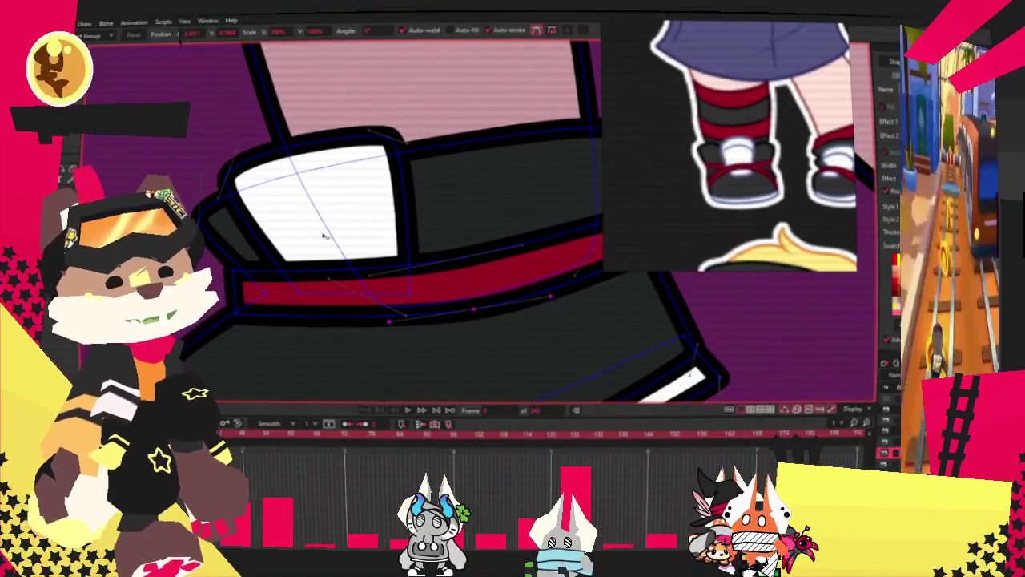
{"action": "scroll", "coordinate": [475, 257], "scroll_direction": "down", "scroll_amount": 2}
{"action": "scroll", "coordinate": [453, 248], "scroll_direction": "down", "scroll_amount": 2}
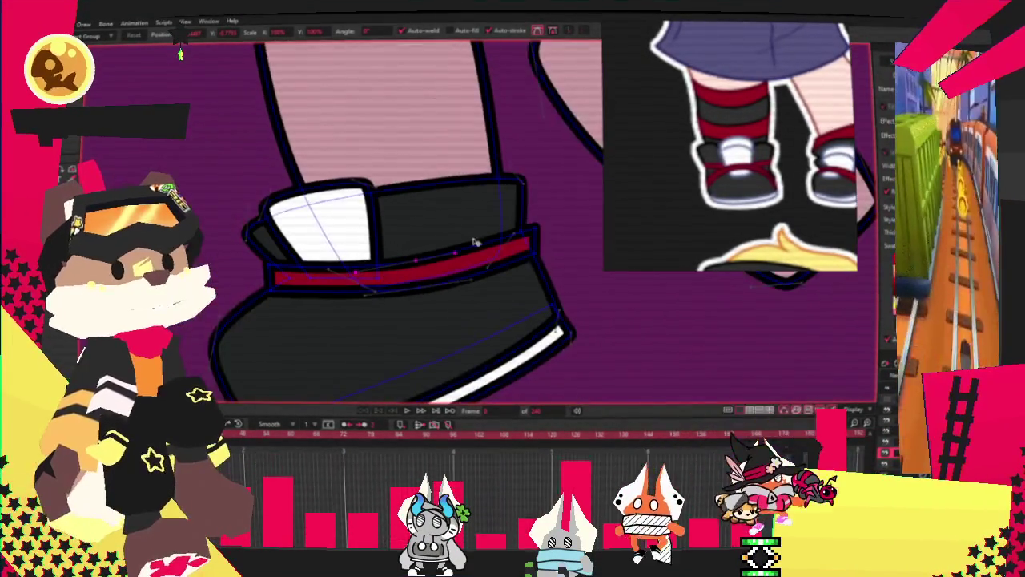
{"action": "scroll", "coordinate": [454, 248], "scroll_direction": "up", "scroll_amount": 2}
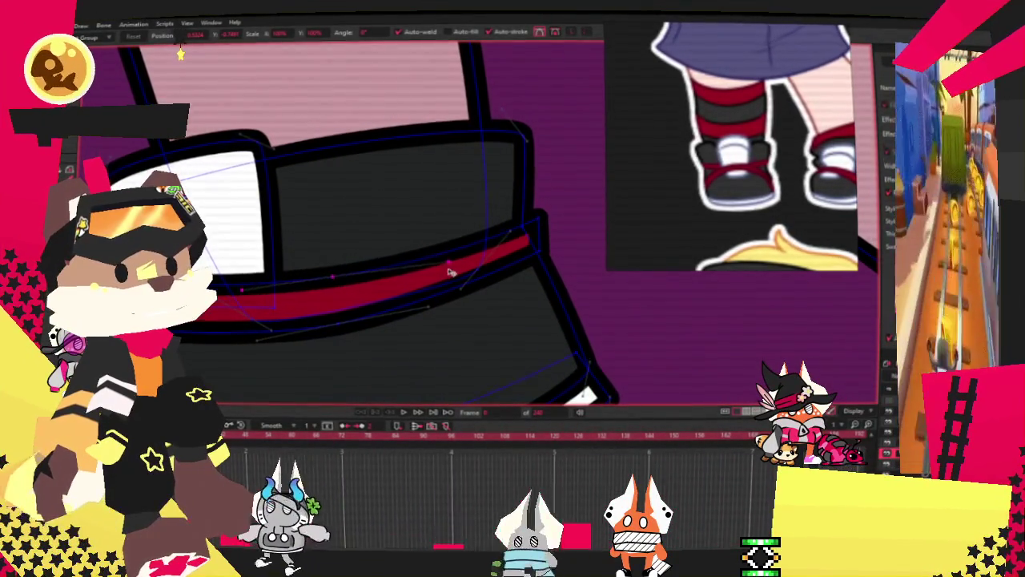
{"action": "scroll", "coordinate": [461, 265], "scroll_direction": "down", "scroll_amount": 1}
{"action": "scroll", "coordinate": [331, 258], "scroll_direction": "down", "scroll_amount": 1}
{"action": "scroll", "coordinate": [332, 263], "scroll_direction": "down", "scroll_amount": 2}
{"action": "scroll", "coordinate": [334, 264], "scroll_direction": "down", "scroll_amount": 1}
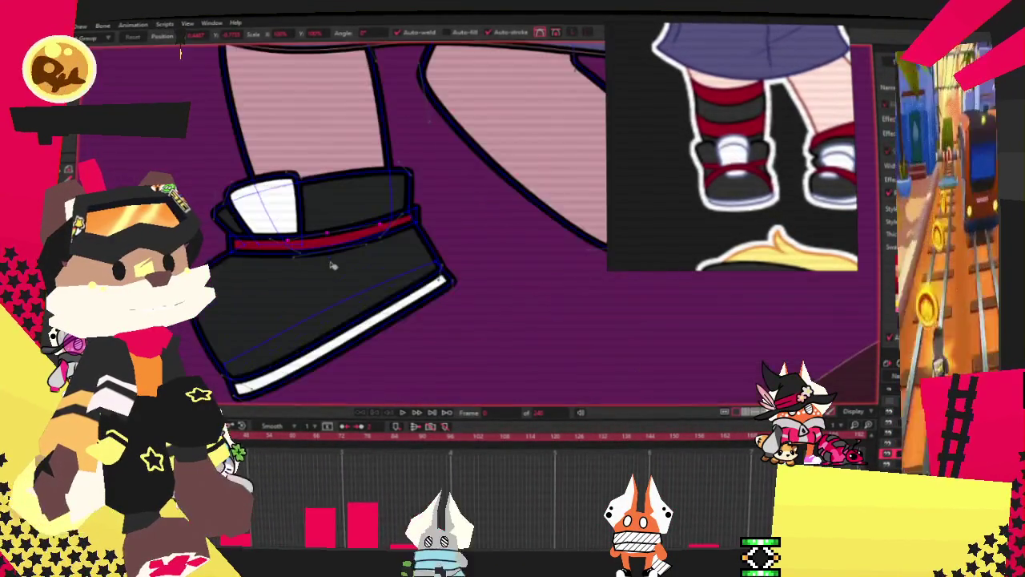
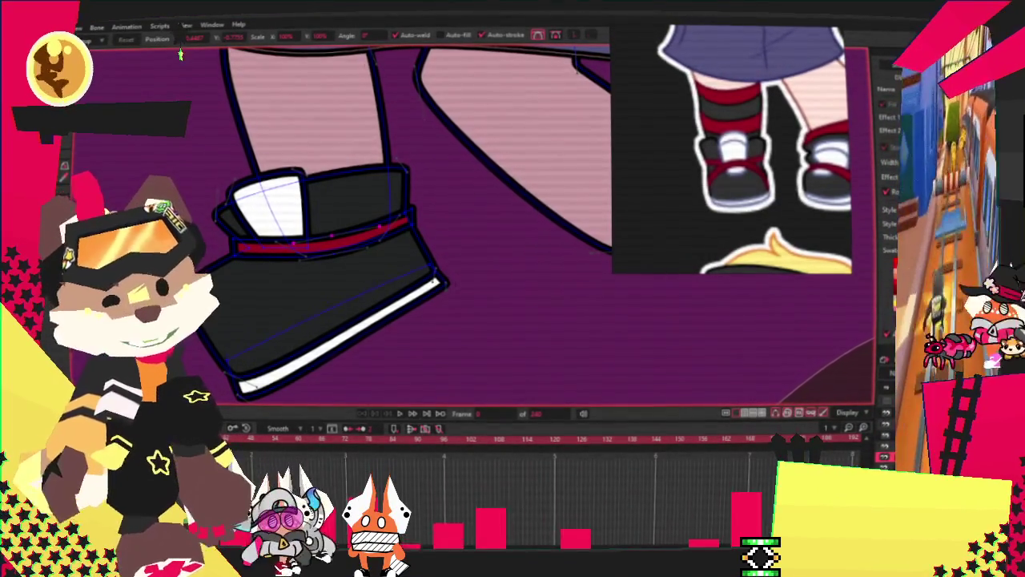
Pull the red band's lower edge down and tuck its right end against the shoe outline
{"action": "scroll", "coordinate": [343, 254], "scroll_direction": "up", "scroll_amount": 3}
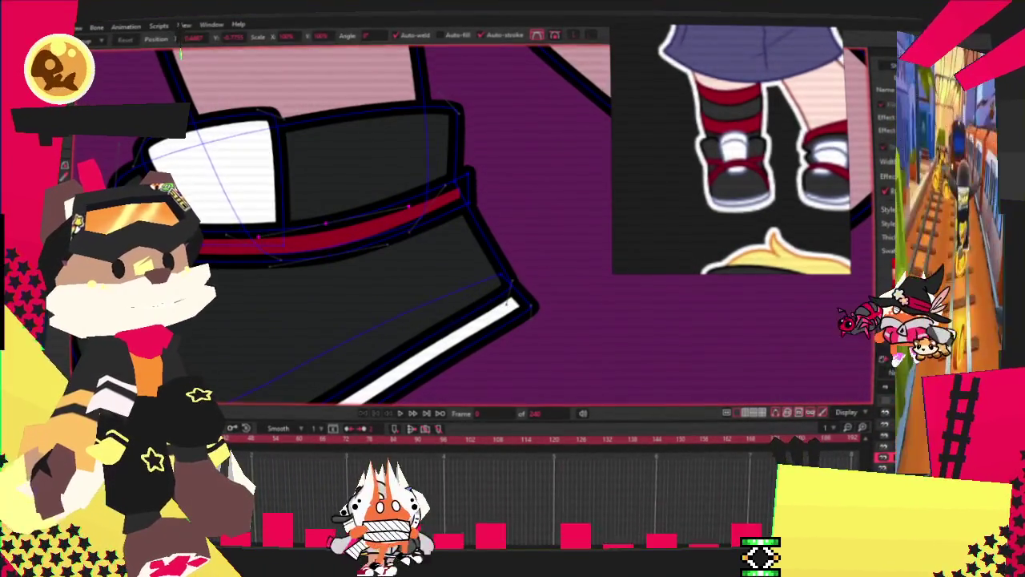
{"action": "scroll", "coordinate": [330, 224], "scroll_direction": "up", "scroll_amount": 3}
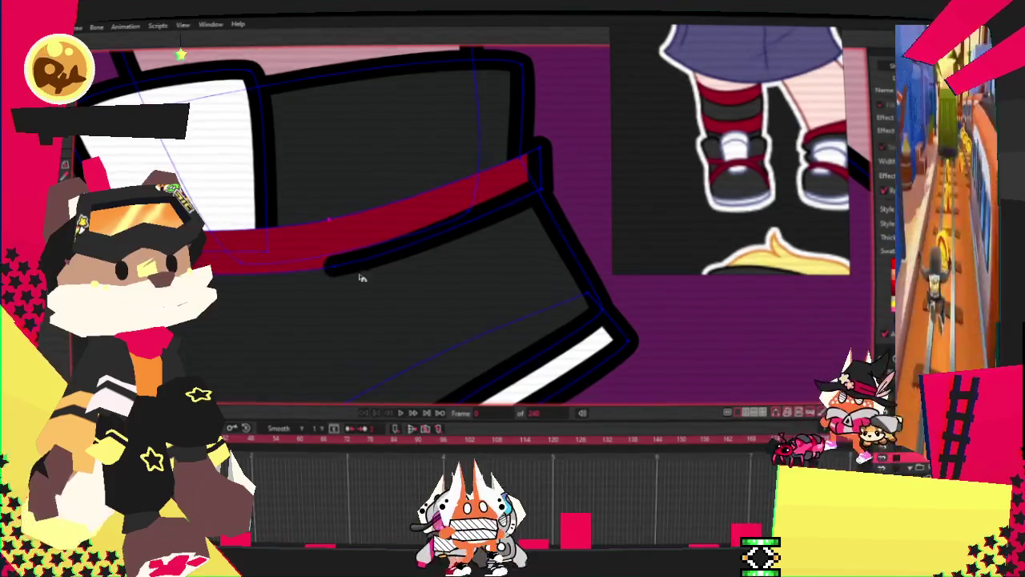
{"action": "left_click_drag", "start_coordinate": [321, 231], "coordinate": [365, 264]}
{"action": "scroll", "coordinate": [573, 188], "scroll_direction": "up", "scroll_amount": 2}
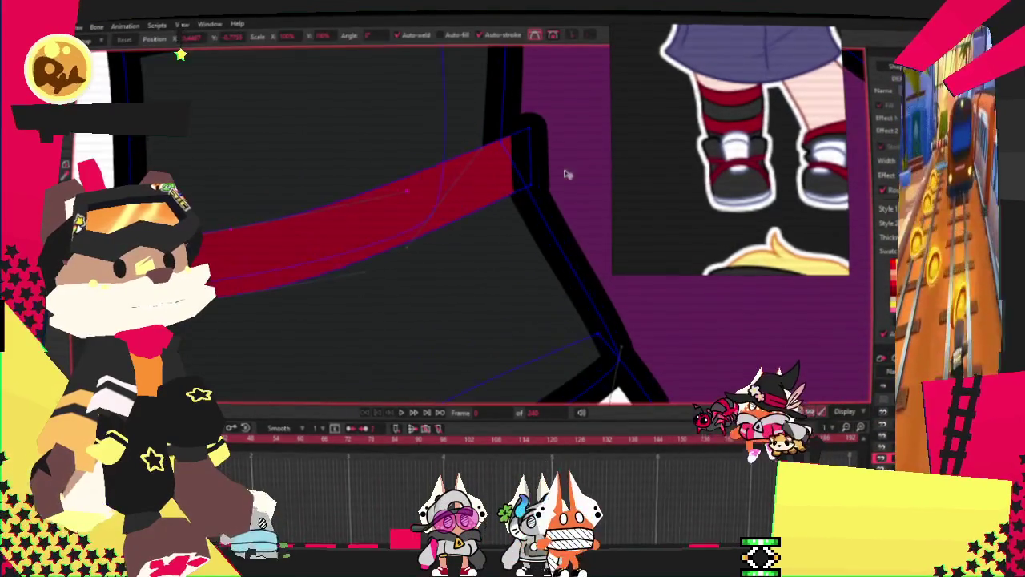
{"action": "left_click_drag", "start_coordinate": [520, 143], "coordinate": [521, 157]}
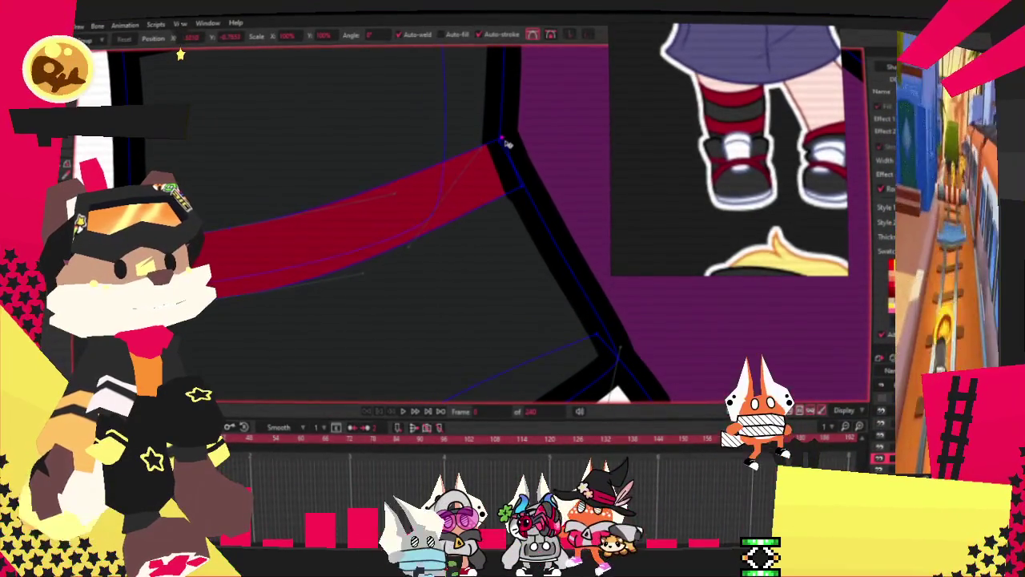
{"action": "scroll", "coordinate": [515, 178], "scroll_direction": "down", "scroll_amount": 2}
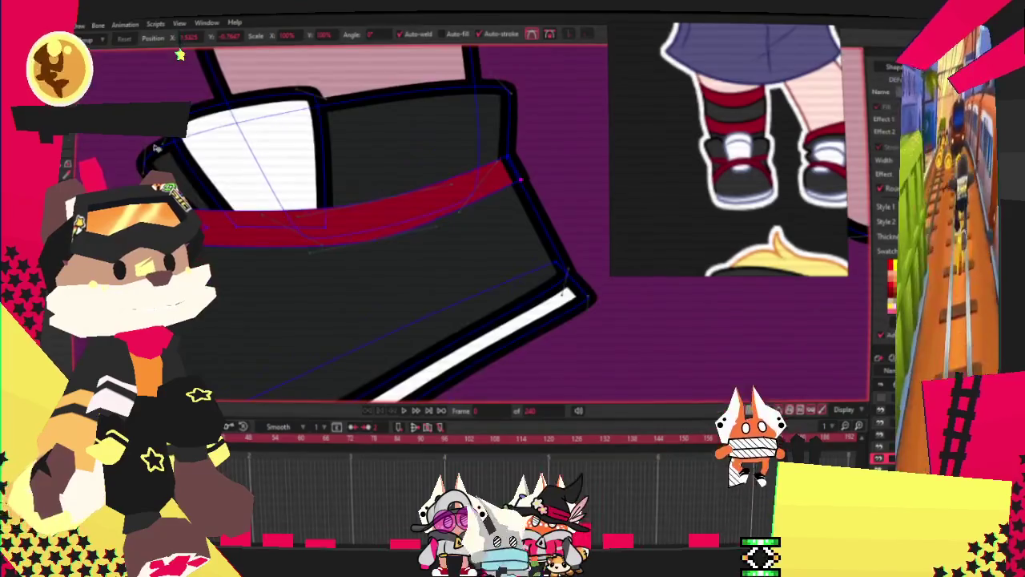
Nudge the red band's end point slightly upward with Transform Points
{"action": "key", "text": "u"}
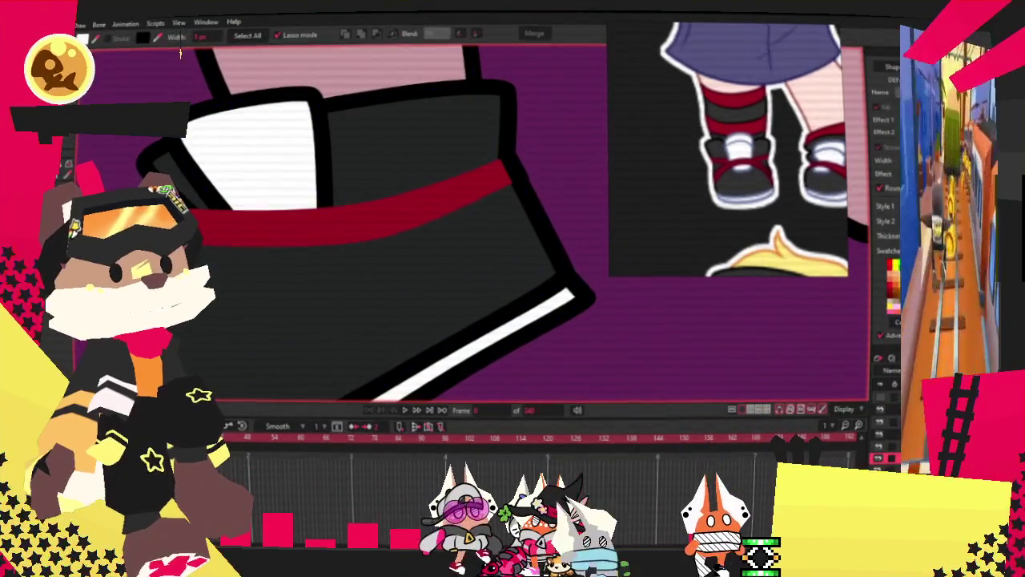
{"action": "key", "text": "t"}
{"action": "scroll", "coordinate": [502, 186], "scroll_direction": "up", "scroll_amount": 3}
{"action": "scroll", "coordinate": [501, 185], "scroll_direction": "down", "scroll_amount": 3}
{"action": "scroll", "coordinate": [501, 186], "scroll_direction": "up", "scroll_amount": 3}
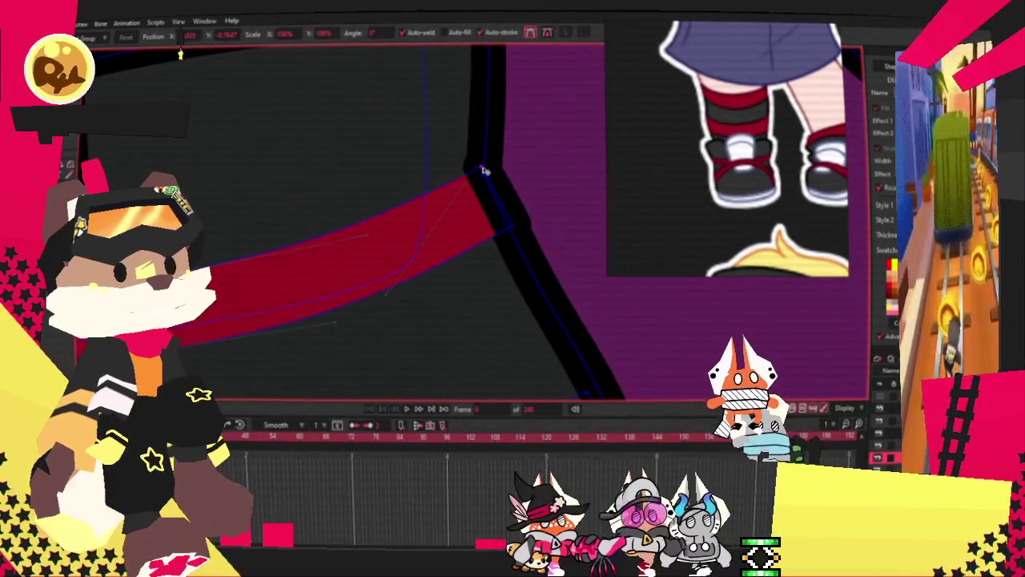
{"action": "left_click_drag", "start_coordinate": [483, 173], "coordinate": [485, 165]}
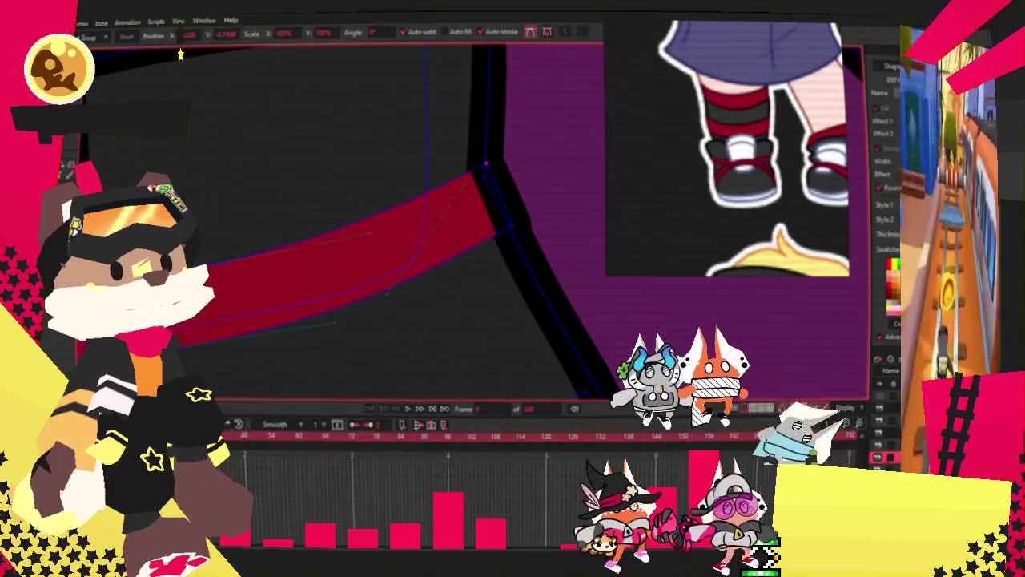
Cycle through the Curvature and Add Point tools, then select the red strap shape
{"action": "key", "text": "c"}
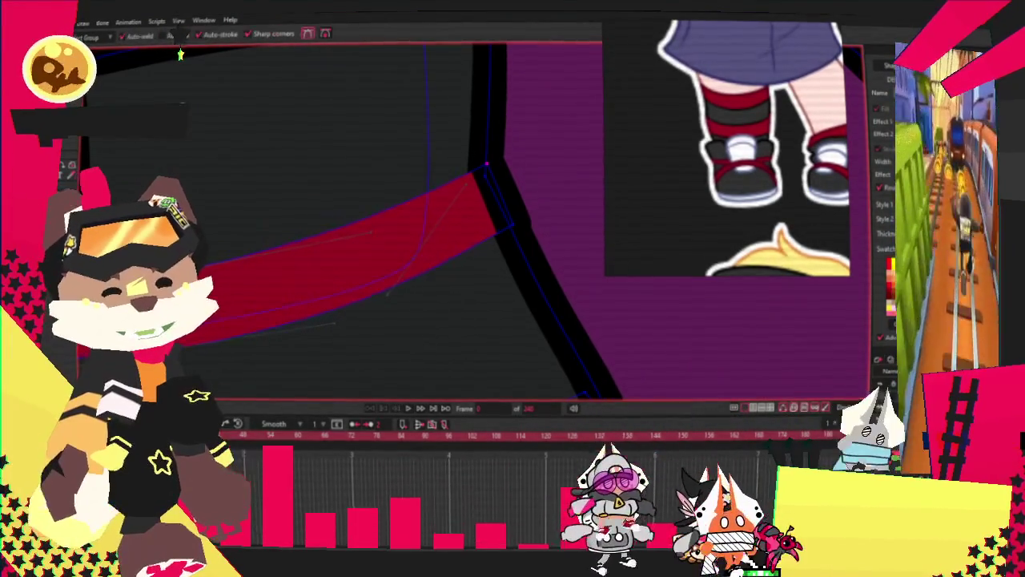
{"action": "key", "text": "alt+minus"}
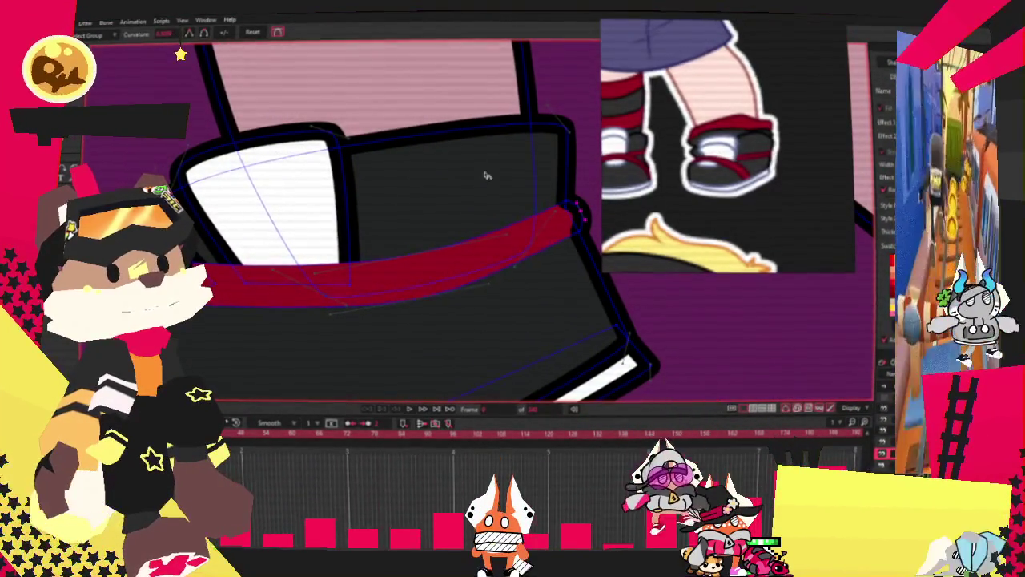
{"action": "left_click", "coordinate": [333, 268]}
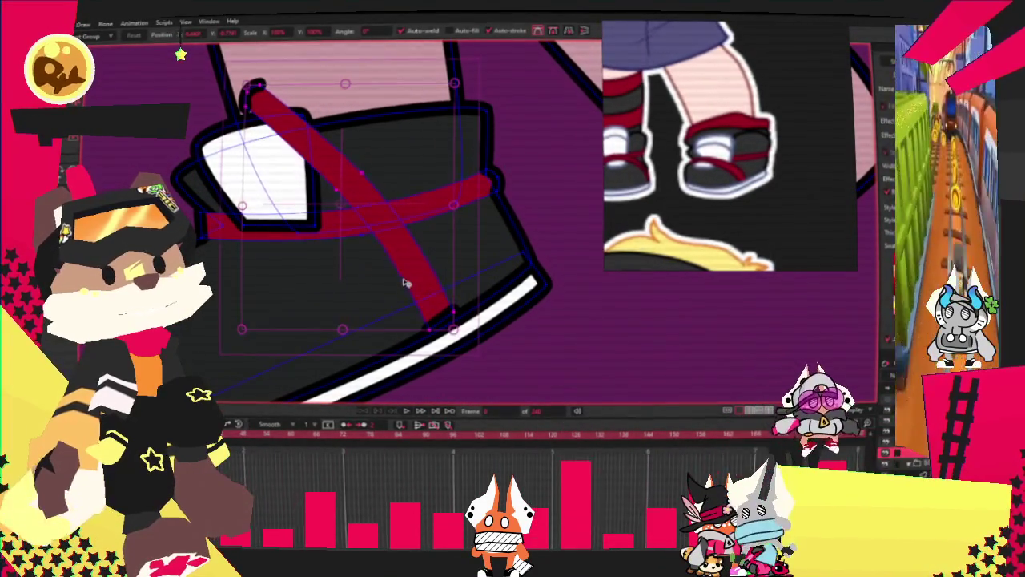
Move the diagonal red strap down and to the left
{"action": "left_click_drag", "start_coordinate": [405, 282], "coordinate": [365, 315]}
{"action": "scroll", "coordinate": [371, 328], "scroll_direction": "up", "scroll_amount": 2}
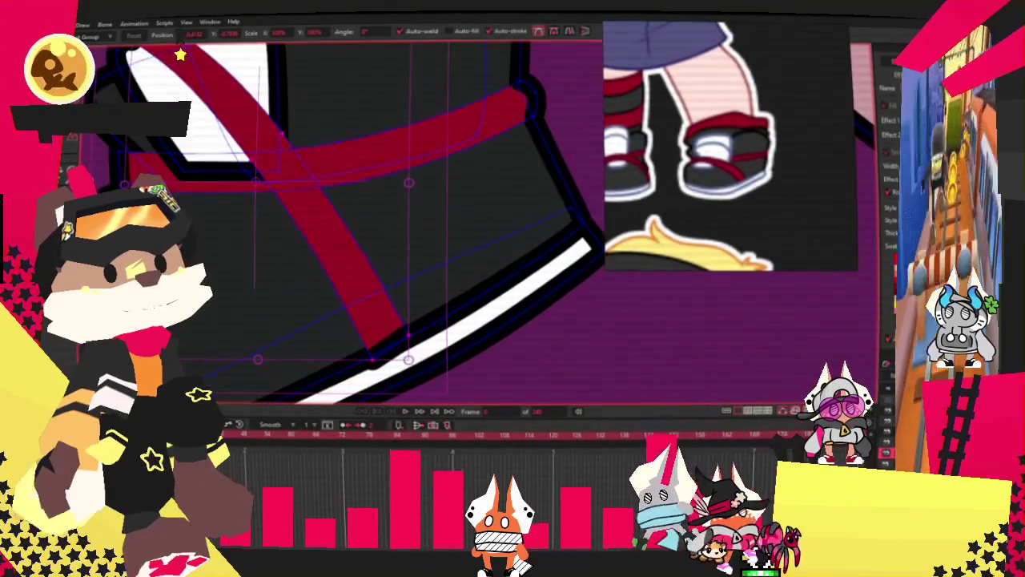
{"action": "key", "text": "g"}
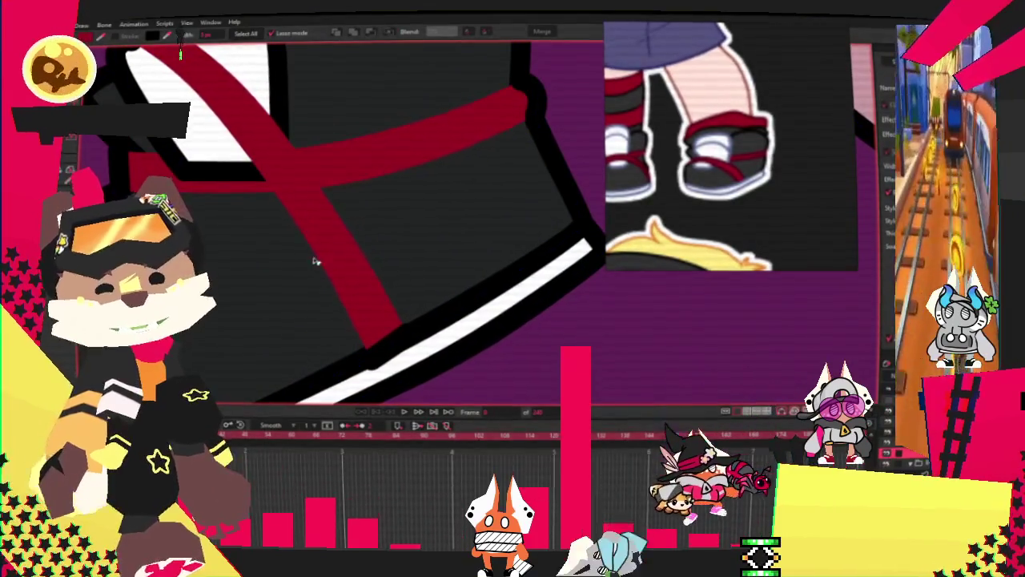
{"action": "scroll", "coordinate": [328, 278], "scroll_direction": "down", "scroll_amount": 2}
{"action": "key", "text": "t"}
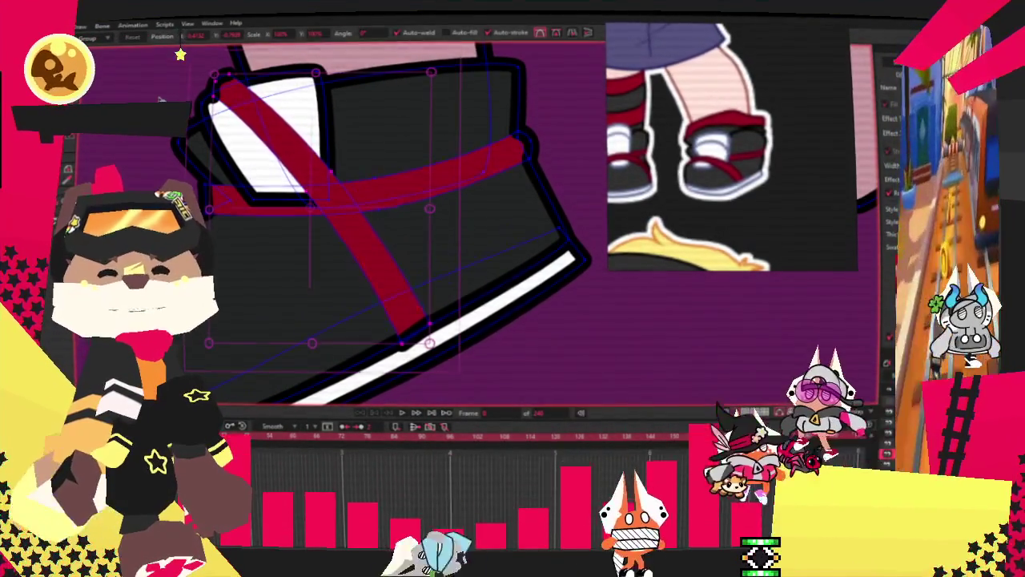
{"action": "scroll", "coordinate": [177, 54], "scroll_direction": "up", "scroll_amount": 2}
{"action": "key", "text": "t"}
Drag the strap's top-left end down so it meets the red band
{"action": "left_click_drag", "start_coordinate": [238, 97], "coordinate": [211, 233]}
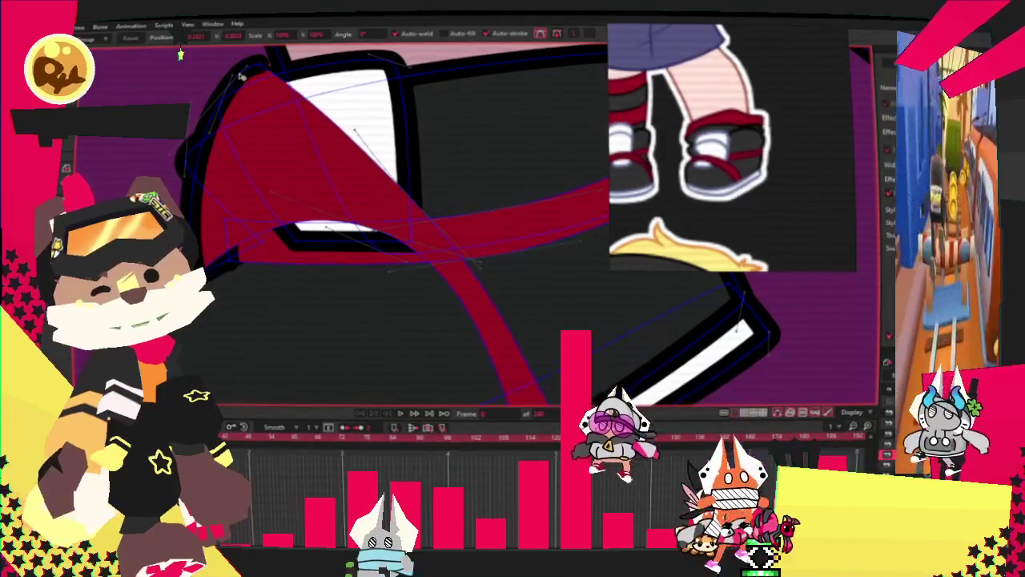
{"action": "left_click_drag", "start_coordinate": [260, 66], "coordinate": [224, 251]}
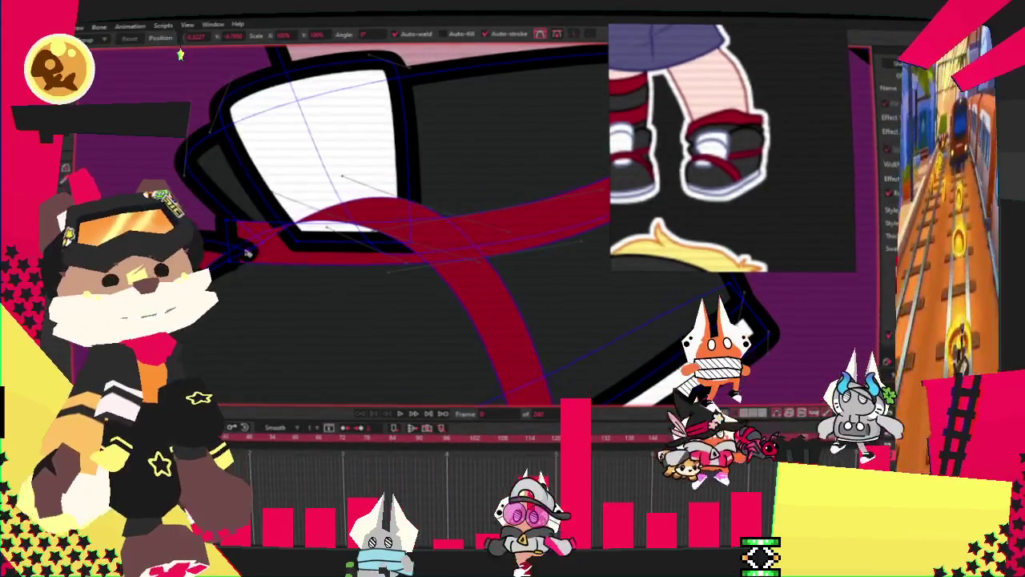
{"action": "scroll", "coordinate": [224, 254], "scroll_direction": "down", "scroll_amount": 3}
{"action": "scroll", "coordinate": [342, 213], "scroll_direction": "up", "scroll_amount": 3}
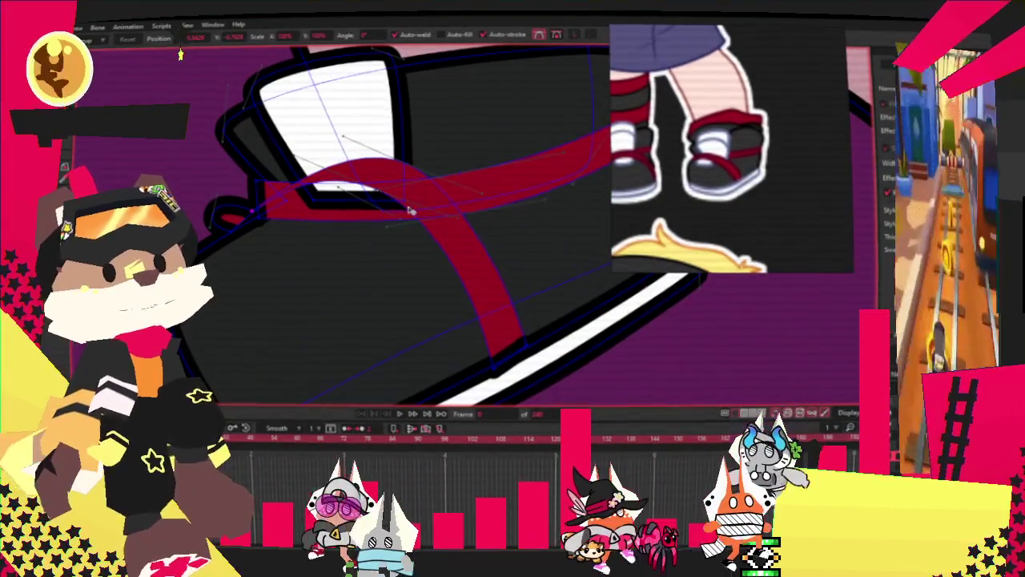
{"action": "scroll", "coordinate": [407, 163], "scroll_direction": "up", "scroll_amount": 2}
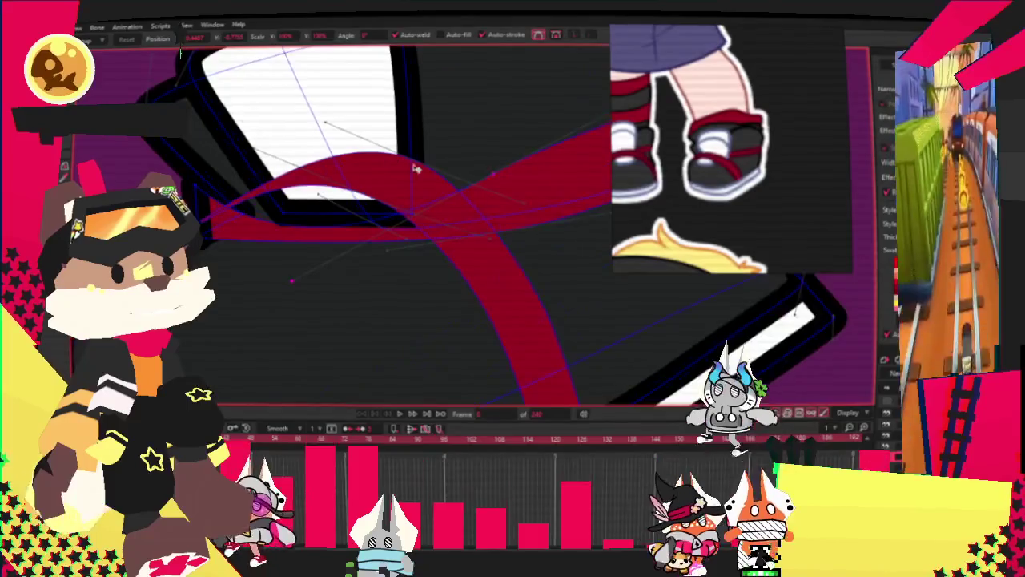
Bend the strap's curve thinner and pull its lower end up and right
{"action": "left_click_drag", "start_coordinate": [418, 160], "coordinate": [331, 198]}
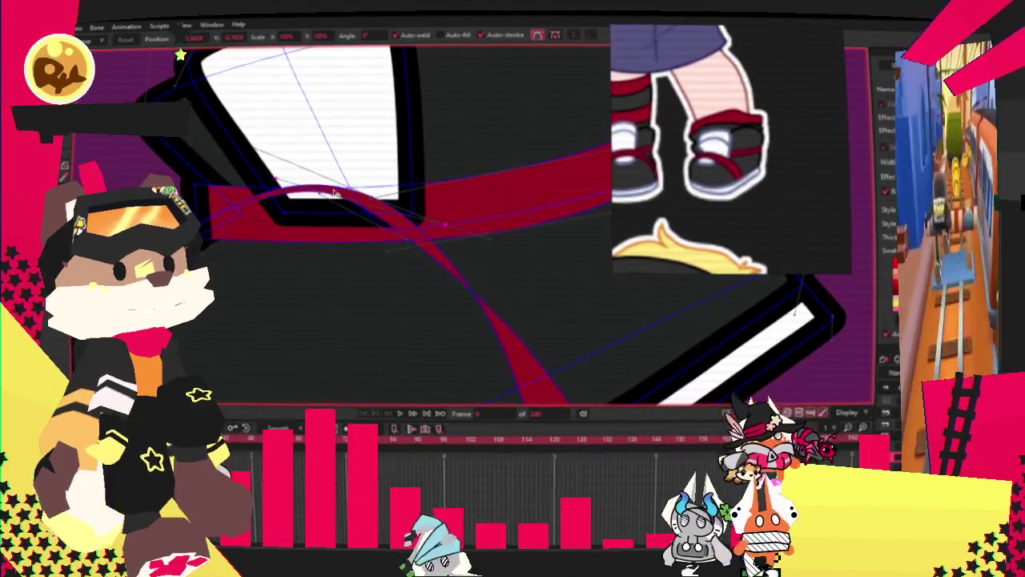
{"action": "scroll", "coordinate": [336, 192], "scroll_direction": "up", "scroll_amount": 2}
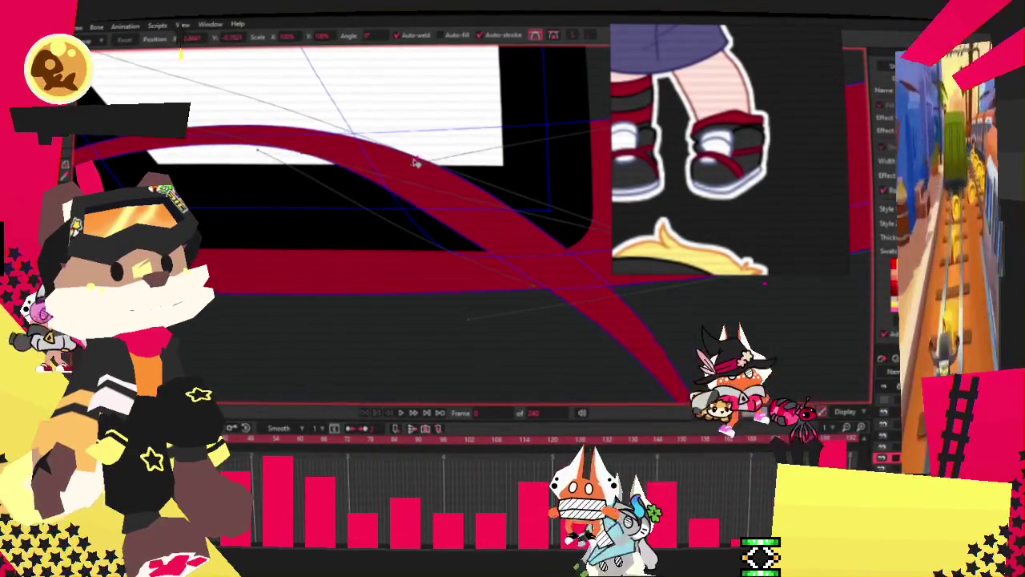
{"action": "left_click_drag", "start_coordinate": [408, 203], "coordinate": [343, 138]}
{"action": "scroll", "coordinate": [393, 229], "scroll_direction": "down", "scroll_amount": 3}
{"action": "scroll", "coordinate": [476, 283], "scroll_direction": "up", "scroll_amount": 4}
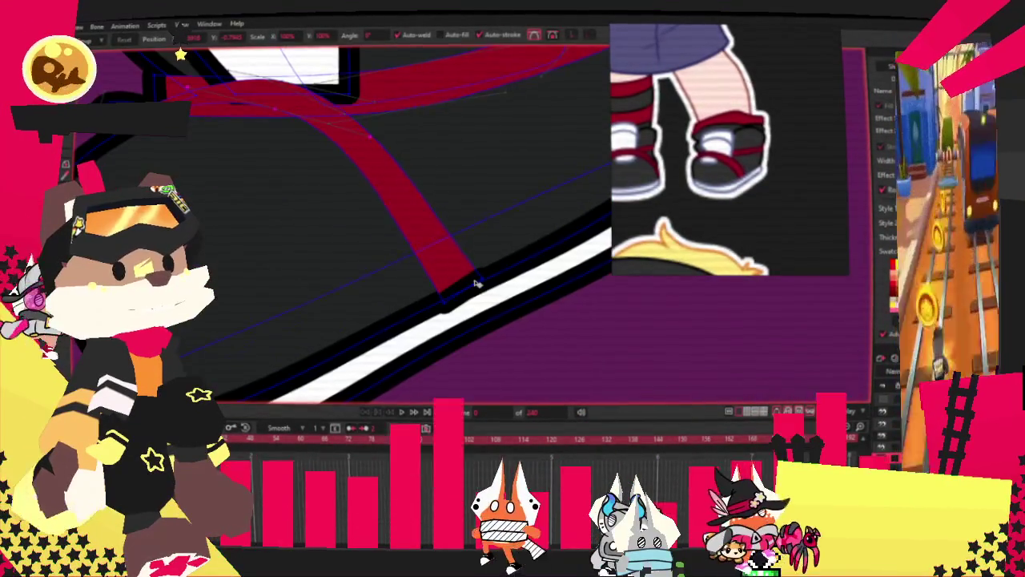
{"action": "left_click_drag", "start_coordinate": [446, 298], "coordinate": [471, 290]}
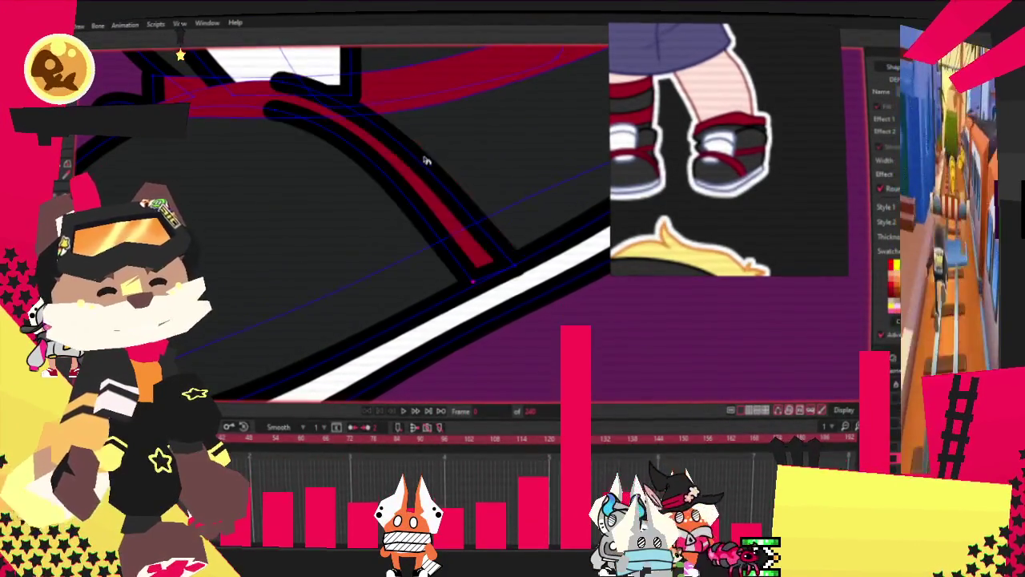
Pull the red shape's top-left edge down, then undo it to restore the band's fill
{"action": "scroll", "coordinate": [251, 91], "scroll_direction": "up", "scroll_amount": 2}
{"action": "left_click_drag", "start_coordinate": [254, 69], "coordinate": [249, 99]}
{"action": "scroll", "coordinate": [336, 221], "scroll_direction": "down", "scroll_amount": 2}
{"action": "left_click", "coordinate": [314, 222]}
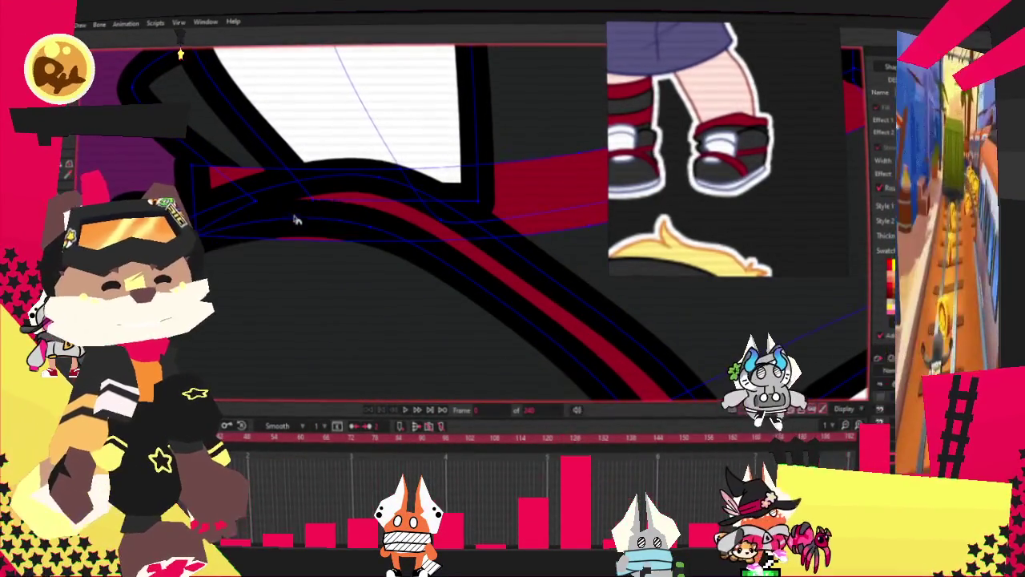
{"action": "key", "text": "ctrl+z"}
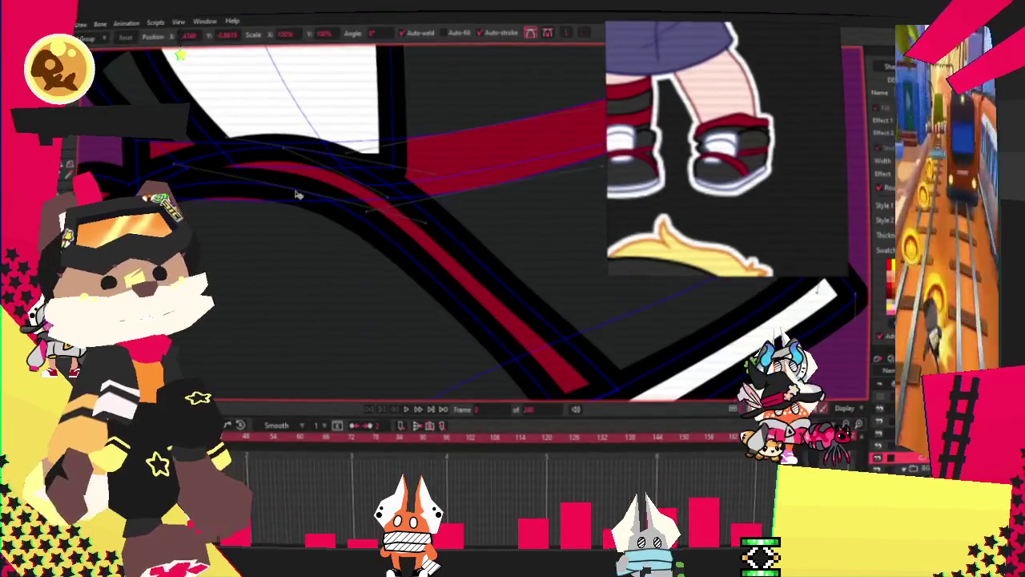
Reshape the red stripe's edges so the band fills out fully in red
{"action": "scroll", "coordinate": [383, 240], "scroll_direction": "down", "scroll_amount": 2}
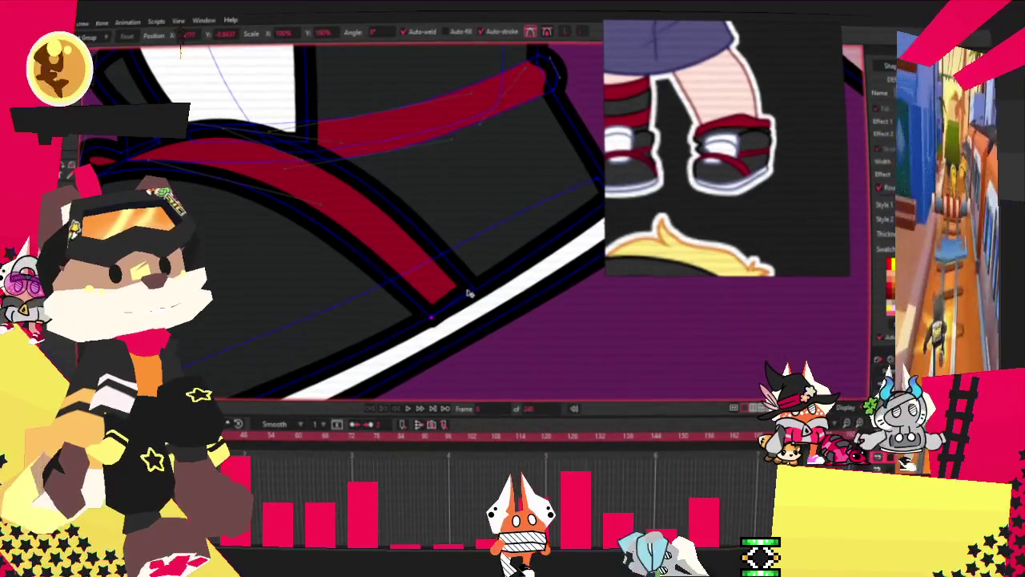
{"action": "scroll", "coordinate": [472, 294], "scroll_direction": "down", "scroll_amount": 3}
{"action": "scroll", "coordinate": [590, 352], "scroll_direction": "up", "scroll_amount": 3}
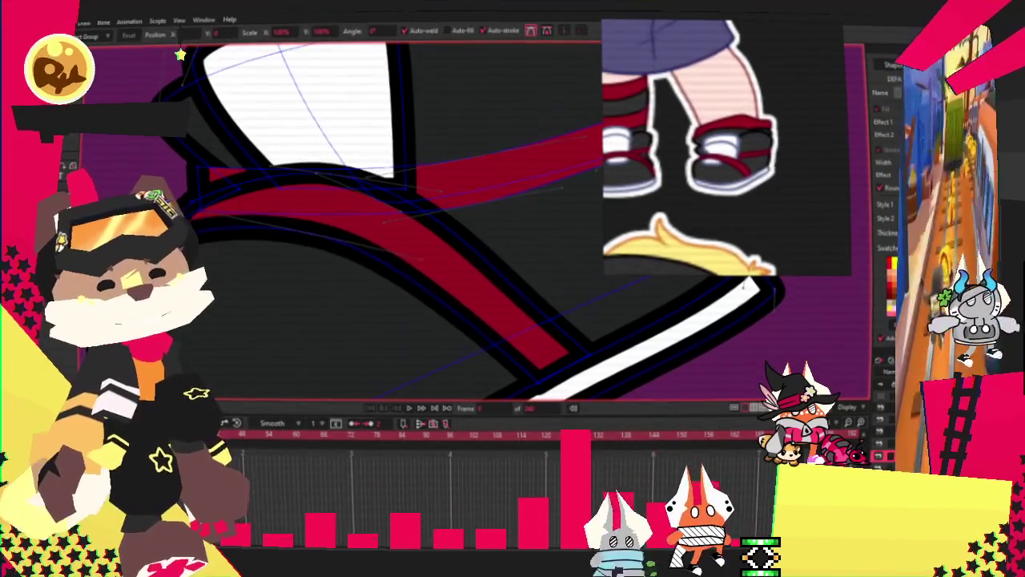
{"action": "left_click_drag", "start_coordinate": [294, 239], "coordinate": [301, 210]}
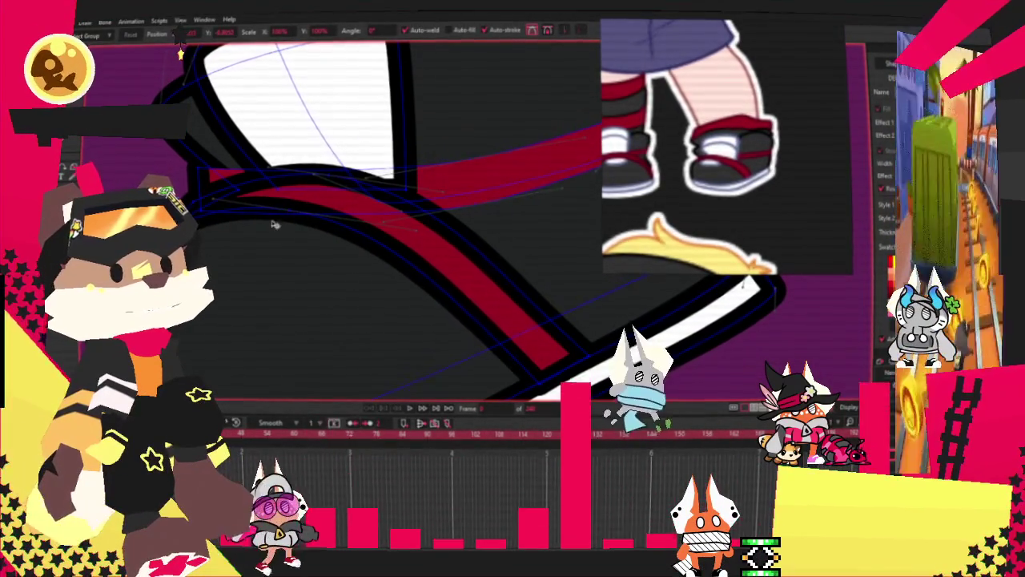
{"action": "key", "text": "ctrl+z"}
{"action": "left_click_drag", "start_coordinate": [294, 206], "coordinate": [315, 188]}
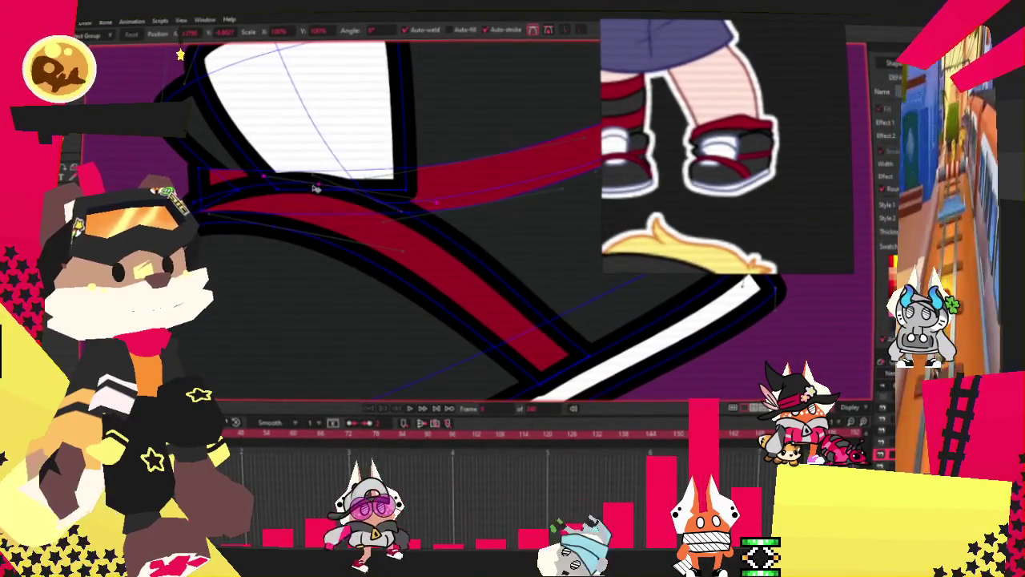
{"action": "left_click_drag", "start_coordinate": [439, 205], "coordinate": [472, 178]}
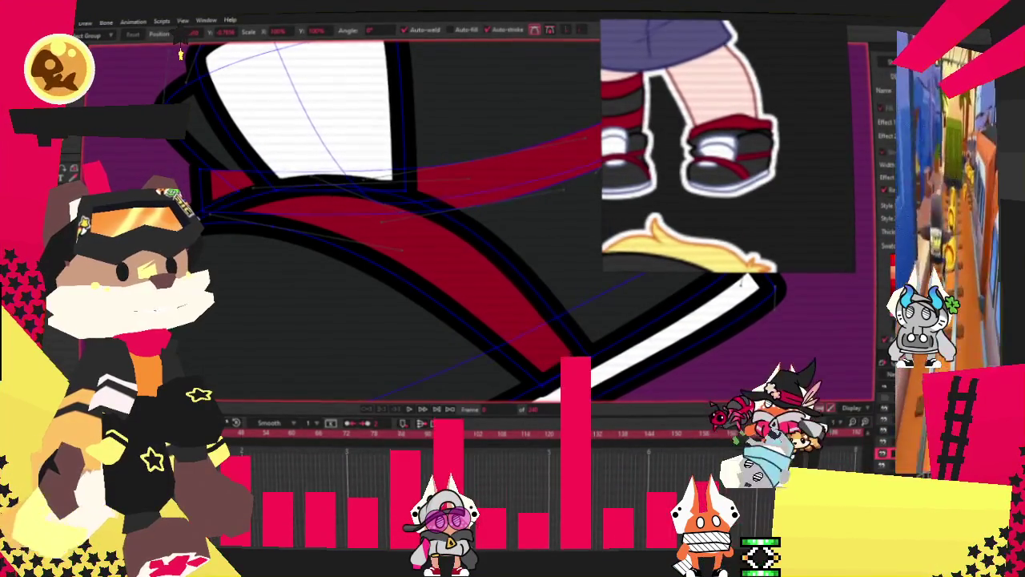
{"action": "scroll", "coordinate": [234, 194], "scroll_direction": "down", "scroll_amount": 5}
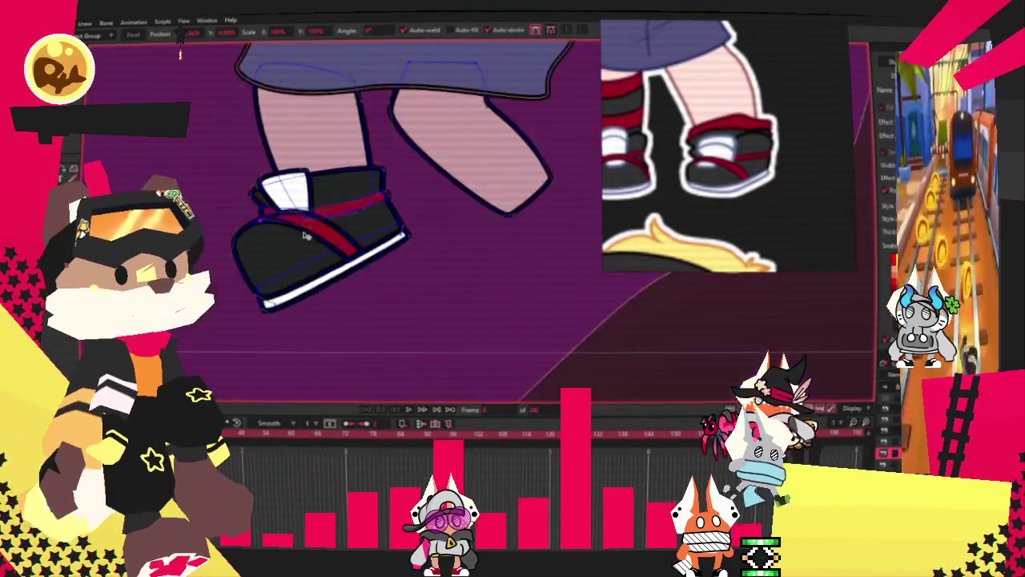
Zoom in around the sneaker and switch to a different drawing tool
{"action": "scroll", "coordinate": [244, 204], "scroll_direction": "up", "scroll_amount": 2}
{"action": "scroll", "coordinate": [256, 212], "scroll_direction": "up", "scroll_amount": 1}
{"action": "scroll", "coordinate": [270, 227], "scroll_direction": "up", "scroll_amount": 1}
{"action": "scroll", "coordinate": [271, 226], "scroll_direction": "down", "scroll_amount": 1}
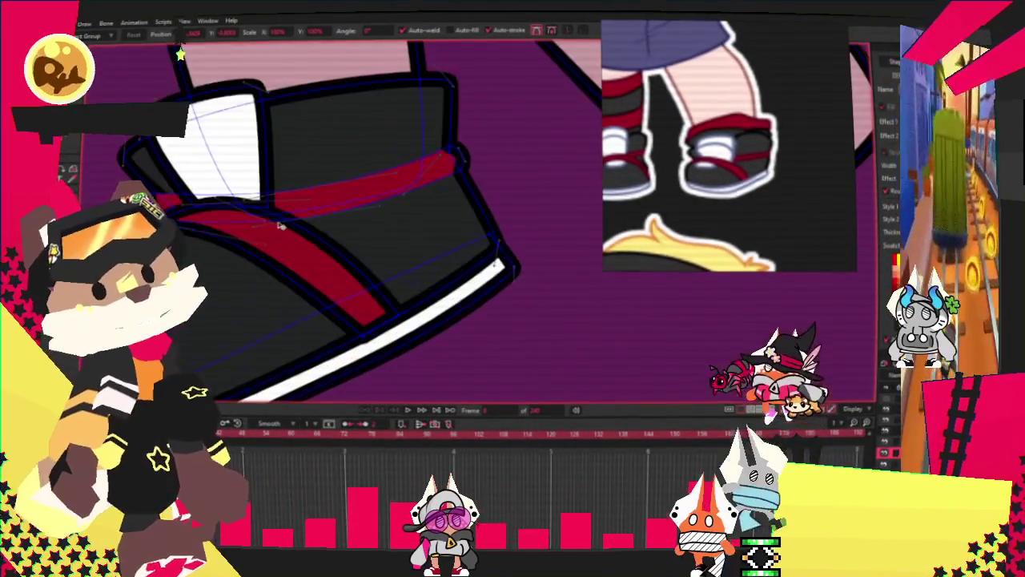
{"action": "scroll", "coordinate": [192, 229], "scroll_direction": "up", "scroll_amount": 1}
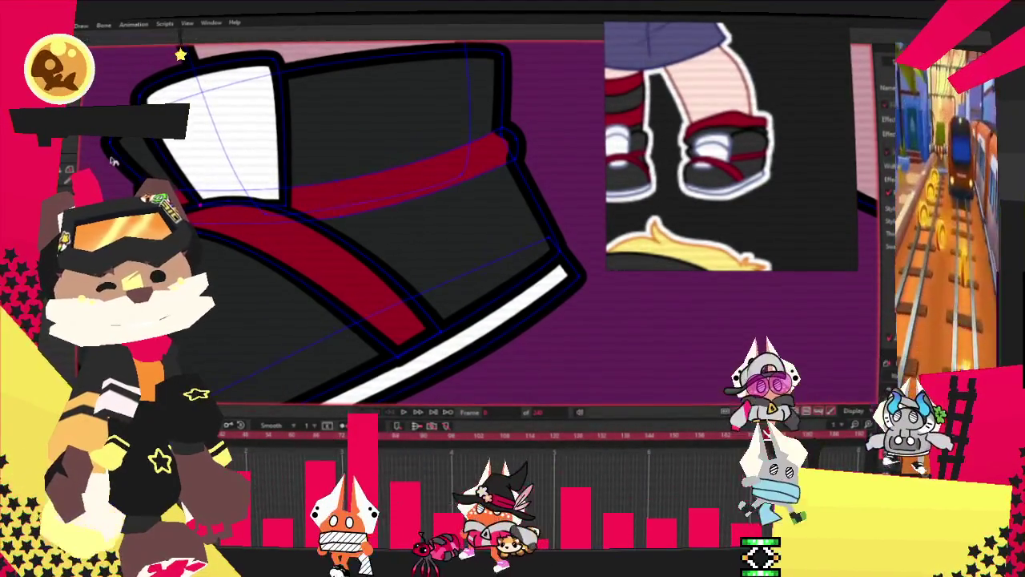
{"action": "key", "text": "x"}
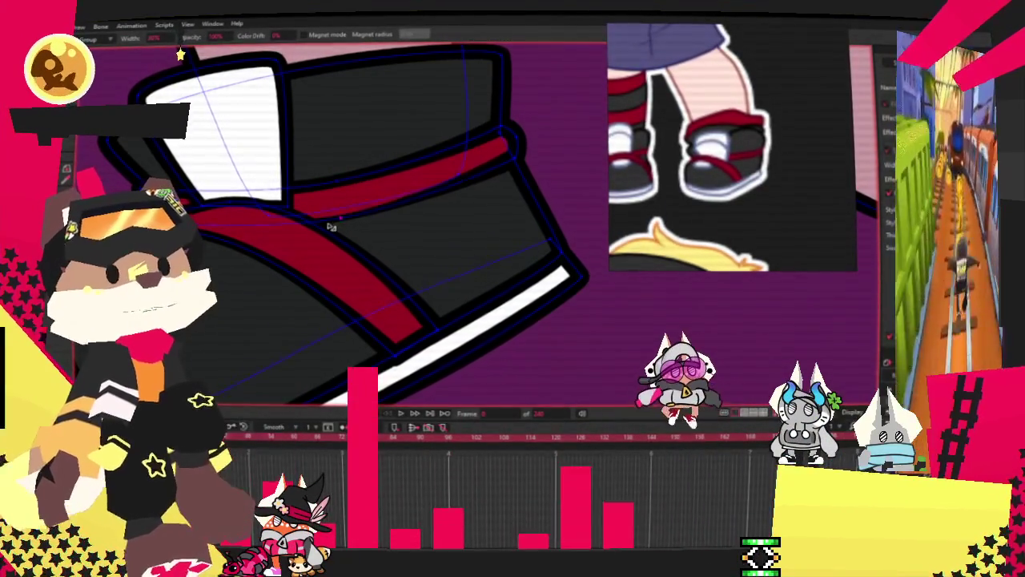
Zoom the reference image to a close-up of a shoe
{"action": "scroll", "coordinate": [366, 181], "scroll_direction": "down", "scroll_amount": 3}
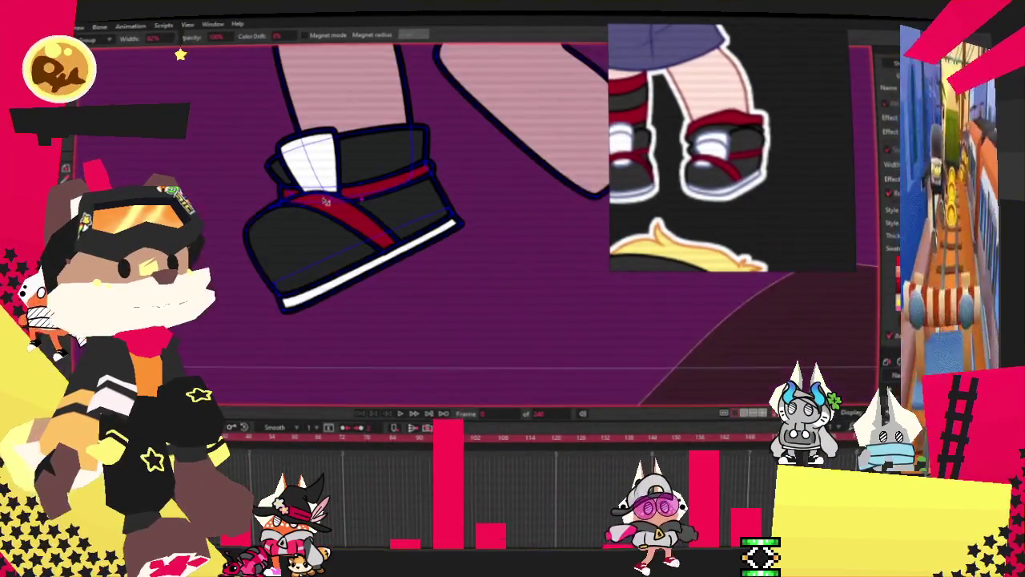
{"action": "scroll", "coordinate": [366, 181], "scroll_direction": "up", "scroll_amount": 2}
{"action": "scroll", "coordinate": [392, 193], "scroll_direction": "up", "scroll_amount": 2}
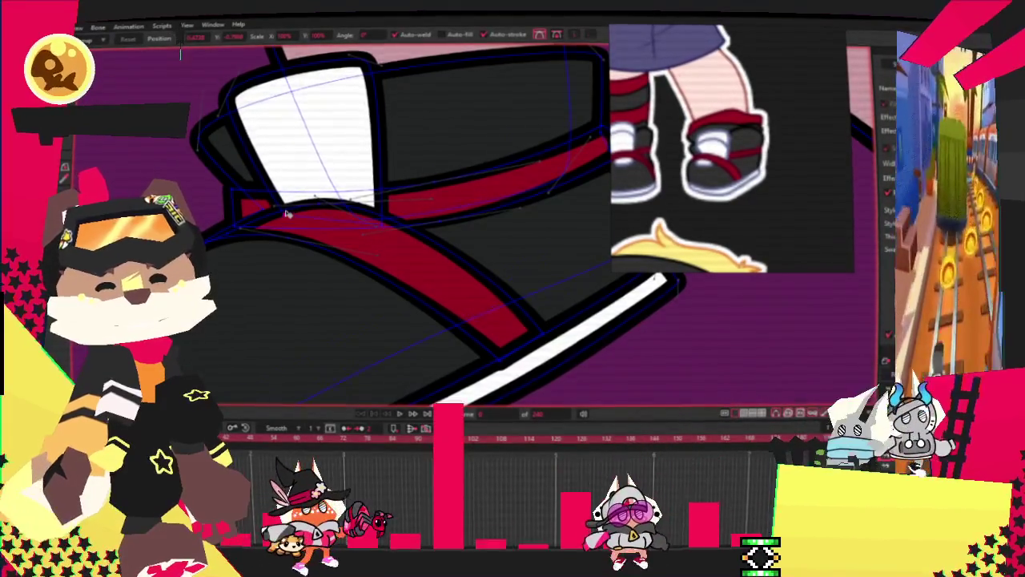
{"action": "scroll", "coordinate": [253, 199], "scroll_direction": "down", "scroll_amount": 1}
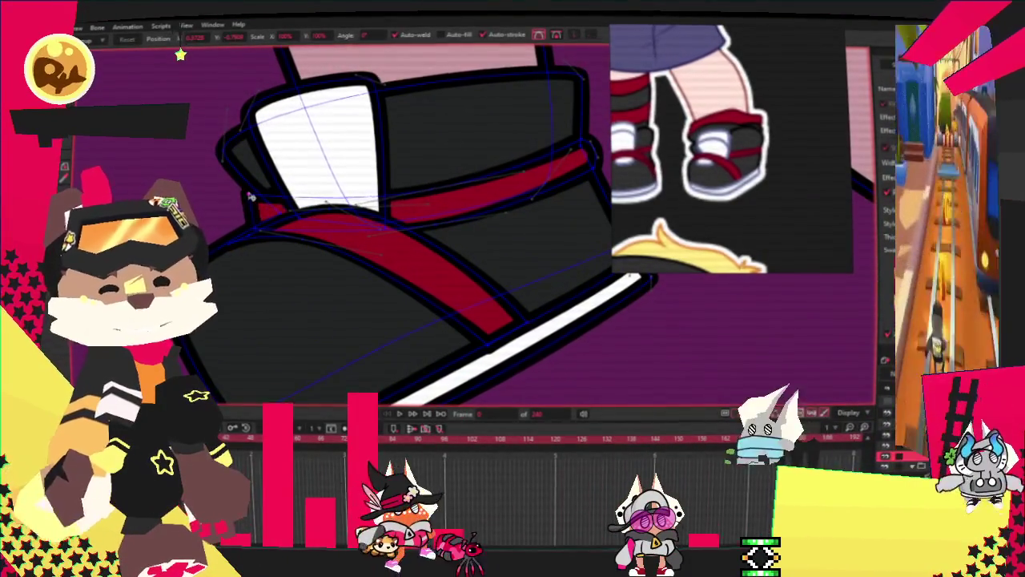
{"action": "scroll", "coordinate": [257, 196], "scroll_direction": "down", "scroll_amount": 3}
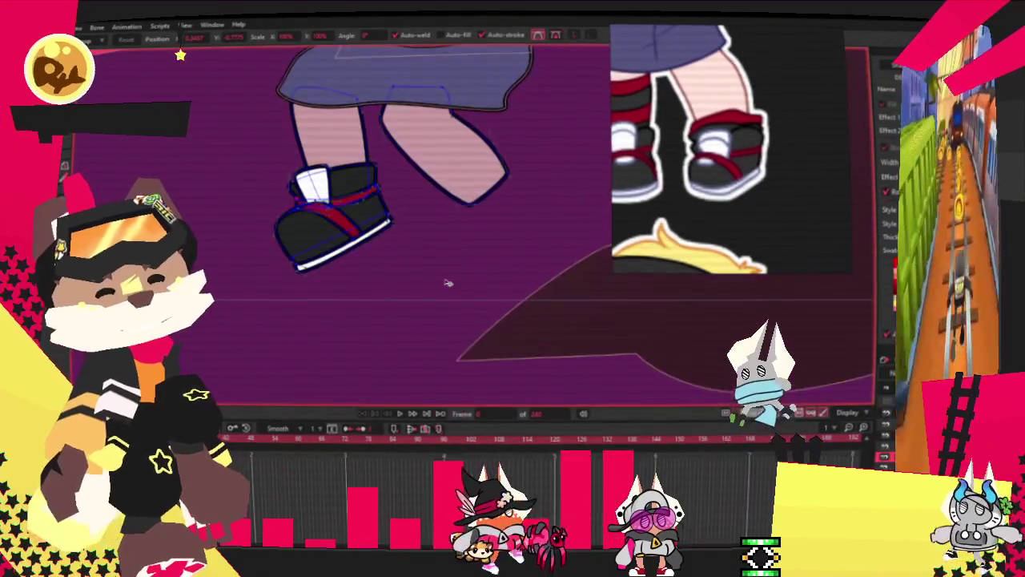
{"action": "scroll", "coordinate": [425, 215], "scroll_direction": "down", "scroll_amount": 2}
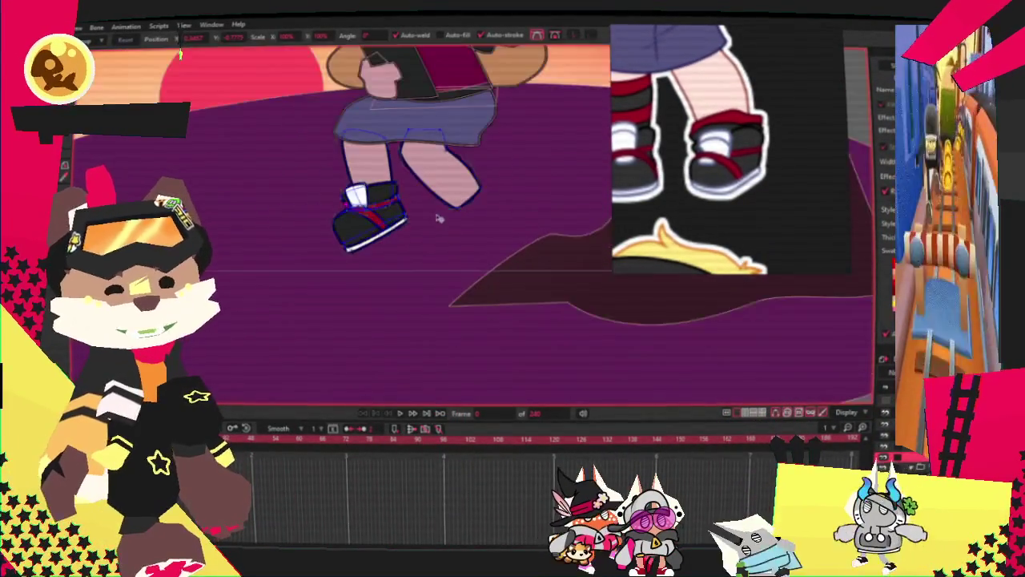
{"action": "scroll", "coordinate": [412, 211], "scroll_direction": "down", "scroll_amount": 2}
{"action": "scroll", "coordinate": [396, 204], "scroll_direction": "up", "scroll_amount": 2}
{"action": "scroll", "coordinate": [424, 196], "scroll_direction": "up", "scroll_amount": 1}
{"action": "scroll", "coordinate": [462, 184], "scroll_direction": "up", "scroll_amount": 1}
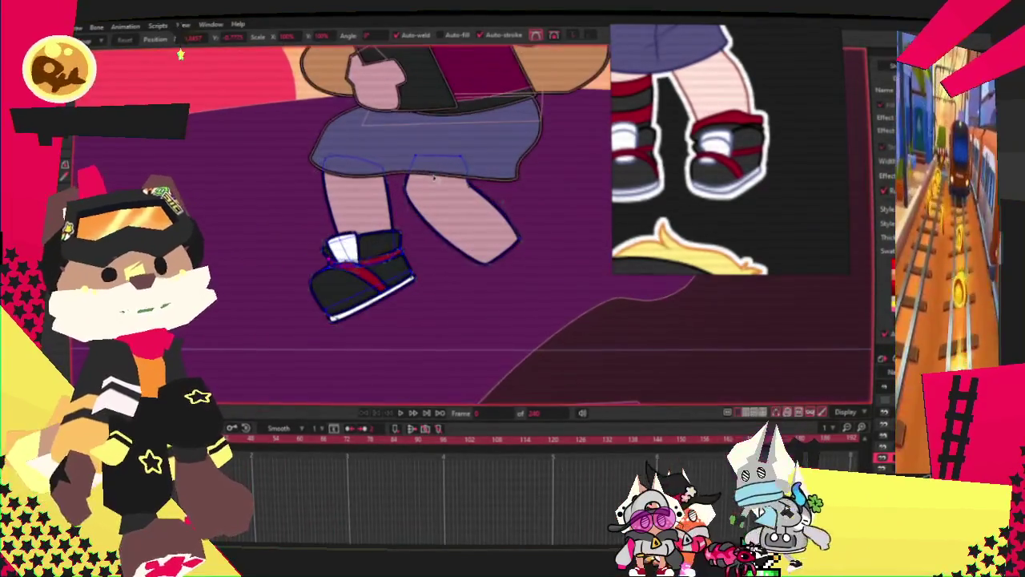
{"action": "scroll", "coordinate": [753, 124], "scroll_direction": "down", "scroll_amount": 2}
{"action": "scroll", "coordinate": [752, 124], "scroll_direction": "down", "scroll_amount": 2}
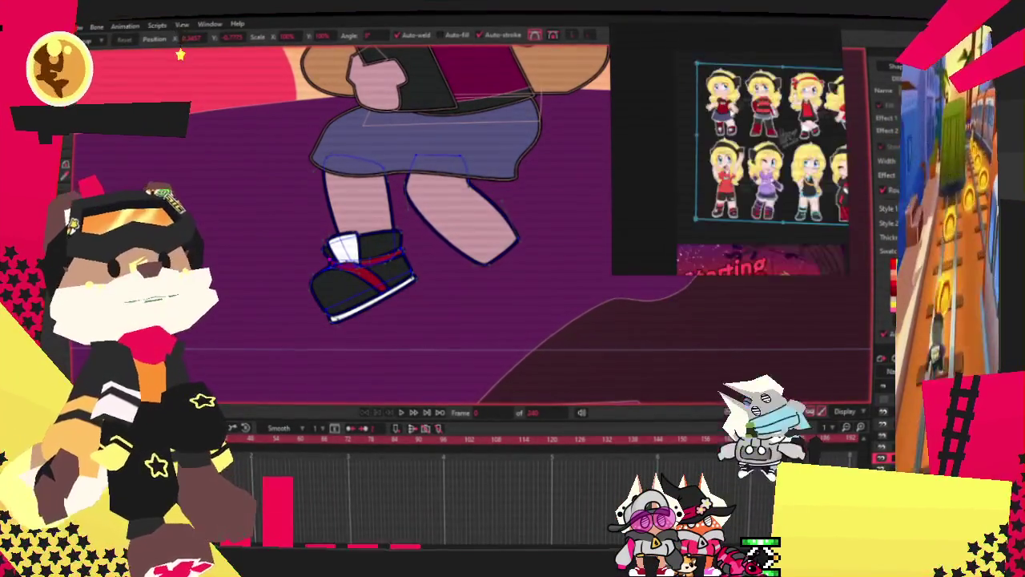
{"action": "scroll", "coordinate": [752, 125], "scroll_direction": "down", "scroll_amount": 2}
{"action": "scroll", "coordinate": [749, 188], "scroll_direction": "up", "scroll_amount": 2}
{"action": "scroll", "coordinate": [749, 188], "scroll_direction": "up", "scroll_amount": 2}
{"action": "scroll", "coordinate": [749, 188], "scroll_direction": "up", "scroll_amount": 2}
{"action": "scroll", "coordinate": [749, 188], "scroll_direction": "up", "scroll_amount": 2}
{"action": "scroll", "coordinate": [361, 284], "scroll_direction": "up", "scroll_amount": 2}
Select the shoe's white toe cap and sole stripe with Select Points
{"action": "key", "text": "g"}
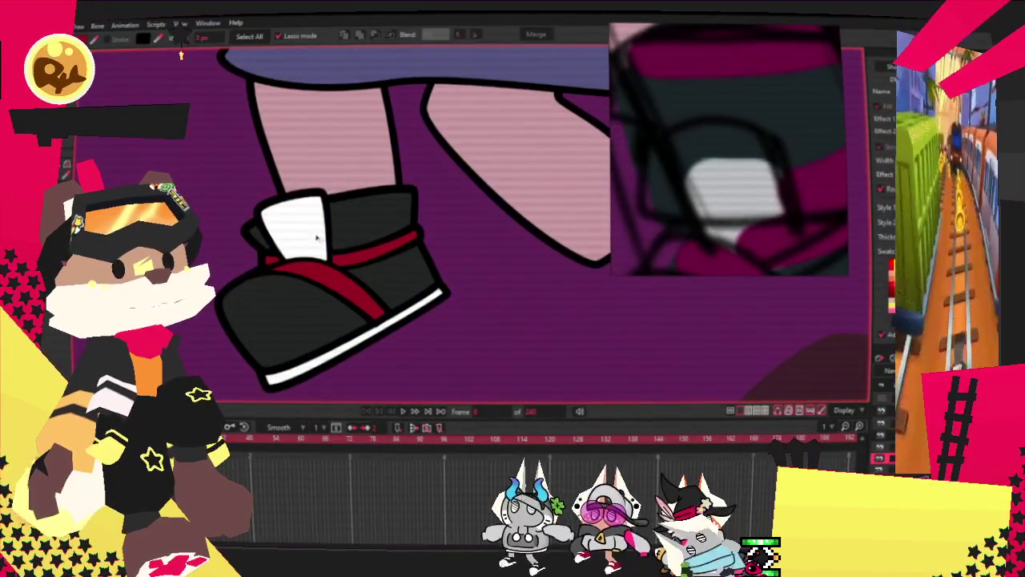
{"action": "left_click", "coordinate": [313, 231]}
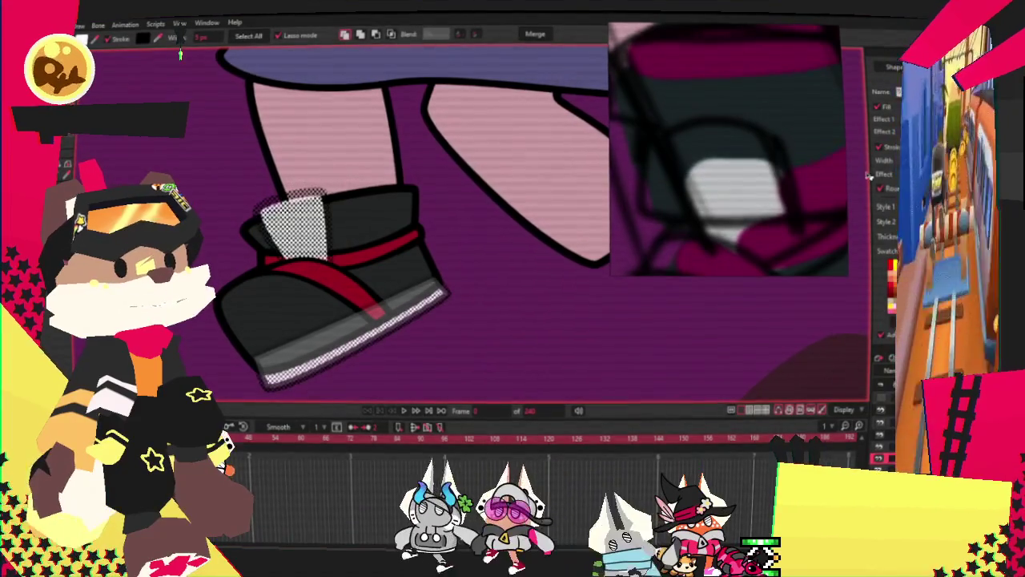
{"action": "scroll", "coordinate": [346, 238], "scroll_direction": "up", "scroll_amount": 2}
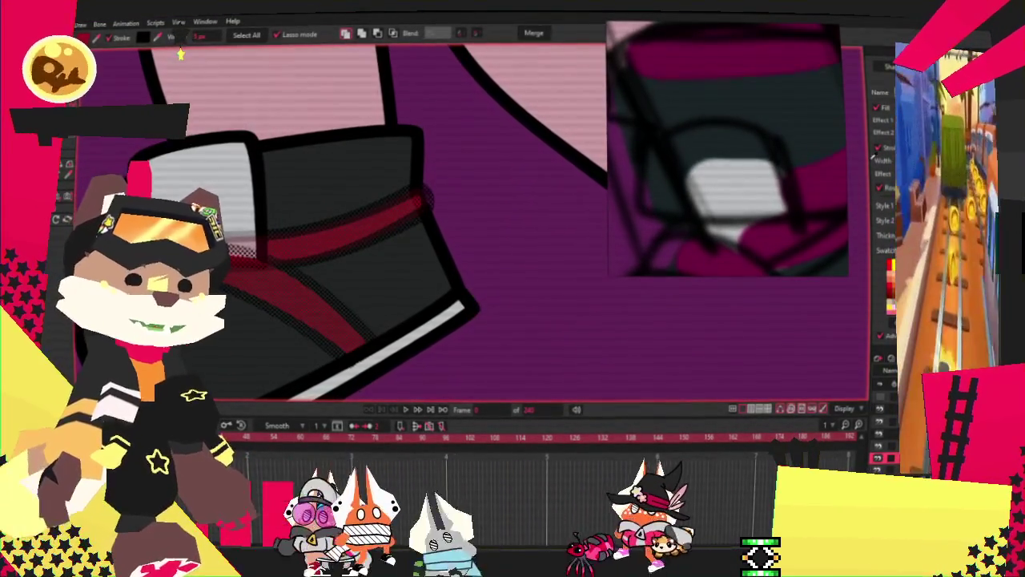
{"action": "scroll", "coordinate": [473, 235], "scroll_direction": "down", "scroll_amount": 2}
{"action": "scroll", "coordinate": [457, 248], "scroll_direction": "down", "scroll_amount": 1}
{"action": "scroll", "coordinate": [439, 260], "scroll_direction": "up", "scroll_amount": 1}
{"action": "scroll", "coordinate": [439, 261], "scroll_direction": "down", "scroll_amount": 3}
{"action": "scroll", "coordinate": [439, 259], "scroll_direction": "up", "scroll_amount": 1}
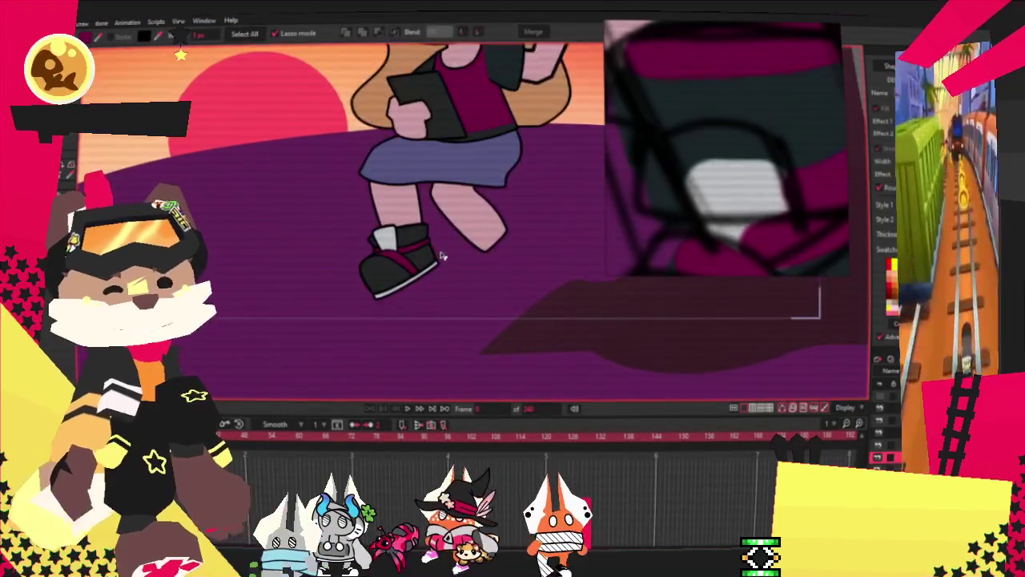
{"action": "scroll", "coordinate": [439, 259], "scroll_direction": "up", "scroll_amount": 1}
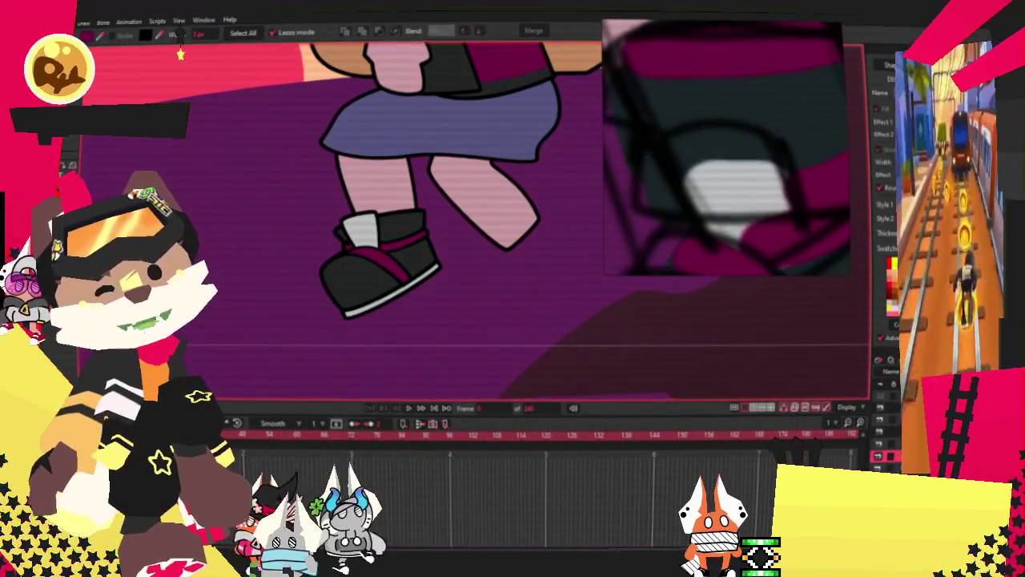
{"action": "scroll", "coordinate": [313, 236], "scroll_direction": "up", "scroll_amount": 1}
Zoom in and pick the point at the red band's left end
{"action": "key", "text": "t"}
{"action": "scroll", "coordinate": [345, 233], "scroll_direction": "up", "scroll_amount": 2}
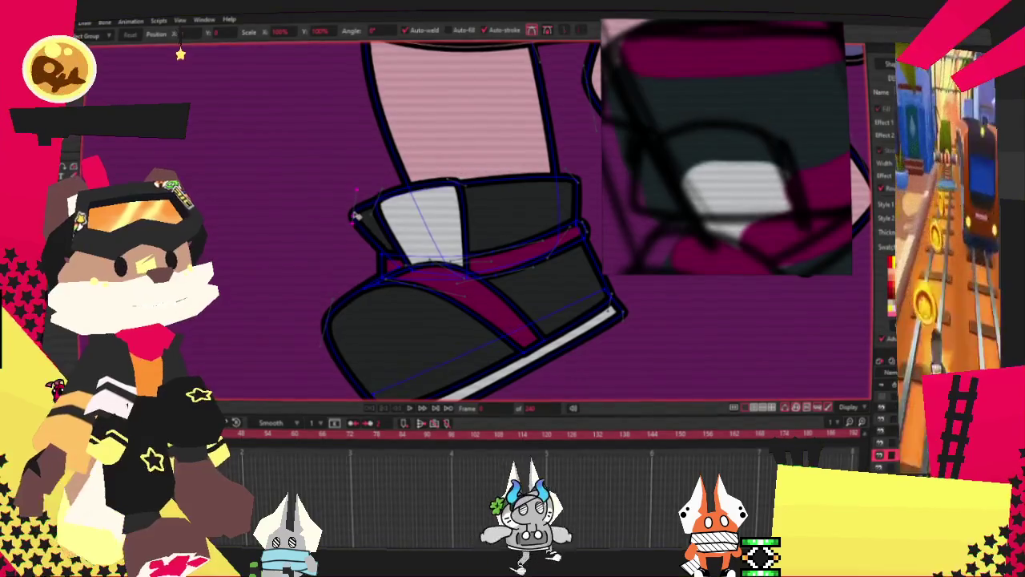
{"action": "scroll", "coordinate": [355, 213], "scroll_direction": "up", "scroll_amount": 1}
{"action": "scroll", "coordinate": [353, 228], "scroll_direction": "up", "scroll_amount": 1}
{"action": "scroll", "coordinate": [349, 242], "scroll_direction": "up", "scroll_amount": 1}
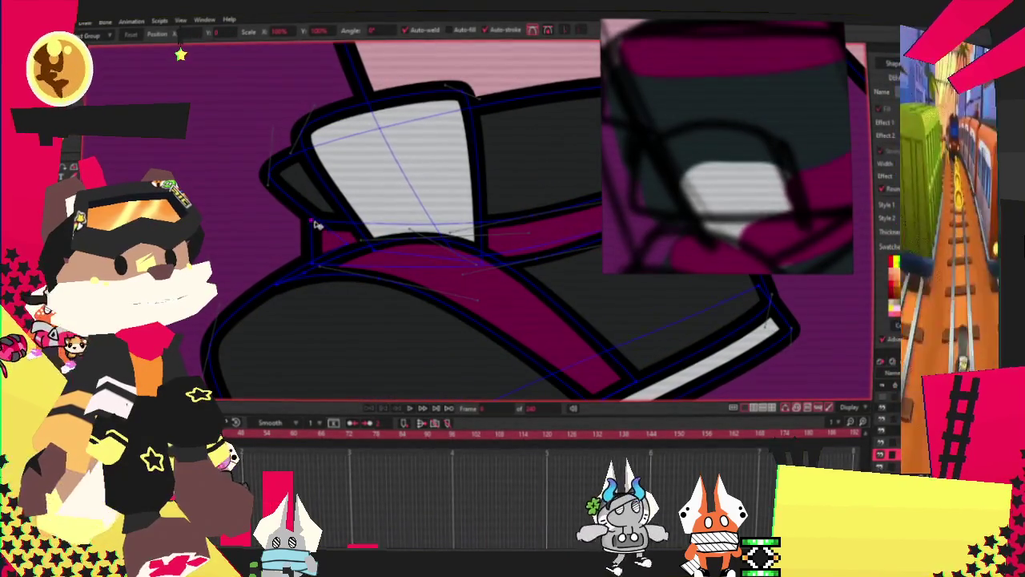
{"action": "scroll", "coordinate": [372, 246], "scroll_direction": "up", "scroll_amount": 1}
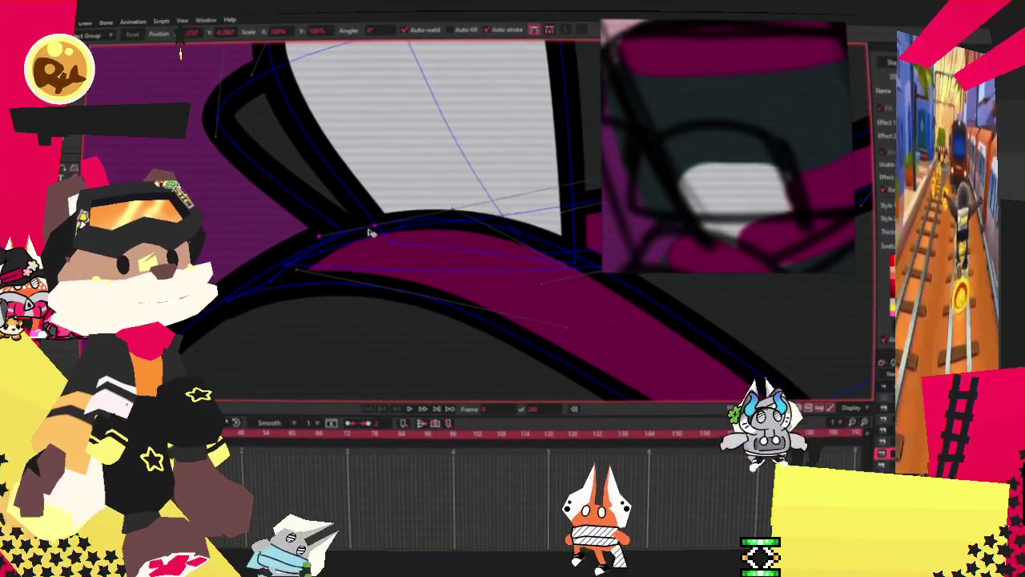
{"action": "left_click", "coordinate": [249, 274]}
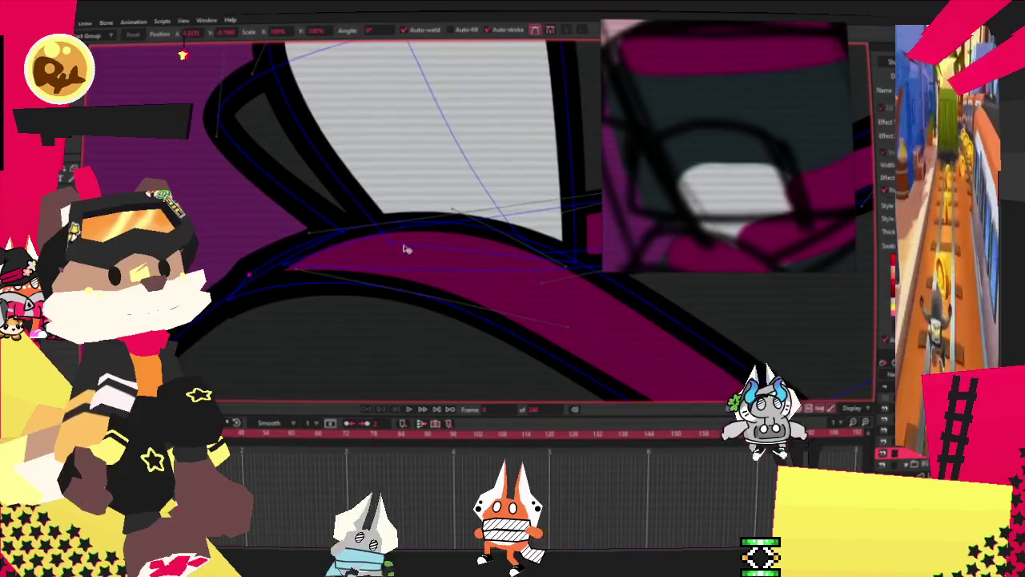
Zoom out to show both feet and paste a copy of the finished sneaker
{"action": "scroll", "coordinate": [412, 248], "scroll_direction": "down", "scroll_amount": 2}
{"action": "scroll", "coordinate": [420, 256], "scroll_direction": "down", "scroll_amount": 2}
{"action": "scroll", "coordinate": [427, 264], "scroll_direction": "down", "scroll_amount": 1}
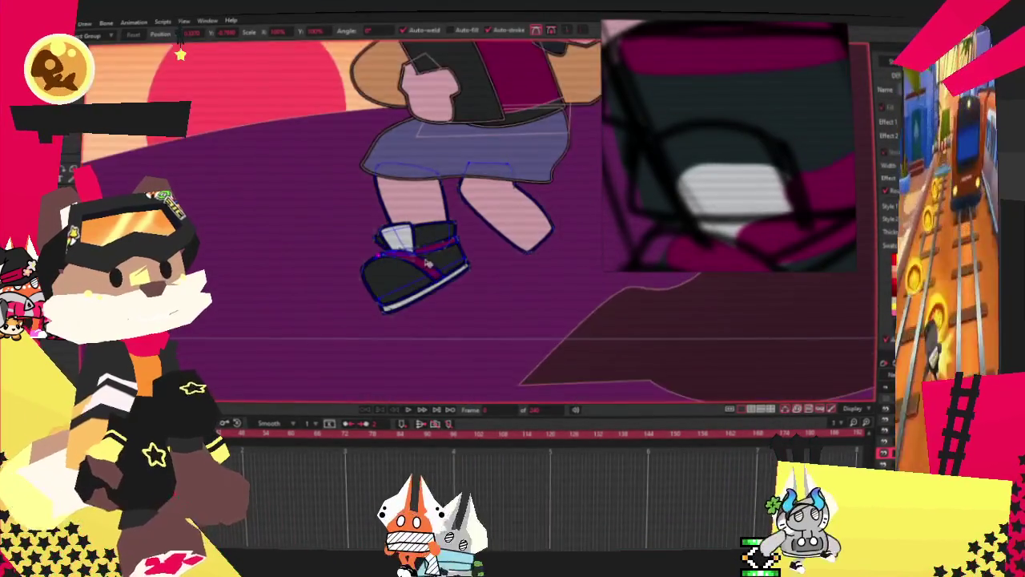
{"action": "scroll", "coordinate": [426, 262], "scroll_direction": "up", "scroll_amount": 3}
{"action": "scroll", "coordinate": [400, 264], "scroll_direction": "down", "scroll_amount": 1}
{"action": "scroll", "coordinate": [377, 268], "scroll_direction": "up", "scroll_amount": 2}
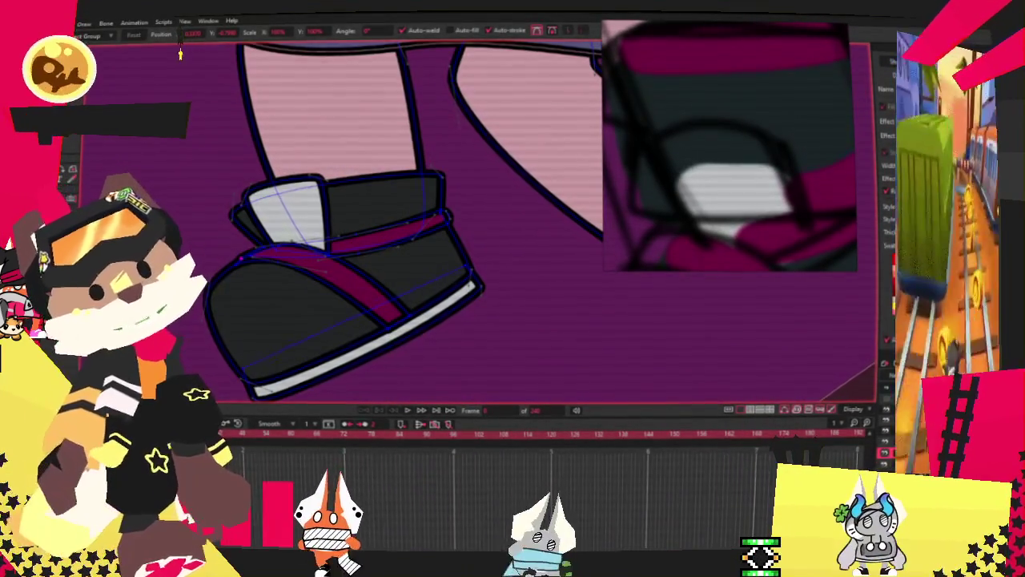
{"action": "key", "text": "f"}
{"action": "scroll", "coordinate": [318, 379], "scroll_direction": "up", "scroll_amount": 2}
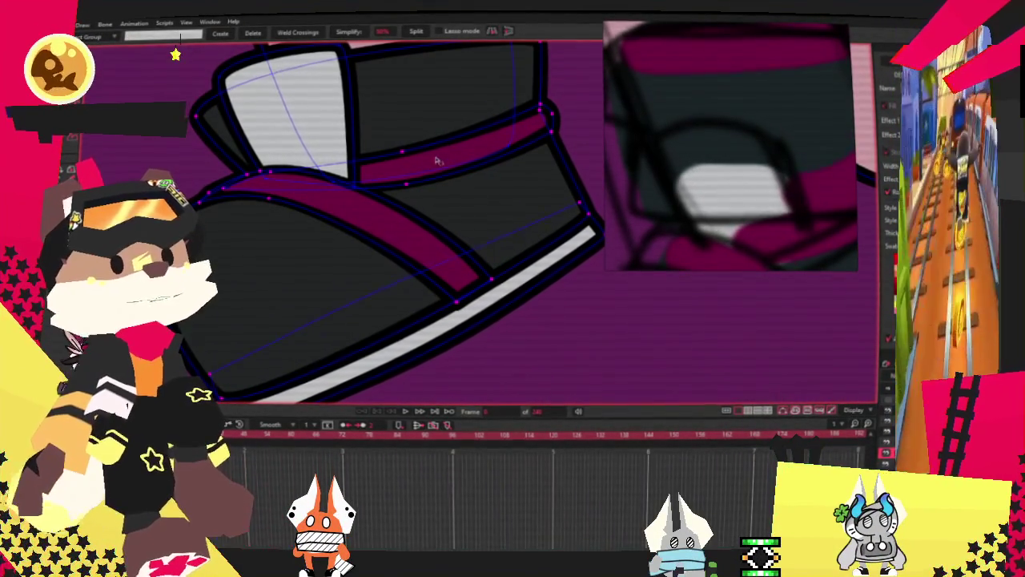
{"action": "scroll", "coordinate": [341, 133], "scroll_direction": "down", "scroll_amount": 3}
{"action": "scroll", "coordinate": [384, 184], "scroll_direction": "down", "scroll_amount": 1}
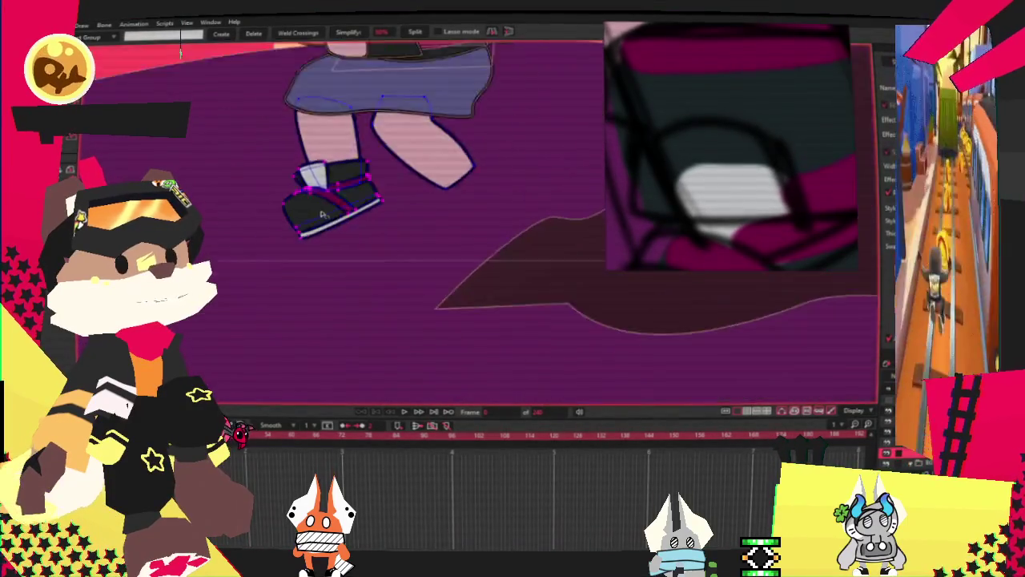
{"action": "scroll", "coordinate": [412, 215], "scroll_direction": "up", "scroll_amount": 2}
{"action": "key", "text": "ctrl+v"}
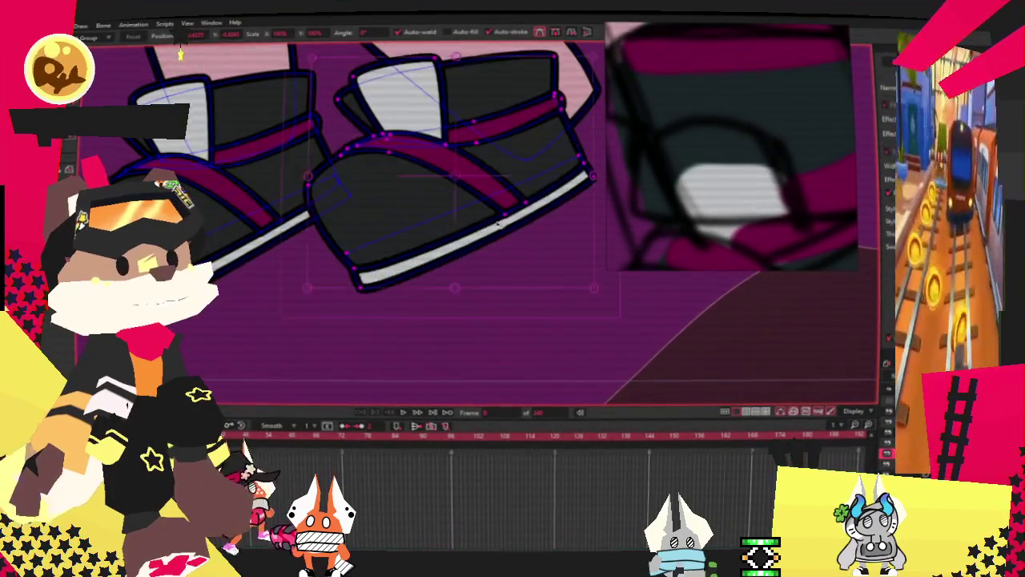
Rotate the pasted sneaker into a flatter pose on the right foot
{"action": "scroll", "coordinate": [530, 240], "scroll_direction": "down", "scroll_amount": 1}
{"action": "mouse_move", "coordinate": [541, 194]}
{"action": "left_mouse_down"}
{"action": "mouse_move", "coordinate": [568, 224]}
{"action": "mouse_move", "coordinate": [560, 213]}
{"action": "left_mouse_up"}
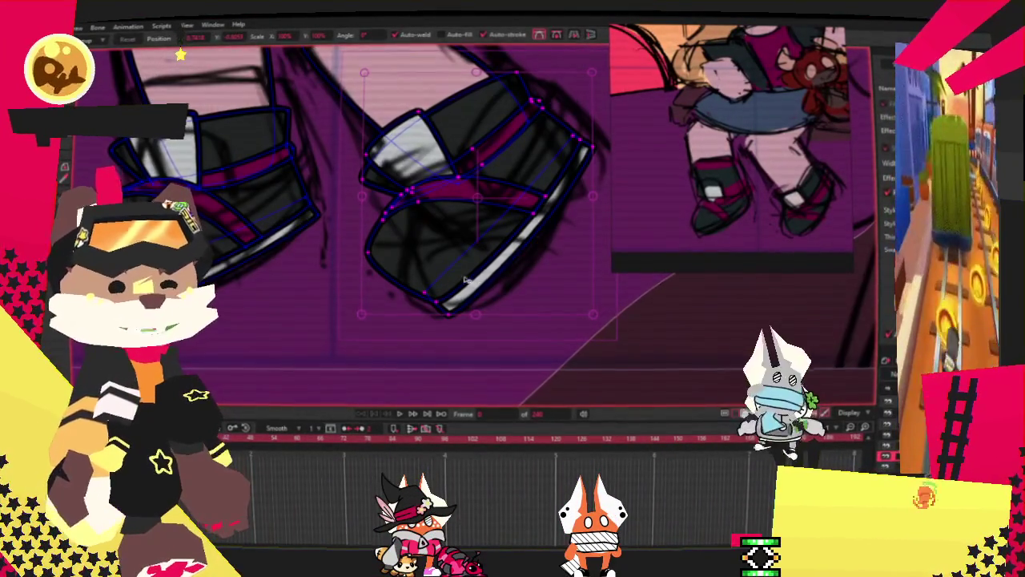
{"action": "scroll", "coordinate": [469, 279], "scroll_direction": "down", "scroll_amount": 3}
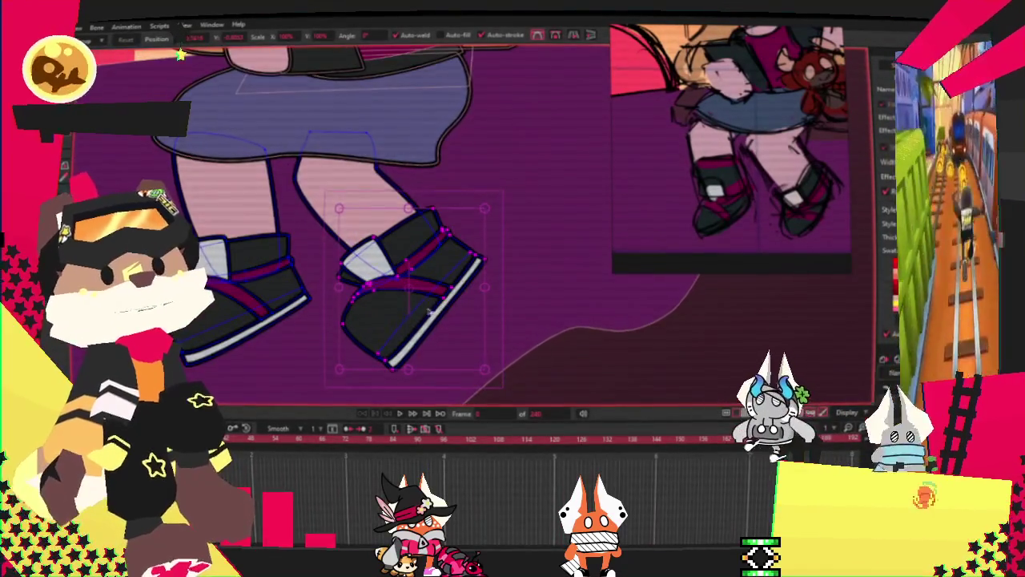
{"action": "scroll", "coordinate": [430, 312], "scroll_direction": "up", "scroll_amount": 3}
{"action": "scroll", "coordinate": [401, 339], "scroll_direction": "down", "scroll_amount": 1}
{"action": "scroll", "coordinate": [347, 298], "scroll_direction": "down", "scroll_amount": 1}
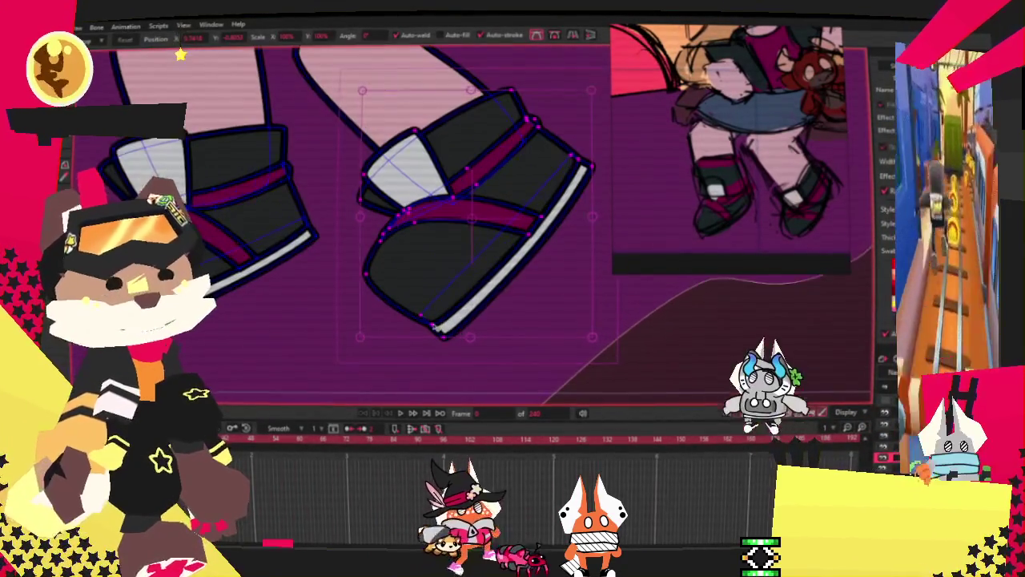
Stretch the white sole down to the toe tip and along the bottom edge
{"action": "left_click", "coordinate": [433, 324]}
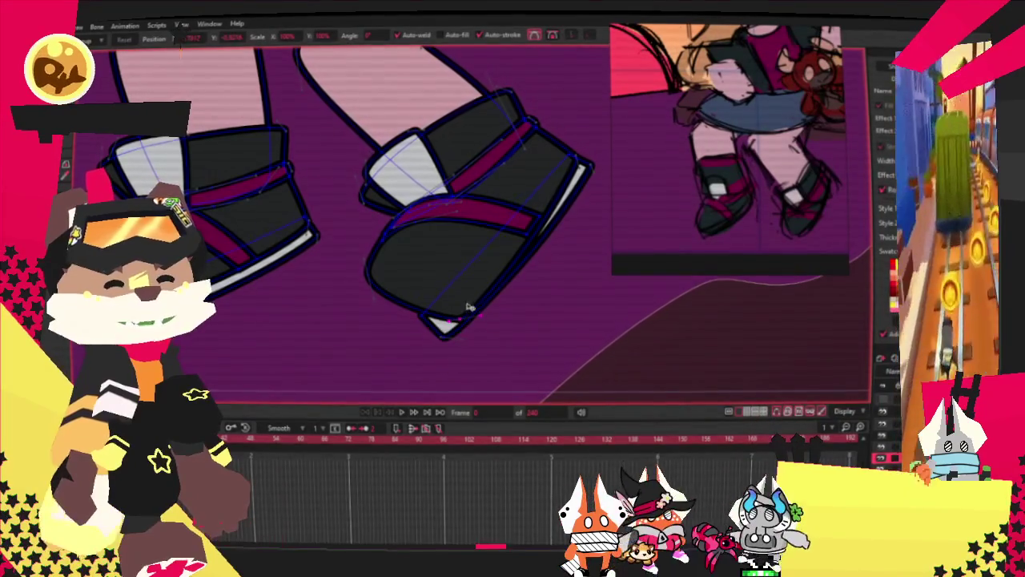
{"action": "left_click_drag", "start_coordinate": [449, 339], "coordinate": [392, 319]}
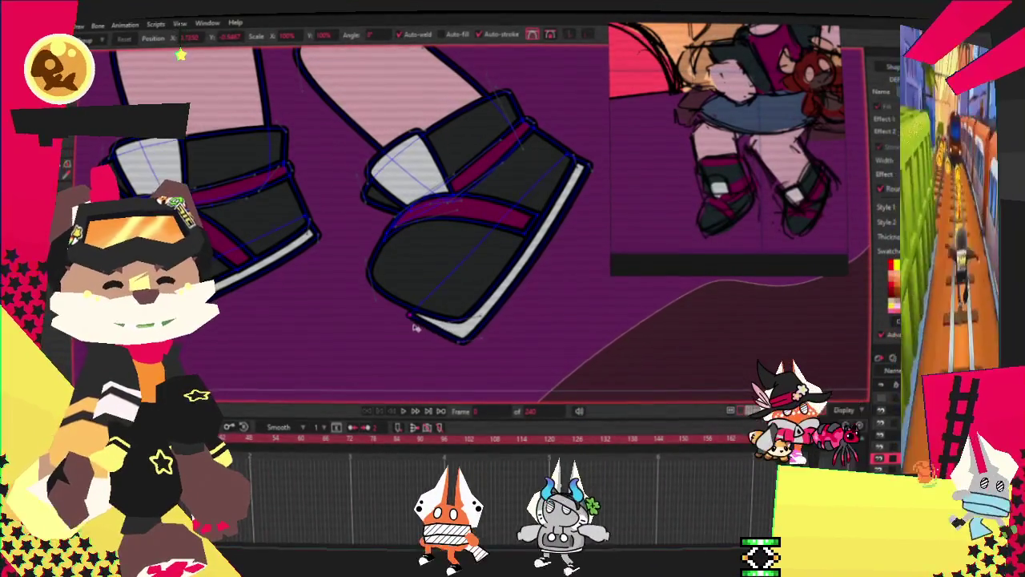
{"action": "scroll", "coordinate": [369, 264], "scroll_direction": "up", "scroll_amount": 2}
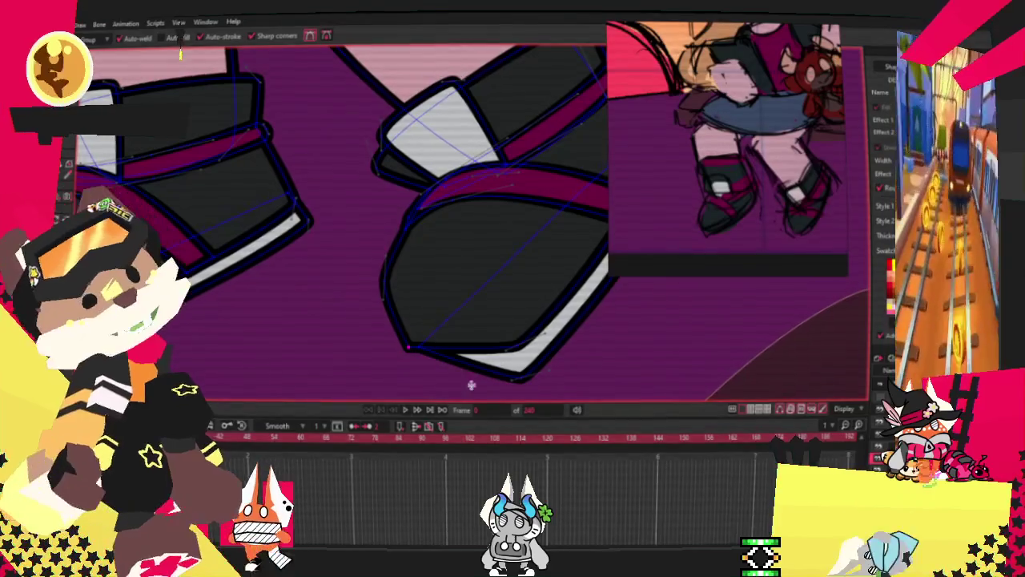
{"action": "left_click_drag", "start_coordinate": [462, 361], "coordinate": [404, 382]}
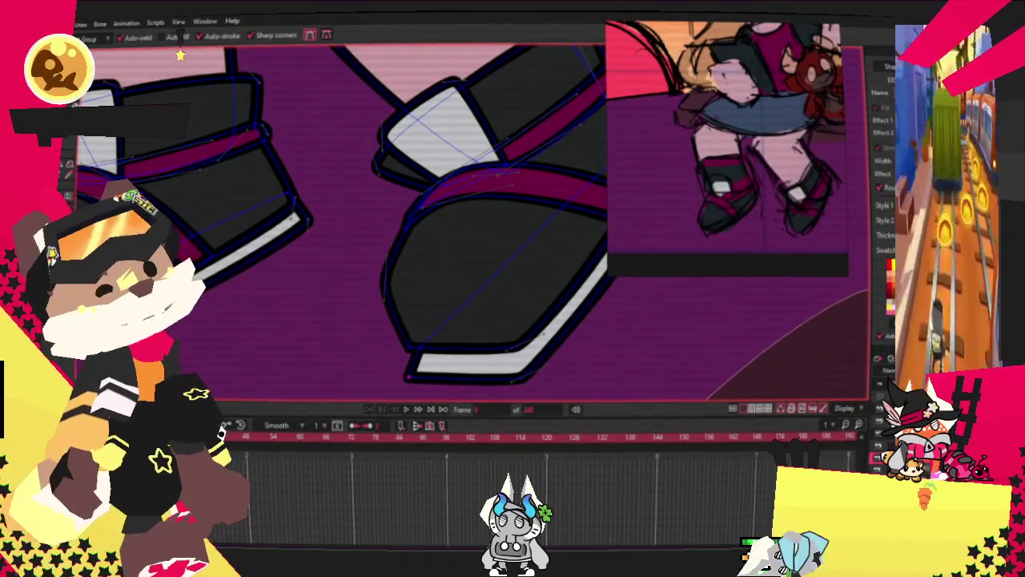
{"action": "scroll", "coordinate": [394, 236], "scroll_direction": "down", "scroll_amount": 2}
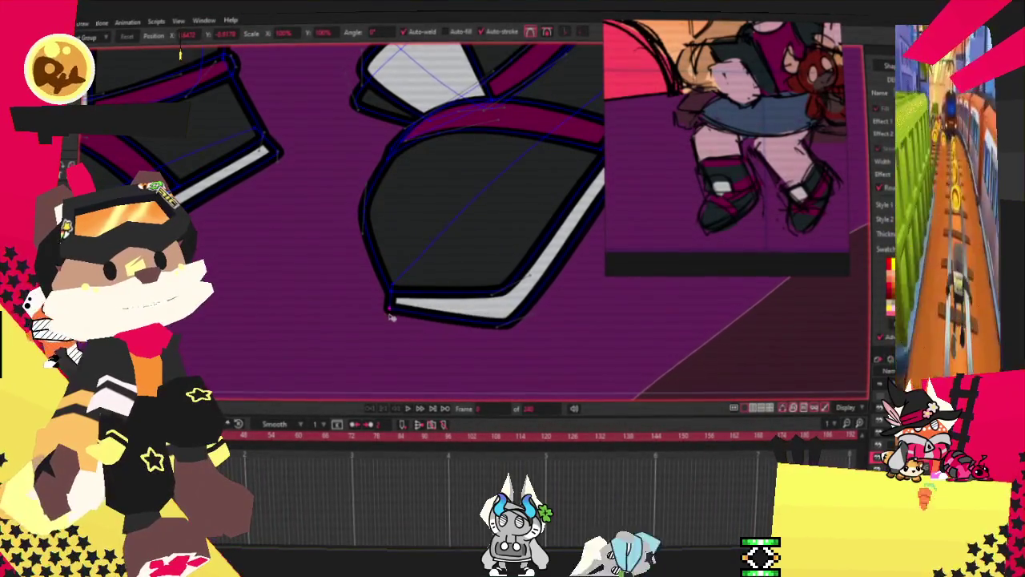
{"action": "scroll", "coordinate": [390, 321], "scroll_direction": "down", "scroll_amount": 2}
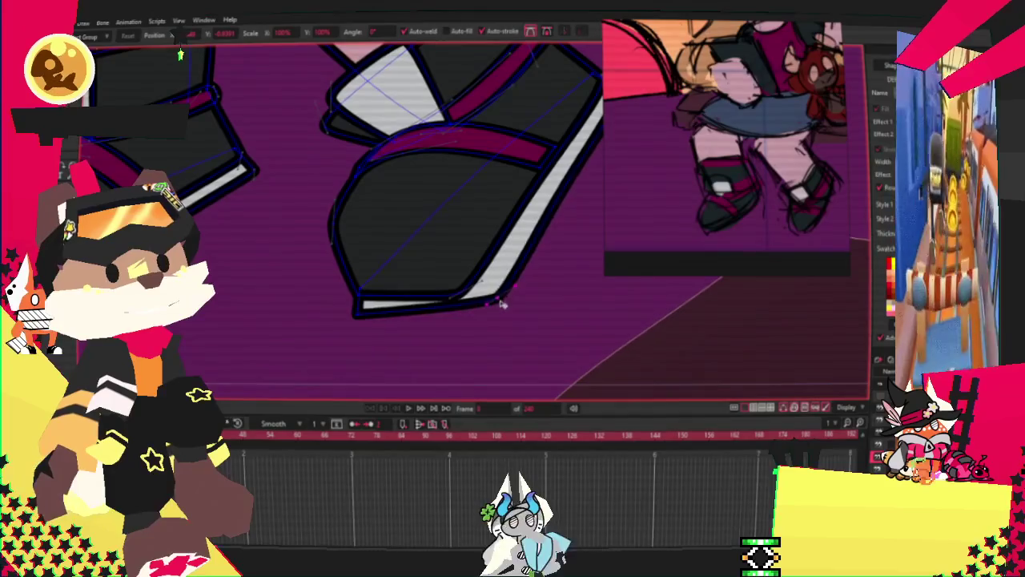
Round the white sole around the bottom corner and shift a white stripe point rightward
{"action": "left_click_drag", "start_coordinate": [489, 314], "coordinate": [522, 318]}
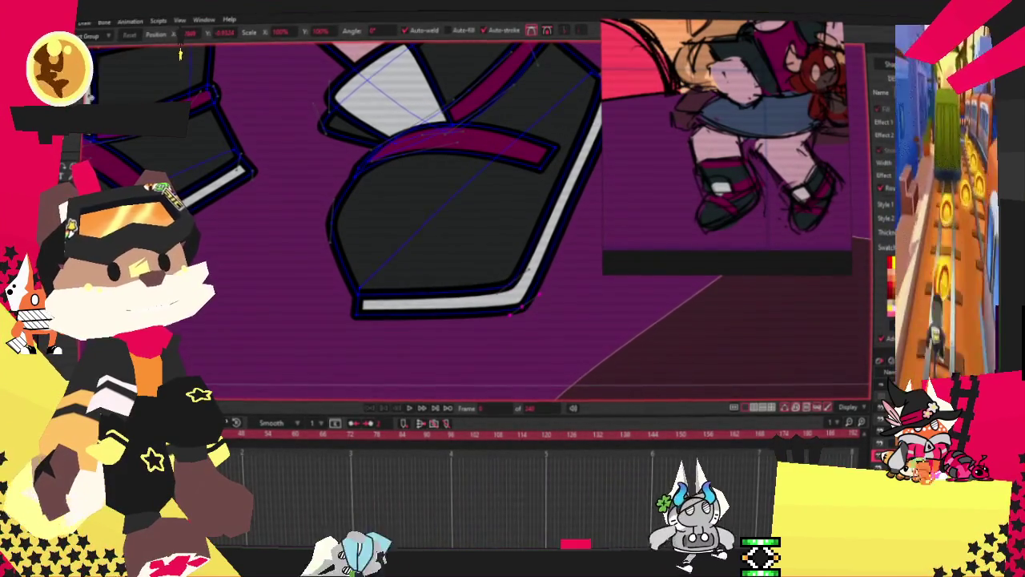
{"action": "scroll", "coordinate": [510, 314], "scroll_direction": "up", "scroll_amount": 2}
{"action": "scroll", "coordinate": [401, 273], "scroll_direction": "up", "scroll_amount": 2}
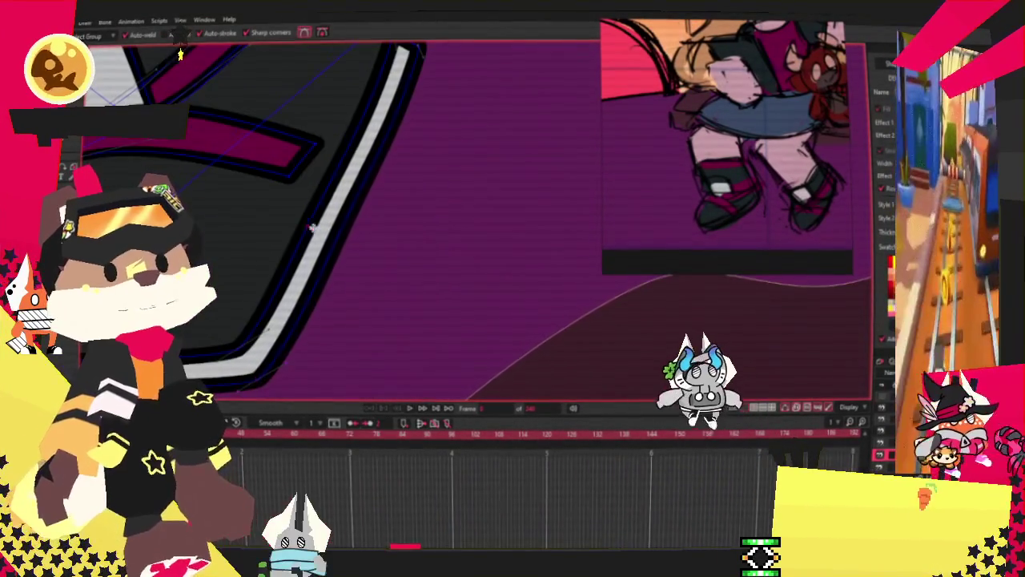
{"action": "left_click_drag", "start_coordinate": [320, 191], "coordinate": [326, 190]}
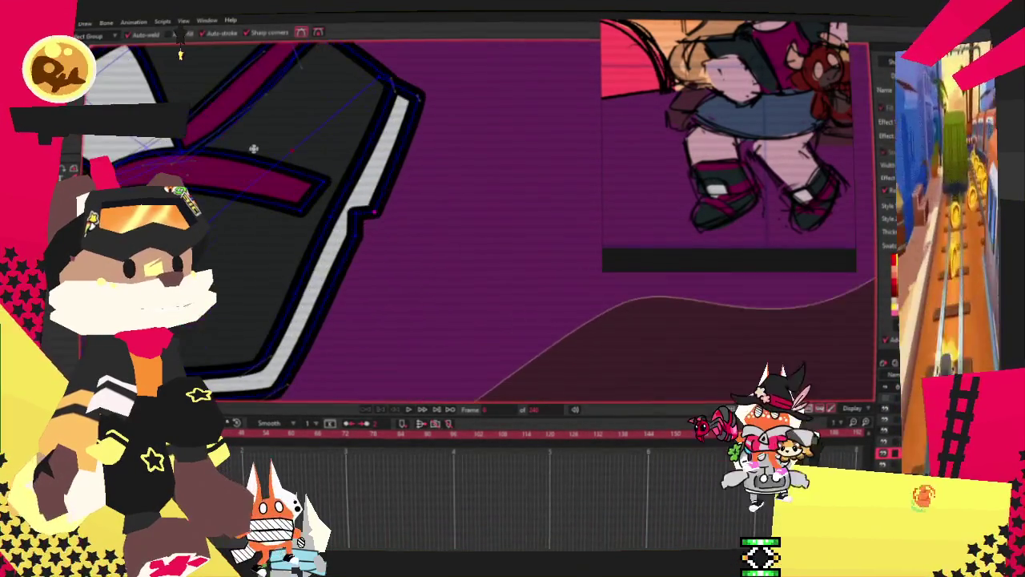
{"action": "key", "text": "t"}
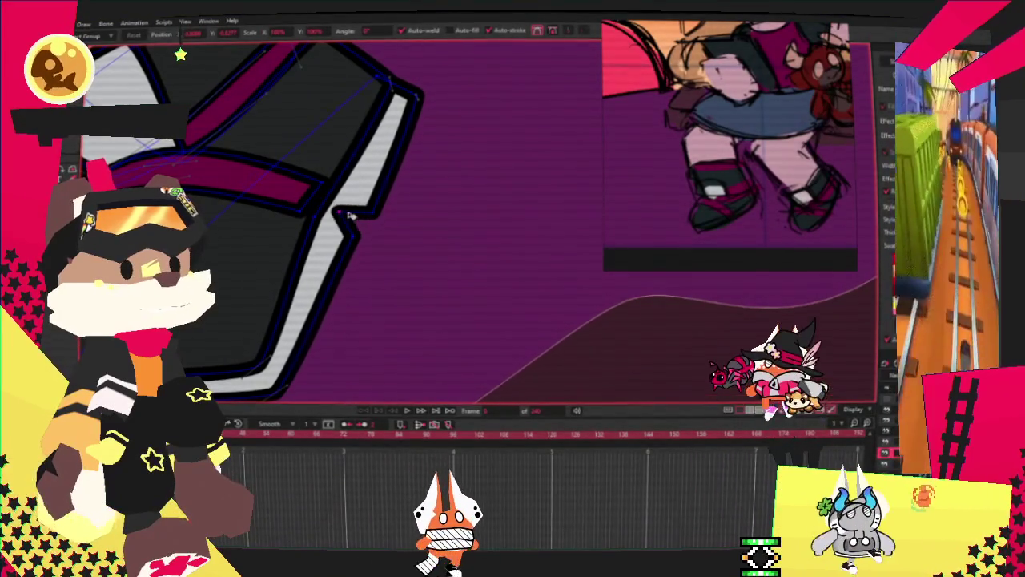
{"action": "left_click_drag", "start_coordinate": [353, 213], "coordinate": [378, 214]}
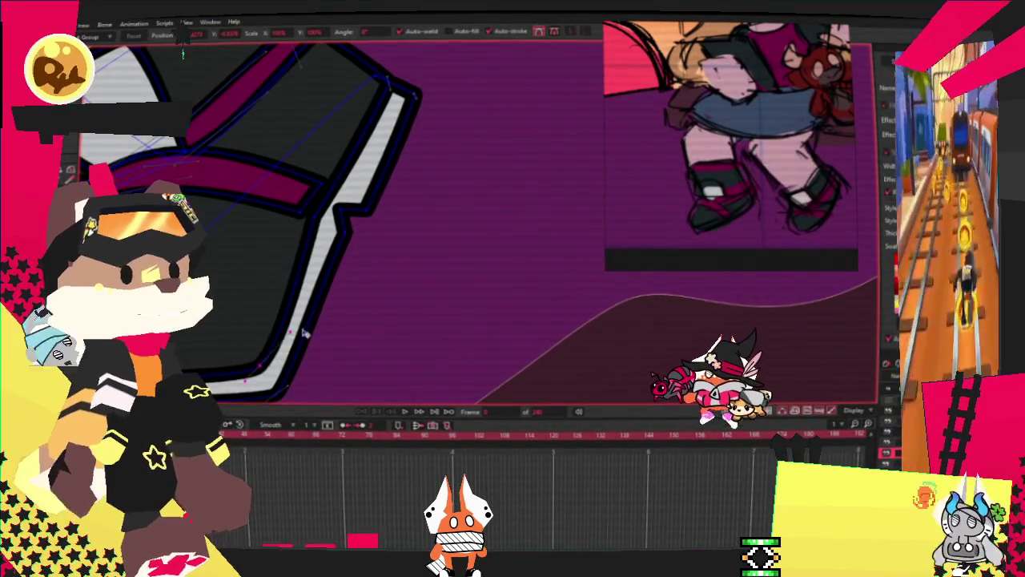
{"action": "key", "text": "ctrl+Right"}
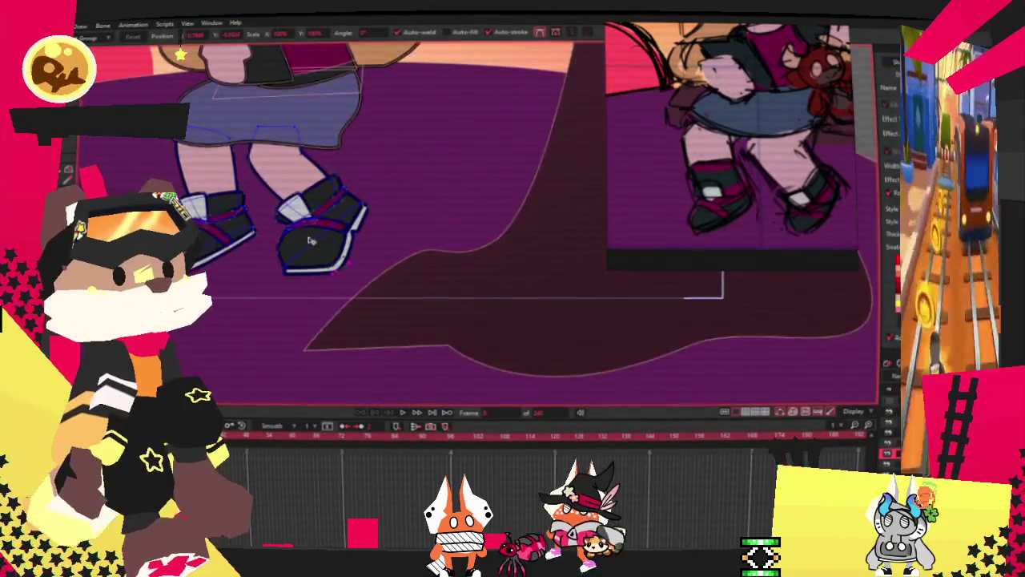
Raise the grey toe panel's upper corner and adjust the dark outline's left and top points
{"action": "scroll", "coordinate": [310, 240], "scroll_direction": "up", "scroll_amount": 3}
{"action": "scroll", "coordinate": [405, 222], "scroll_direction": "up", "scroll_amount": 3}
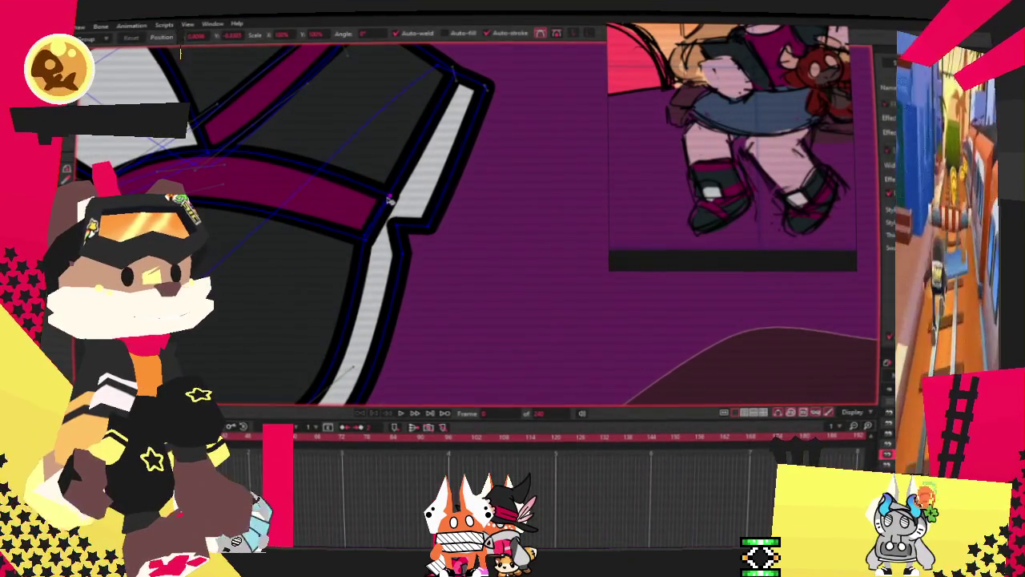
{"action": "scroll", "coordinate": [390, 236], "scroll_direction": "down", "scroll_amount": 3}
{"action": "scroll", "coordinate": [355, 205], "scroll_direction": "up", "scroll_amount": 3}
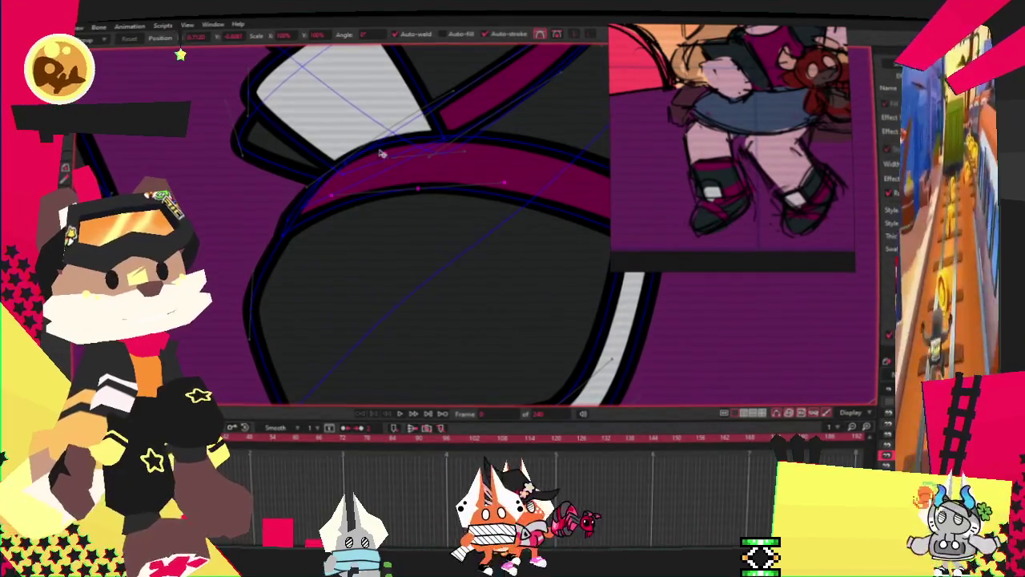
{"action": "scroll", "coordinate": [396, 204], "scroll_direction": "down", "scroll_amount": 3}
{"action": "scroll", "coordinate": [390, 136], "scroll_direction": "up", "scroll_amount": 2}
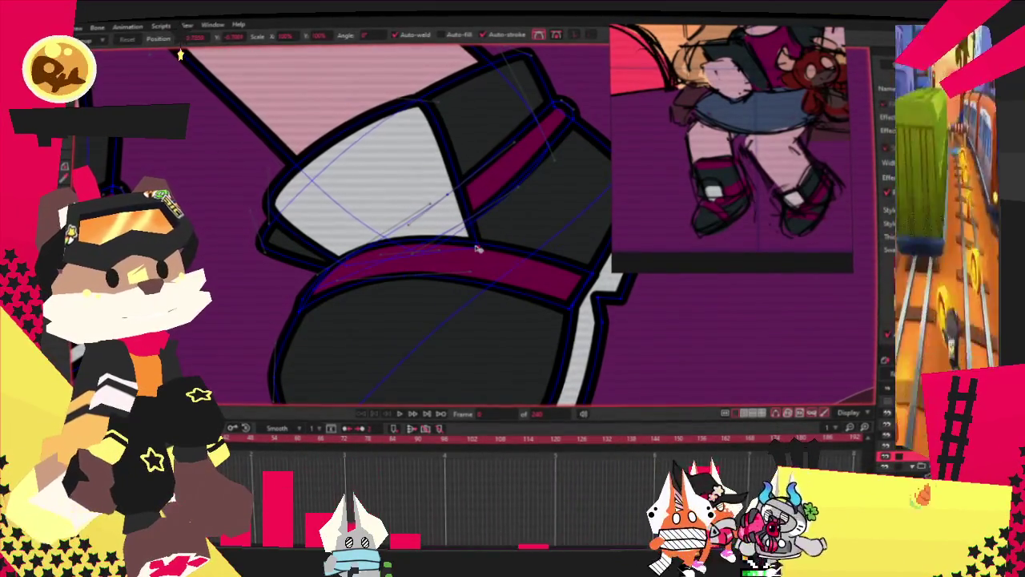
{"action": "mouse_move", "coordinate": [290, 172]}
{"action": "left_mouse_down"}
{"action": "mouse_move", "coordinate": [309, 142]}
{"action": "mouse_move", "coordinate": [541, 131]}
{"action": "left_mouse_up"}
{"action": "scroll", "coordinate": [542, 130], "scroll_direction": "up", "scroll_amount": 2}
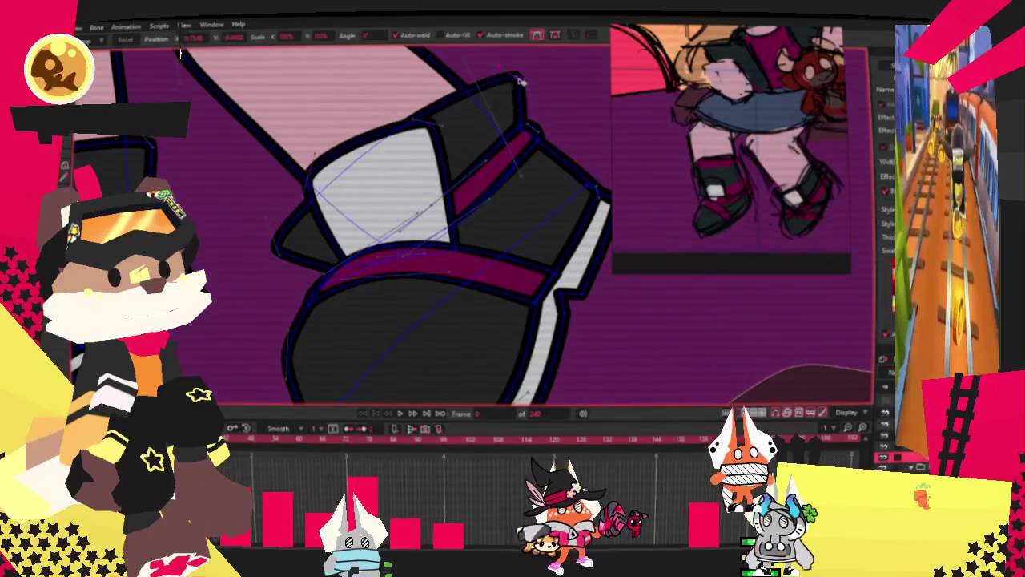
{"action": "scroll", "coordinate": [278, 251], "scroll_direction": "down", "scroll_amount": 2}
{"action": "left_click_drag", "start_coordinate": [278, 252], "coordinate": [276, 189]}
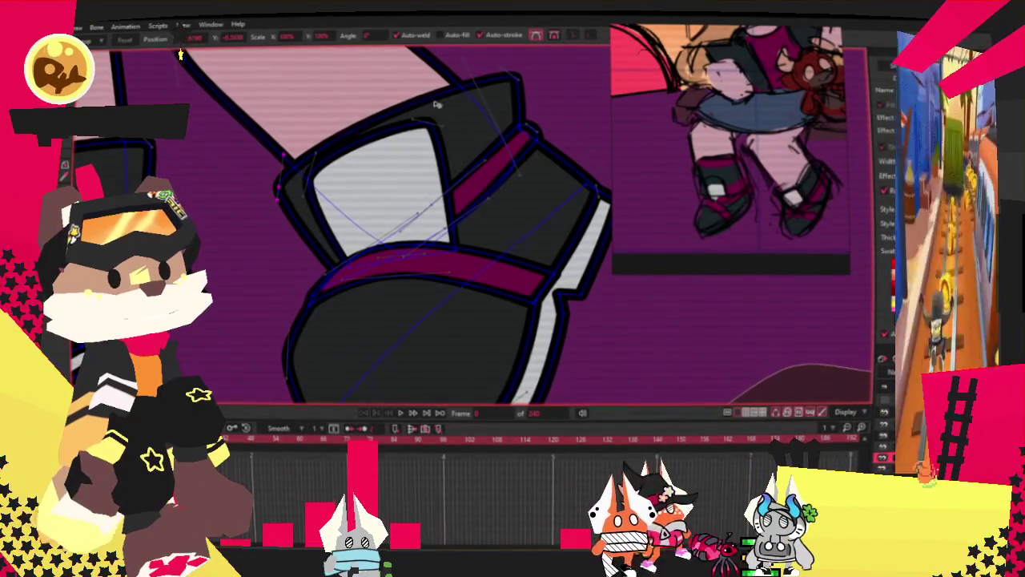
{"action": "left_click_drag", "start_coordinate": [530, 101], "coordinate": [530, 128]}
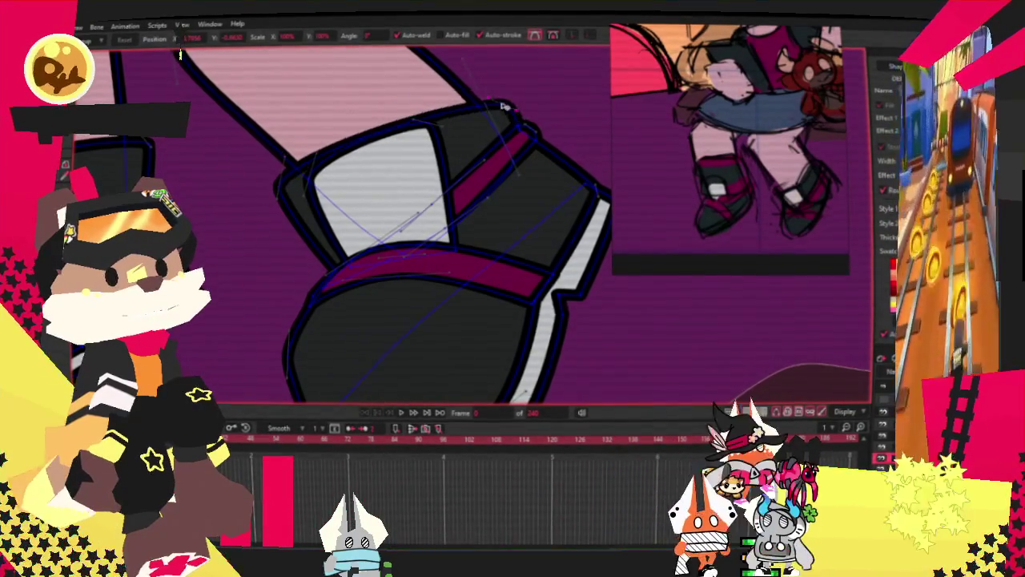